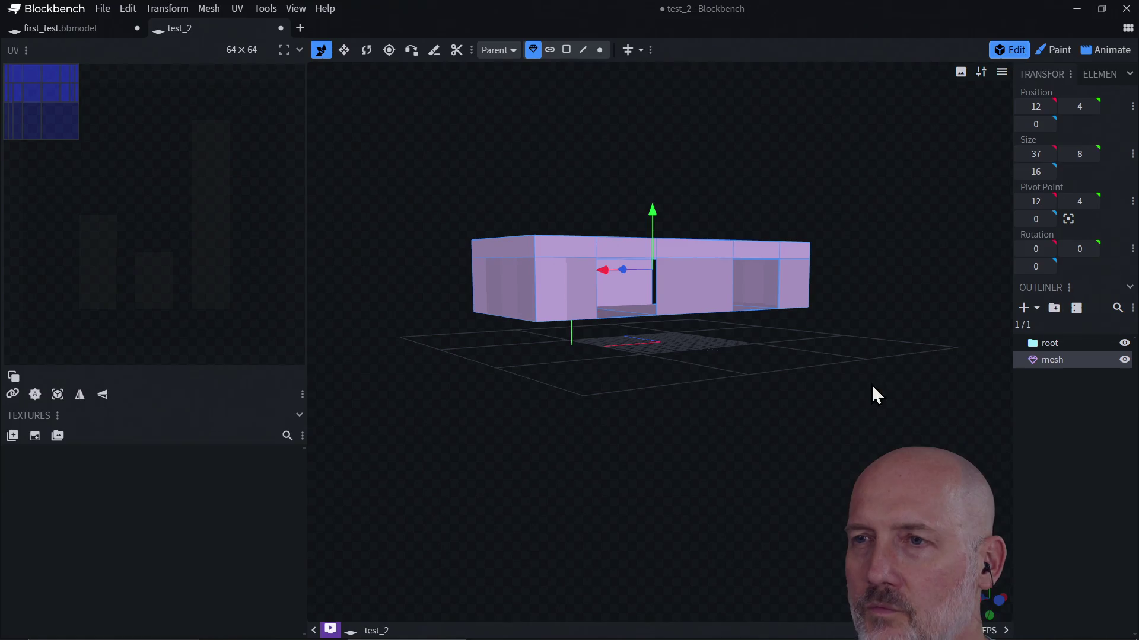
Loop cut the lower front face vertically and slide the cut right, leaving a narrow strip
mouse_move(638, 389)
mouse_down()
mouse_move(820, 442)
mouse_move(748, 436)
mouse_move(715, 339)
mouse_up()
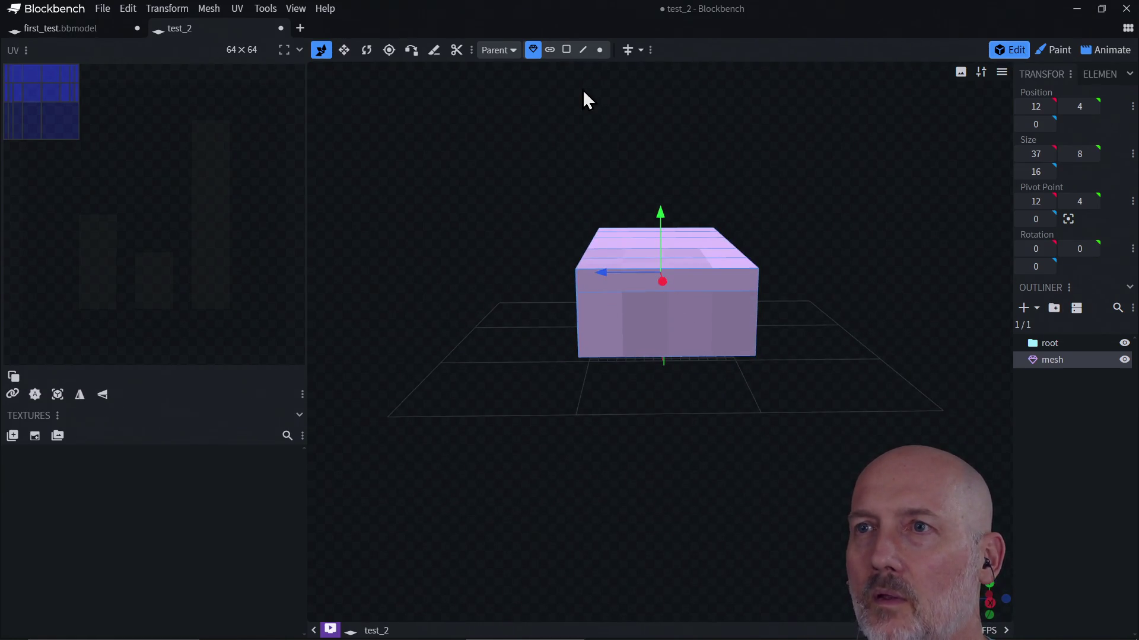
click(567, 50)
click(688, 324)
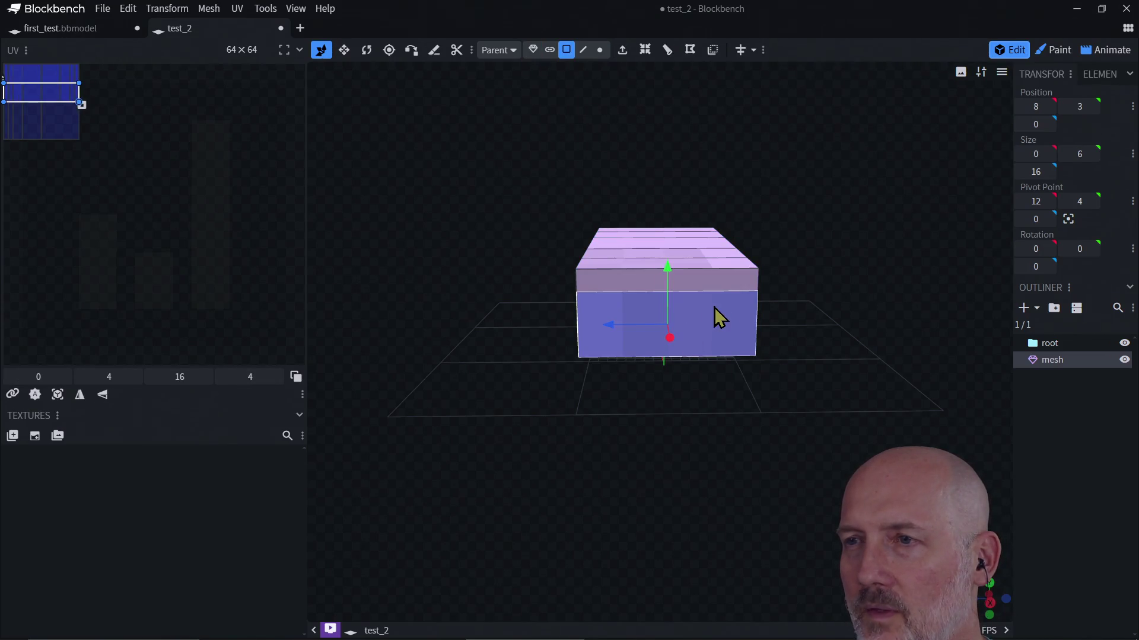
click(668, 57)
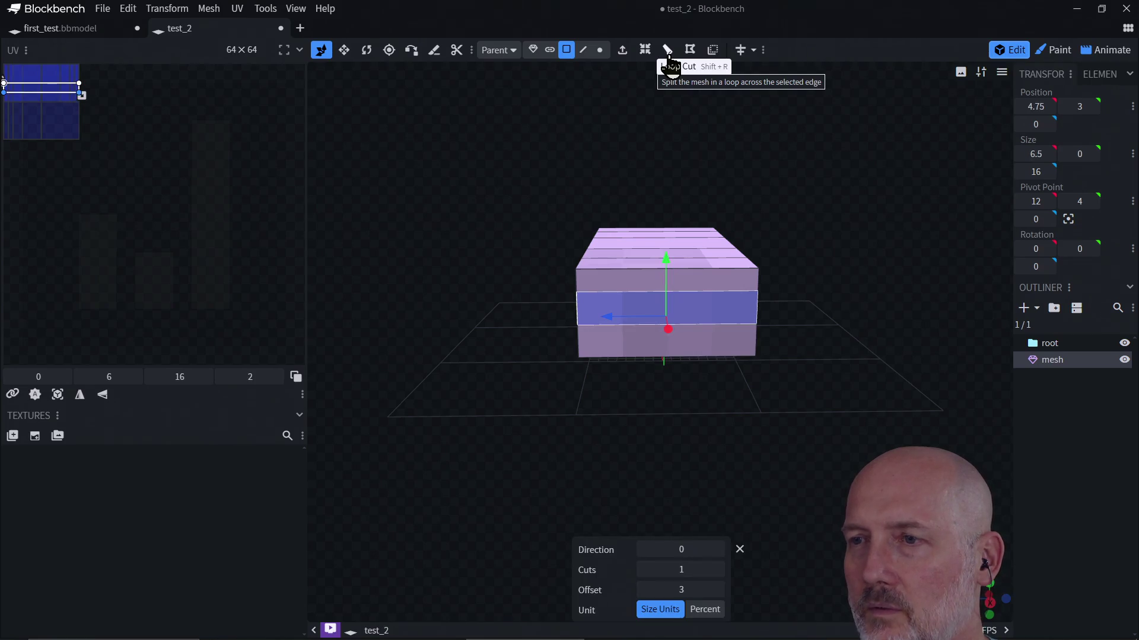
click(717, 550)
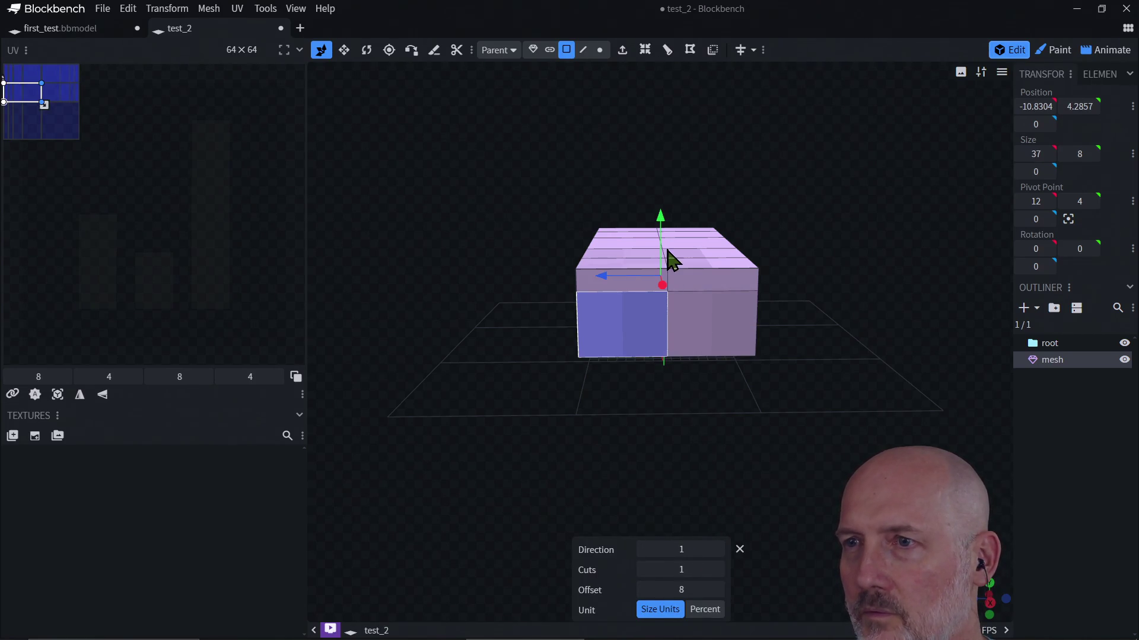
mouse_move(611, 278)
mouse_down()
mouse_move(656, 285)
mouse_move(633, 288)
mouse_move(647, 276)
mouse_up()
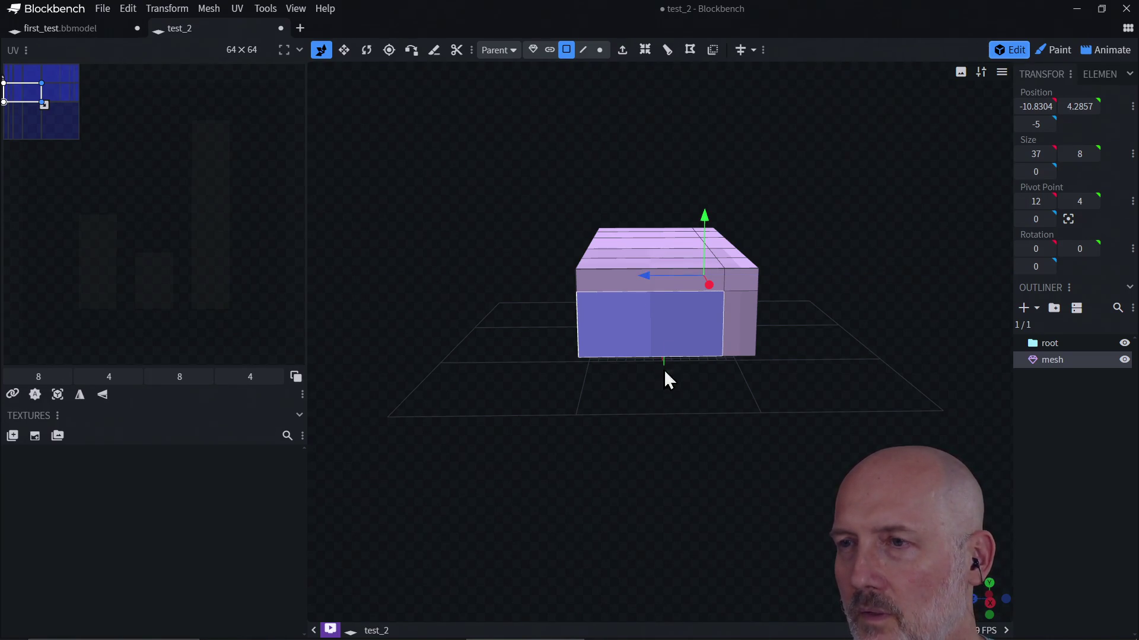
click(640, 337)
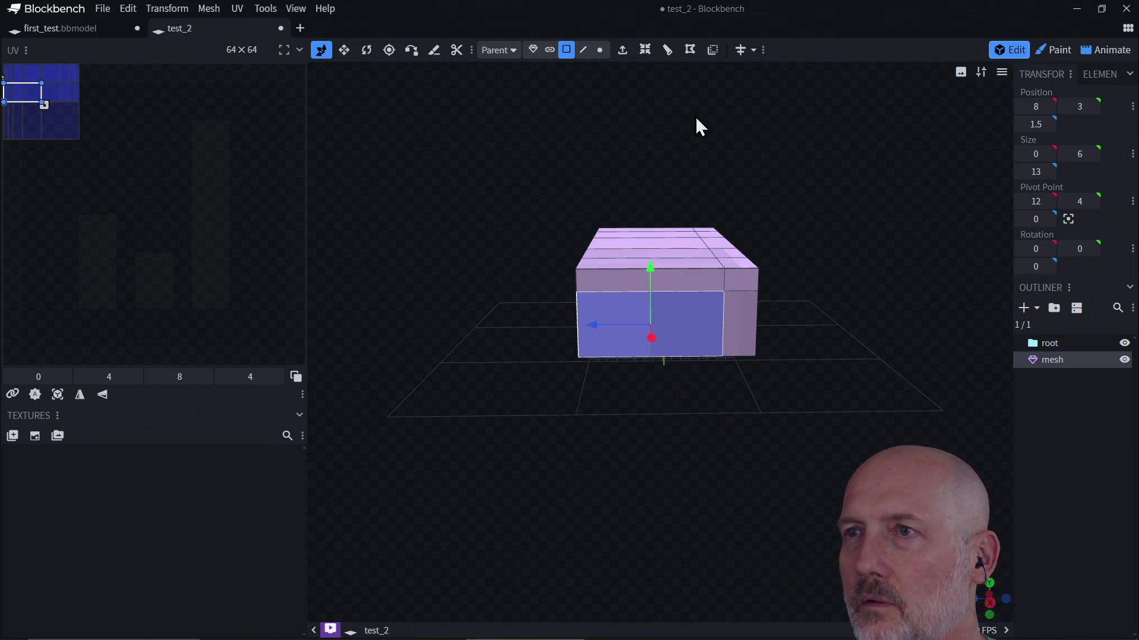
Try a horizontal loop cut on the lower front face, then undo it
click(667, 51)
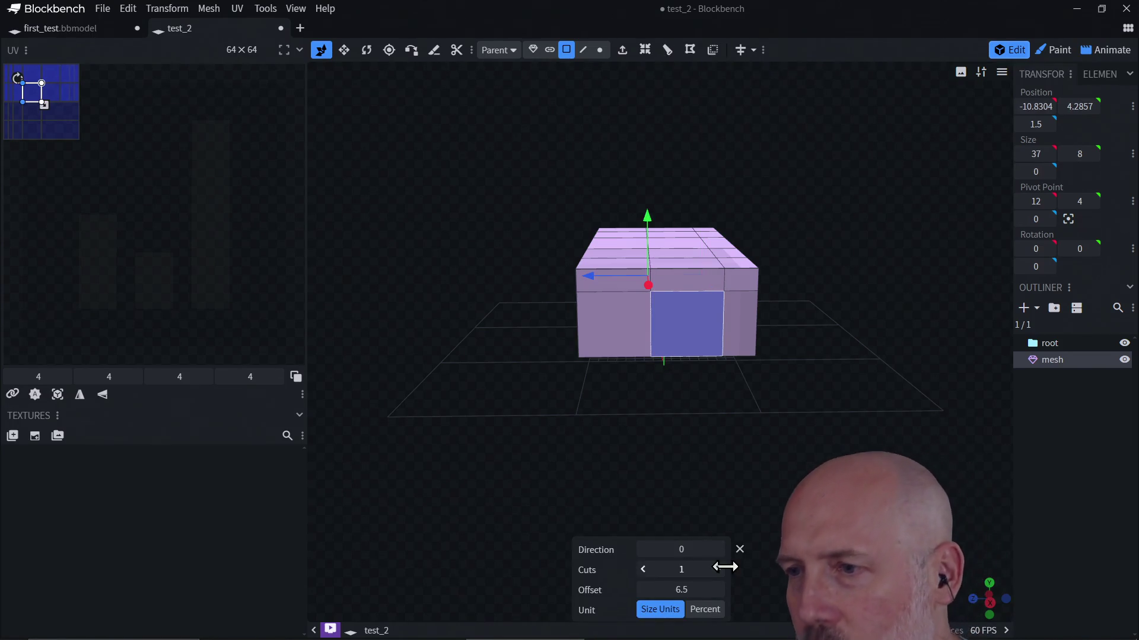
click(717, 550)
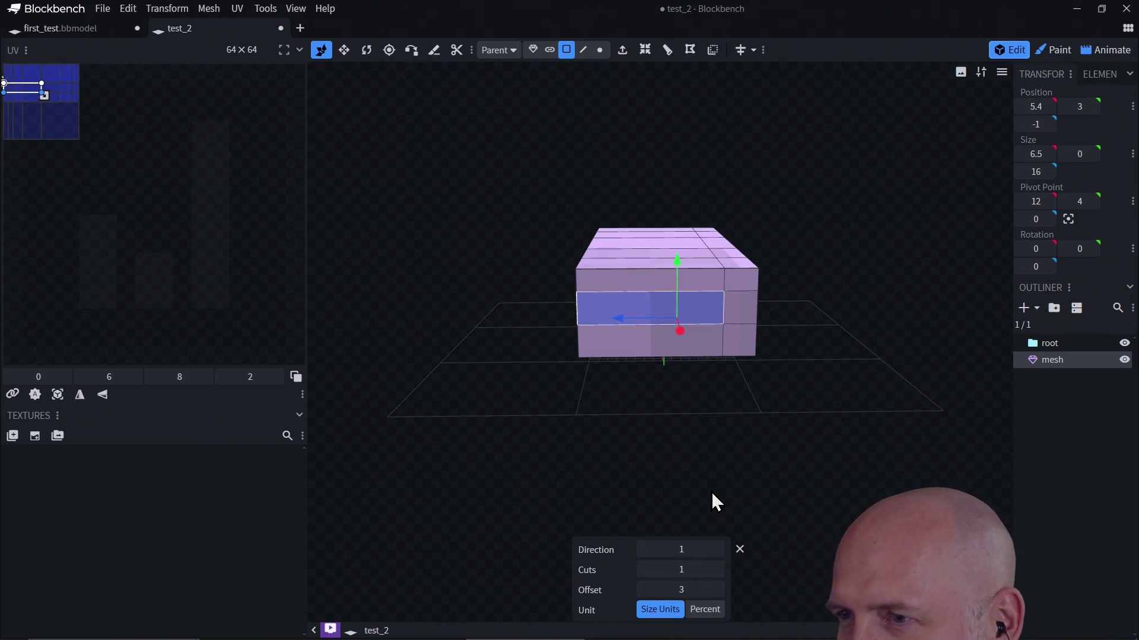
drag(620, 318, 584, 323)
key(ctrl+z)
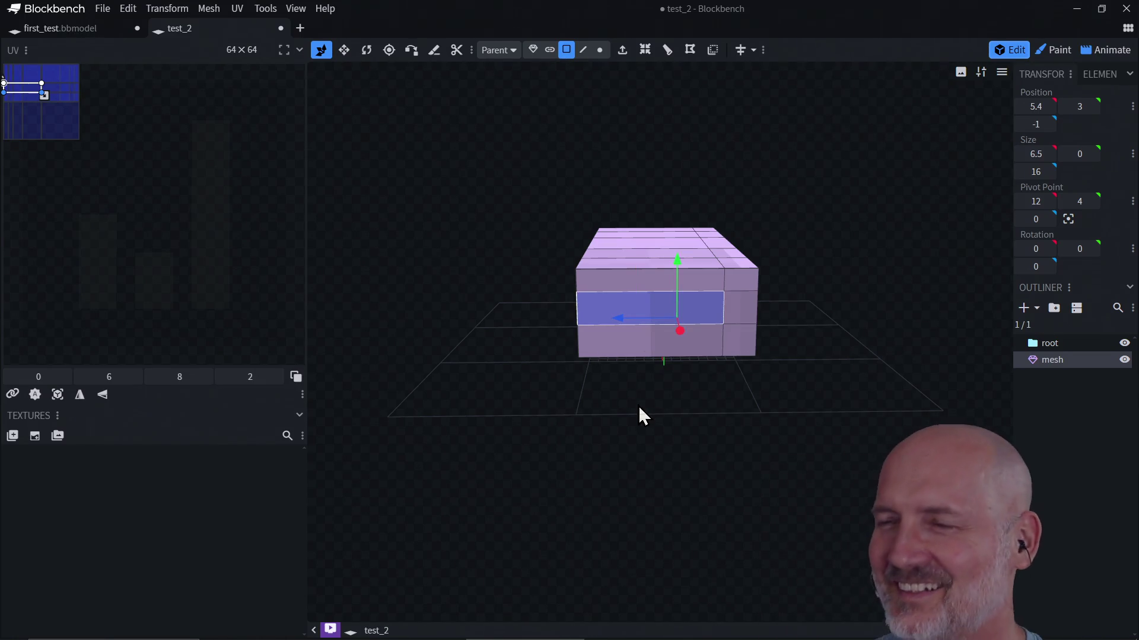
key(ctrl+z)
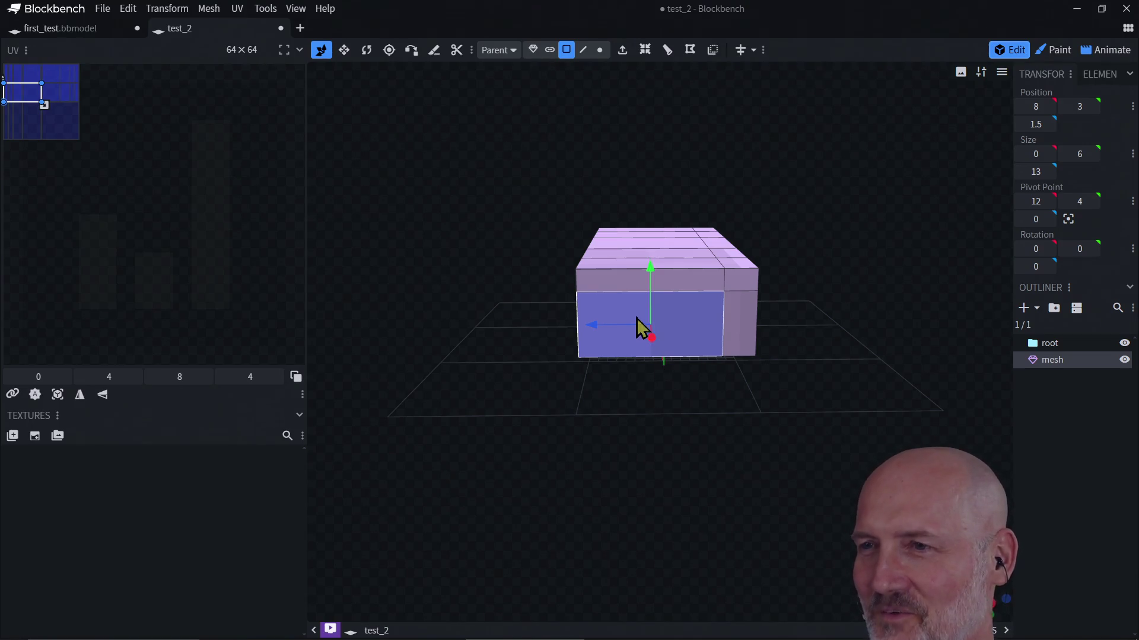
Add a second vertical loop cut and slide it toward the left edge
click(667, 50)
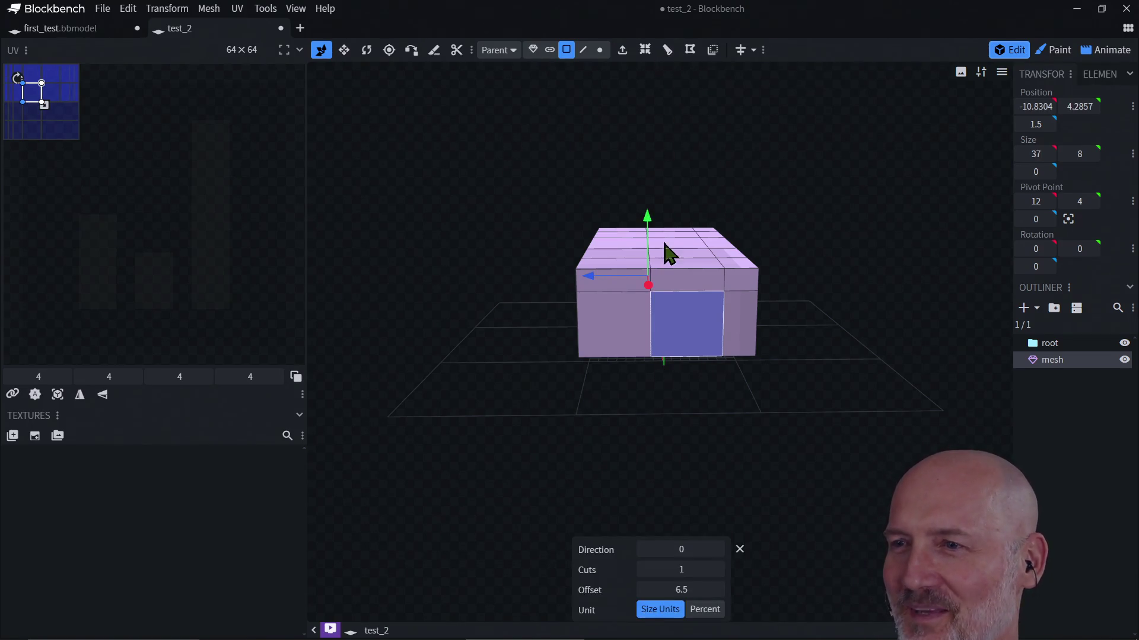
click(717, 549)
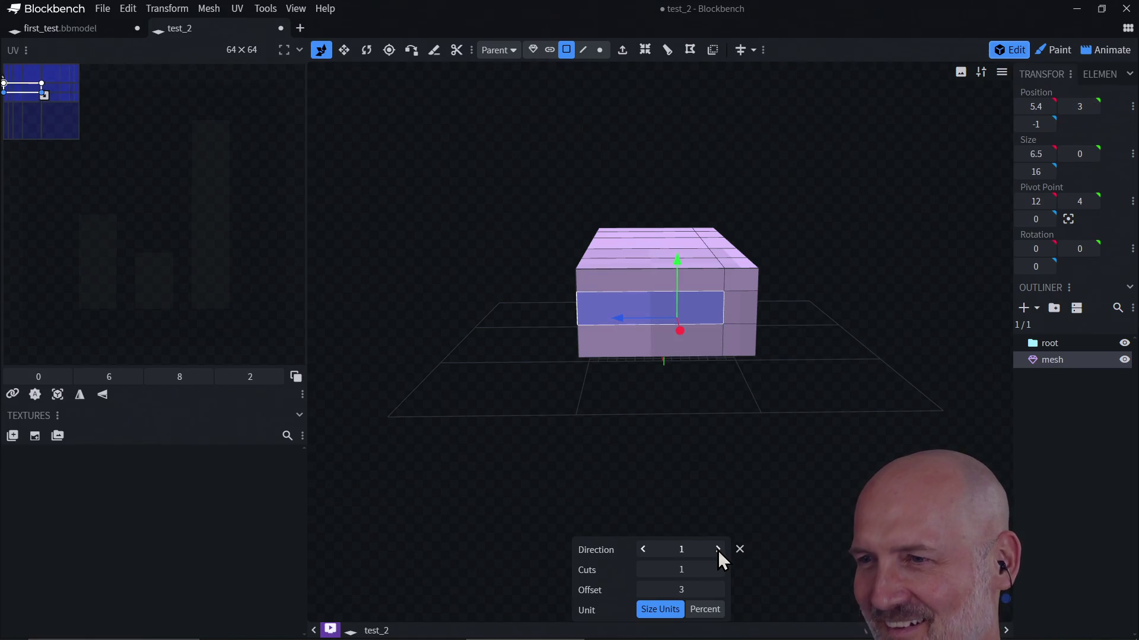
click(643, 551)
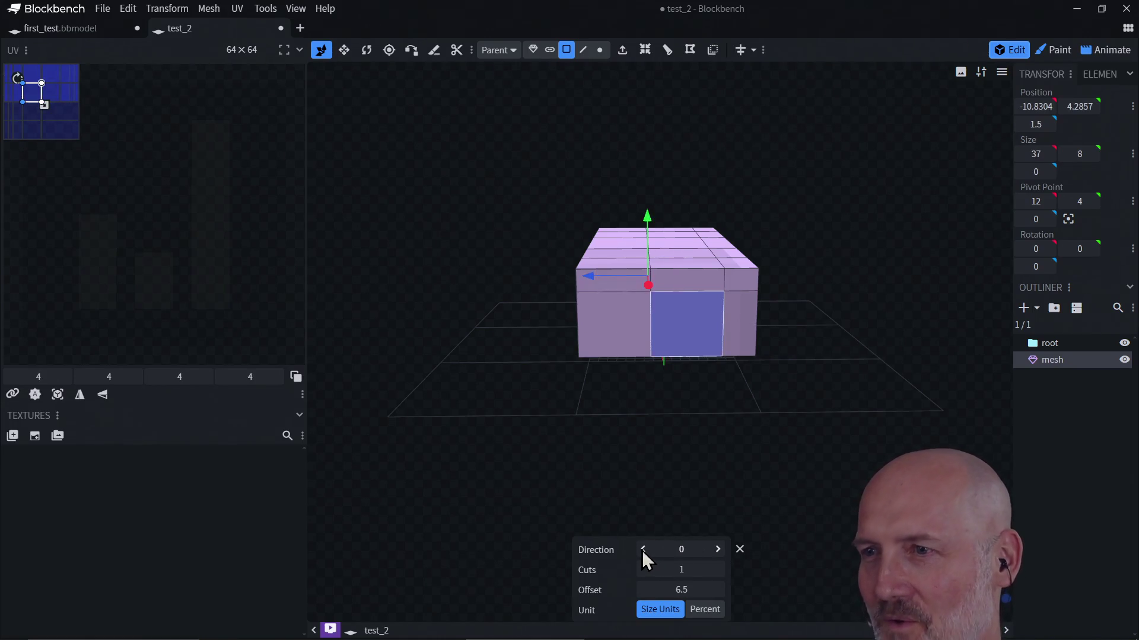
key(ctrl+z)
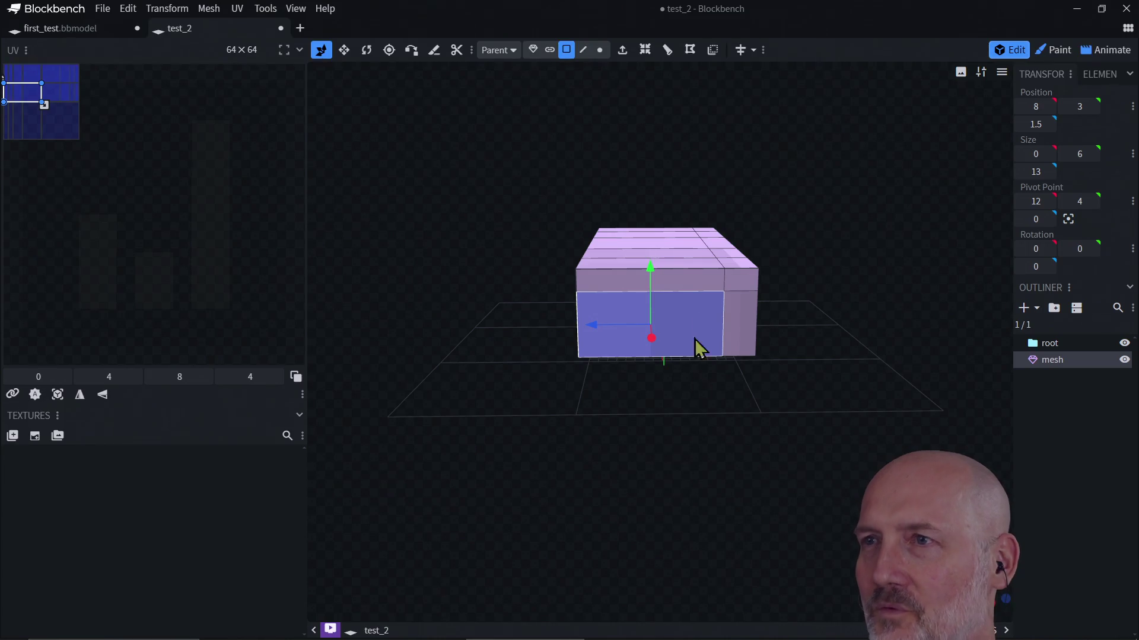
click(667, 51)
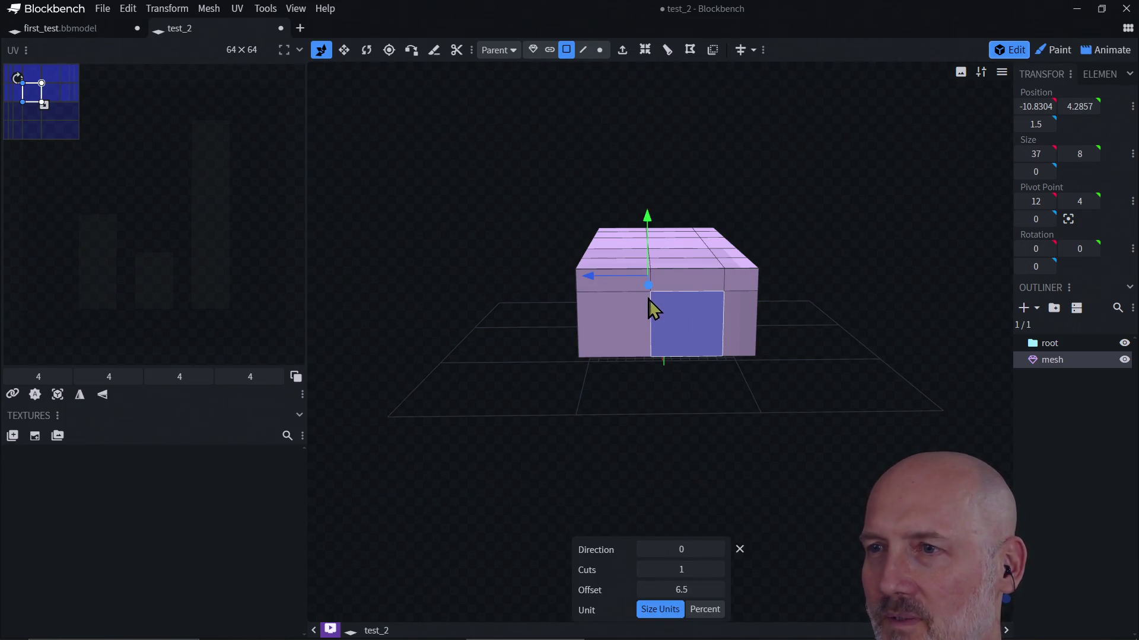
drag(596, 282, 558, 286)
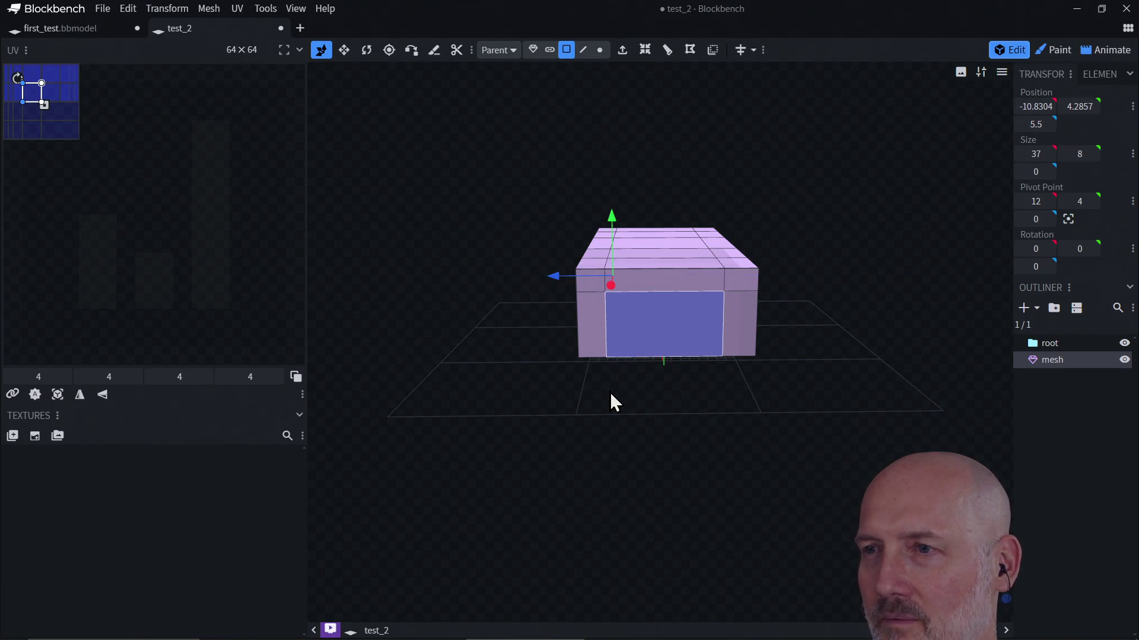
mouse_move(645, 459)
mouse_down()
mouse_move(620, 421)
mouse_move(631, 386)
mouse_move(562, 366)
mouse_move(491, 394)
mouse_move(518, 338)
mouse_move(595, 302)
mouse_up()
click(684, 243)
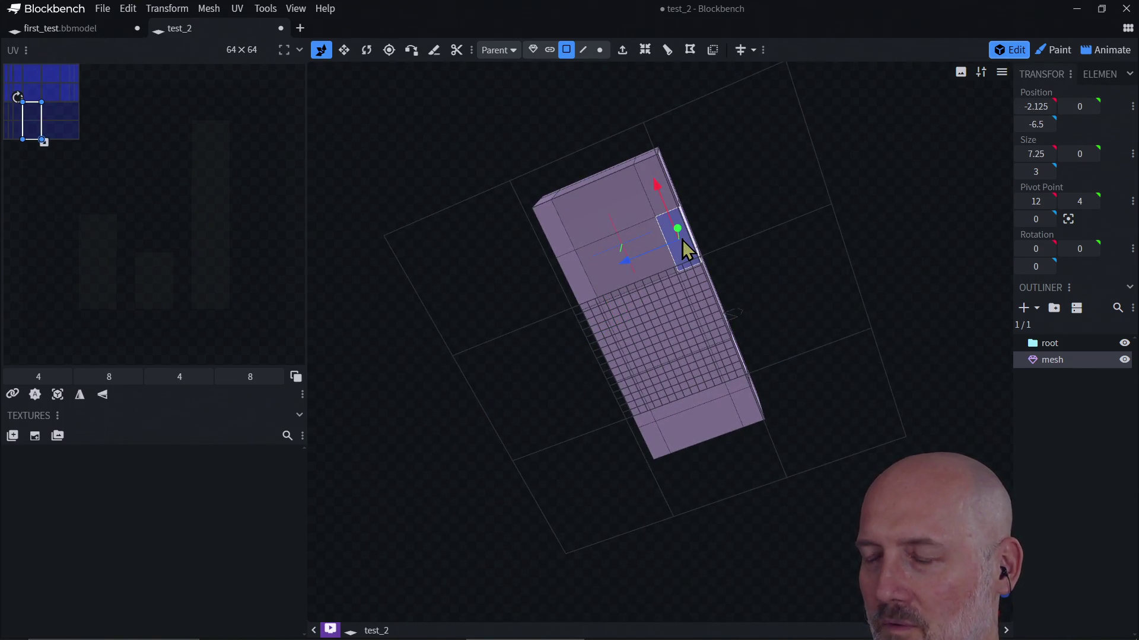
click(682, 239)
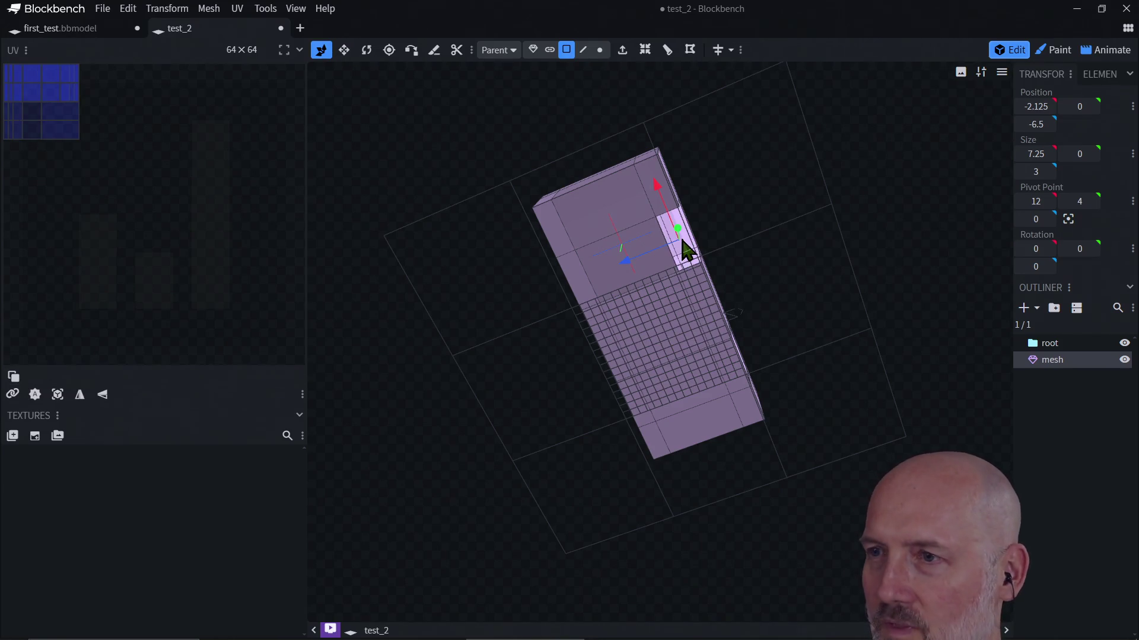
click(727, 372)
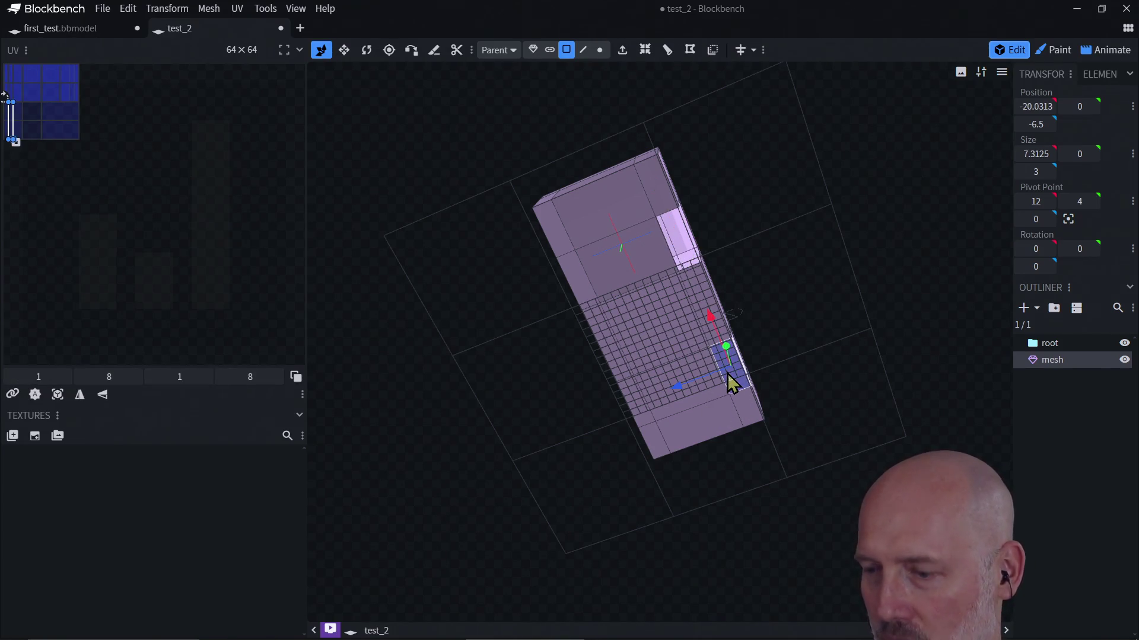
click(635, 403)
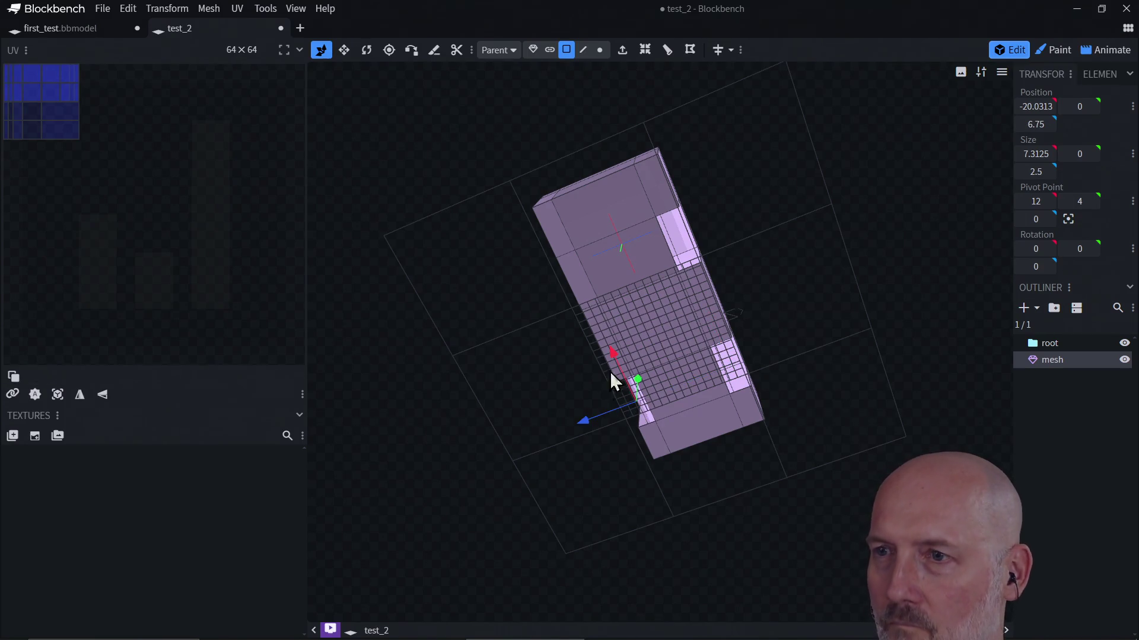
click(570, 278)
mouse_move(568, 278)
mouse_down()
mouse_move(588, 264)
mouse_move(597, 371)
mouse_move(646, 394)
mouse_move(770, 386)
mouse_move(842, 396)
mouse_move(681, 422)
mouse_move(699, 406)
mouse_move(678, 412)
mouse_move(674, 444)
mouse_move(709, 437)
mouse_up()
click(666, 350)
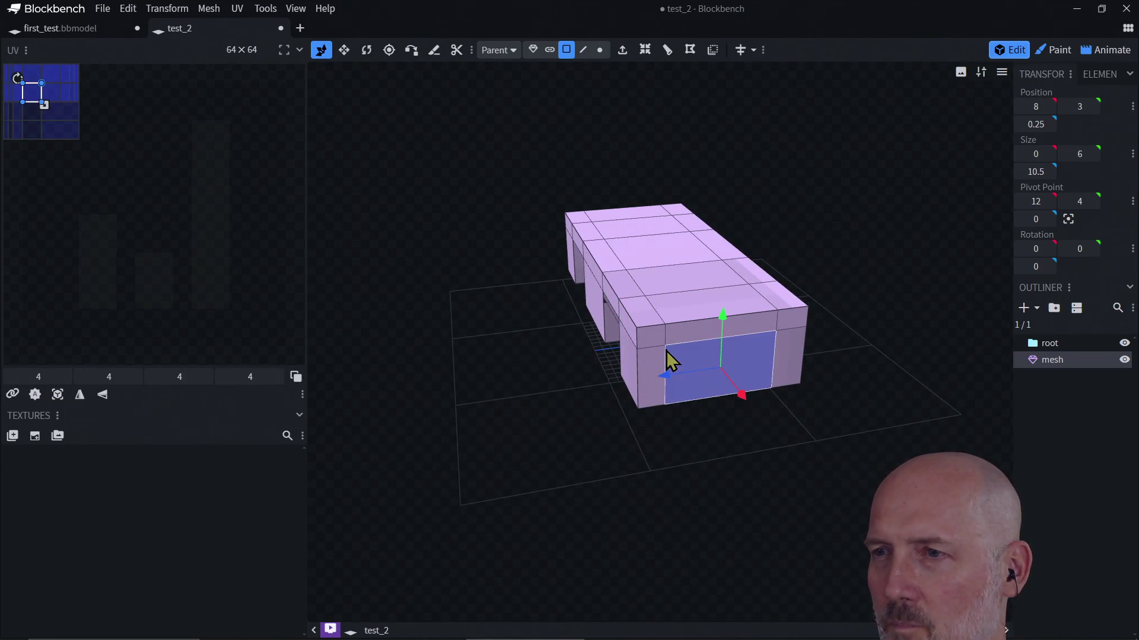
Undo the previous front cut and select the whole lower front face
click(665, 337)
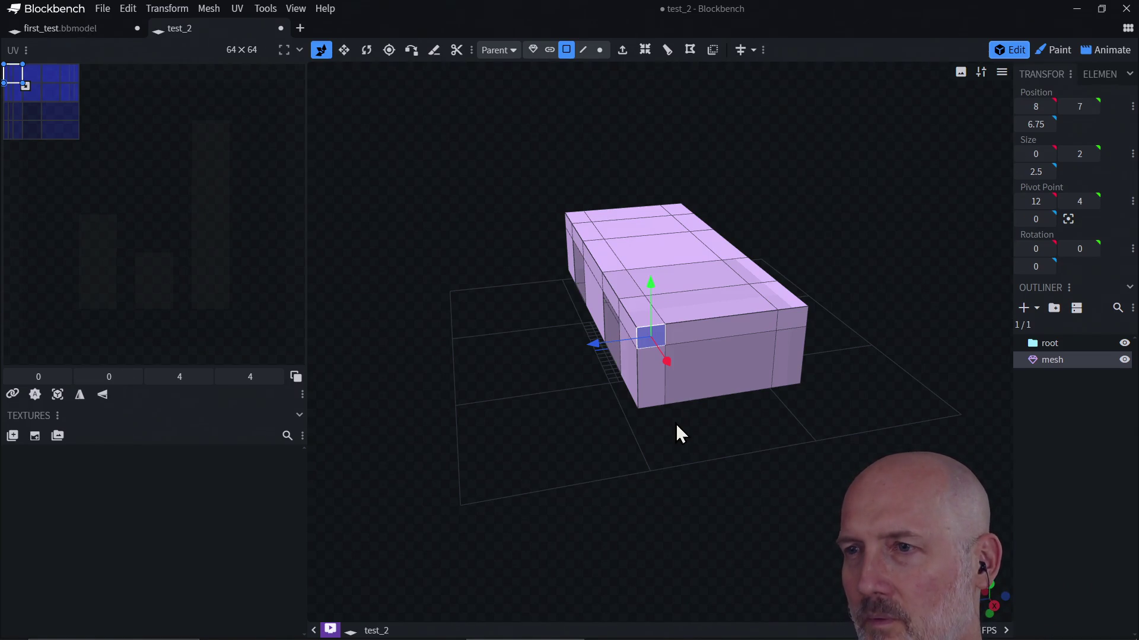
key(ctrl+z)
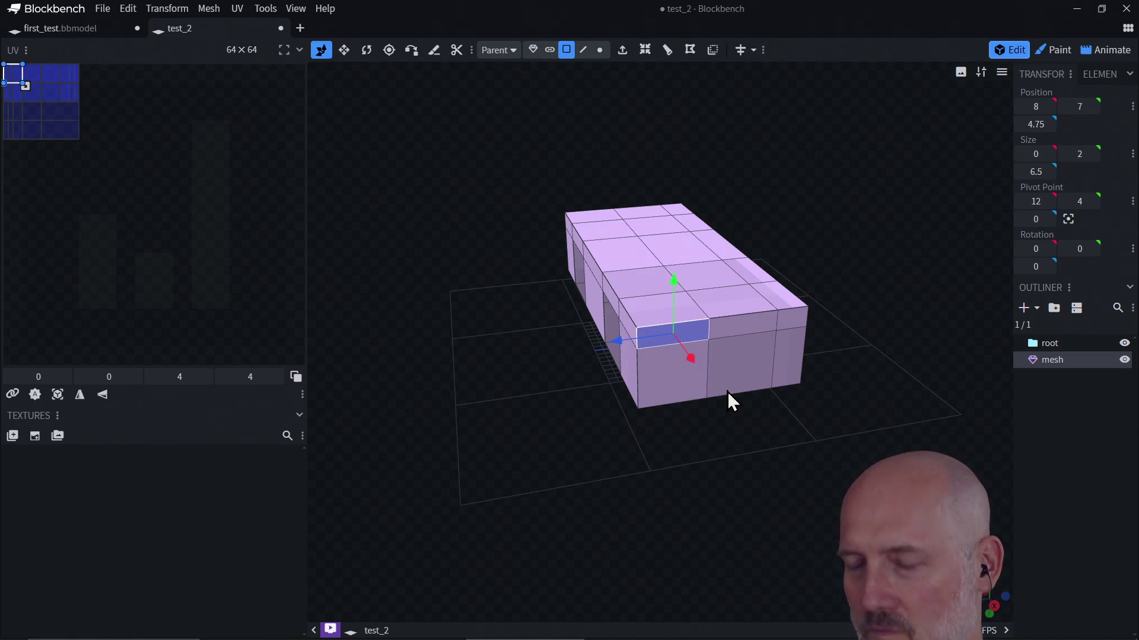
click(723, 391)
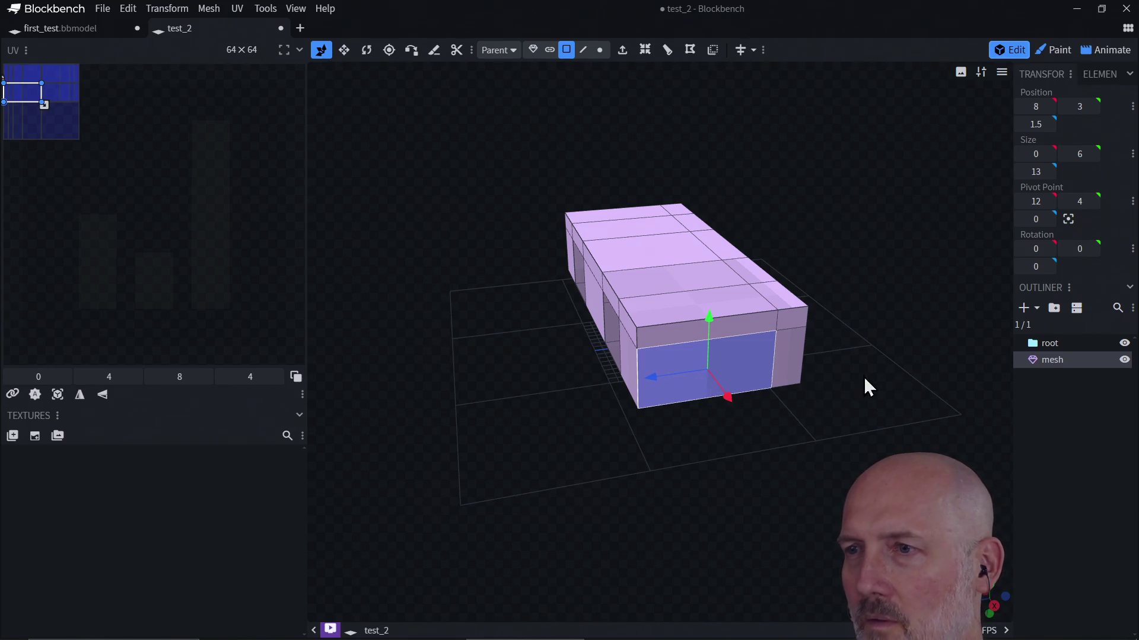
mouse_move(864, 386)
mouse_down()
mouse_move(801, 358)
mouse_move(834, 354)
mouse_up()
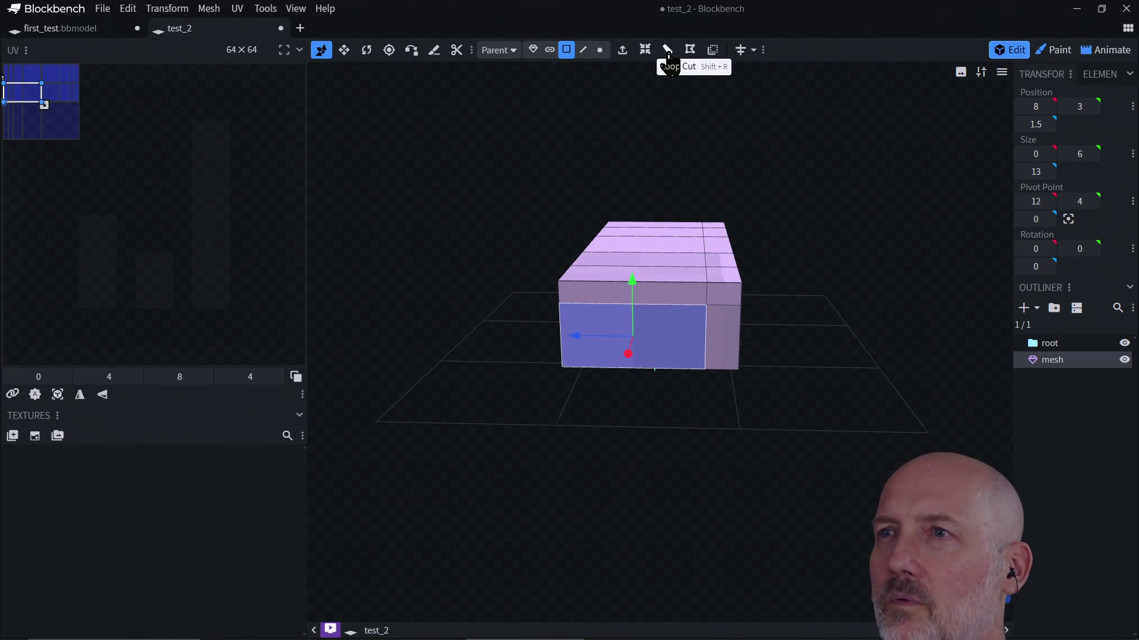
Loop cut the face vertically and position the cut to centre the panel
click(645, 51)
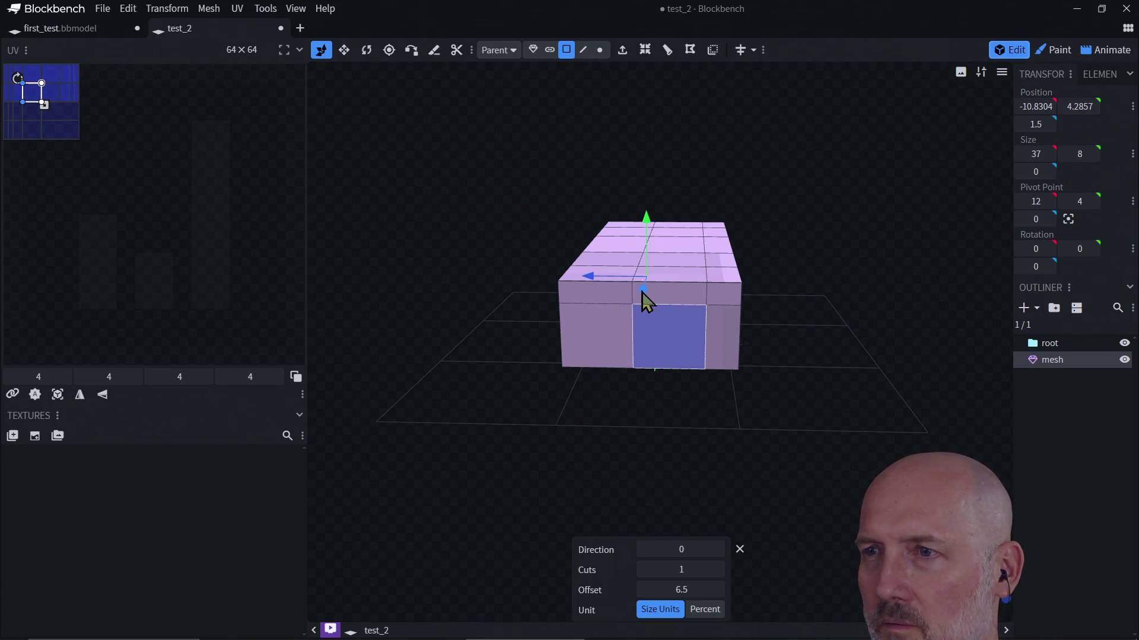
mouse_move(590, 277)
mouse_down()
mouse_move(557, 278)
mouse_move(565, 289)
mouse_up()
mouse_move(592, 408)
mouse_down()
mouse_move(618, 406)
mouse_move(599, 383)
mouse_move(593, 392)
mouse_up()
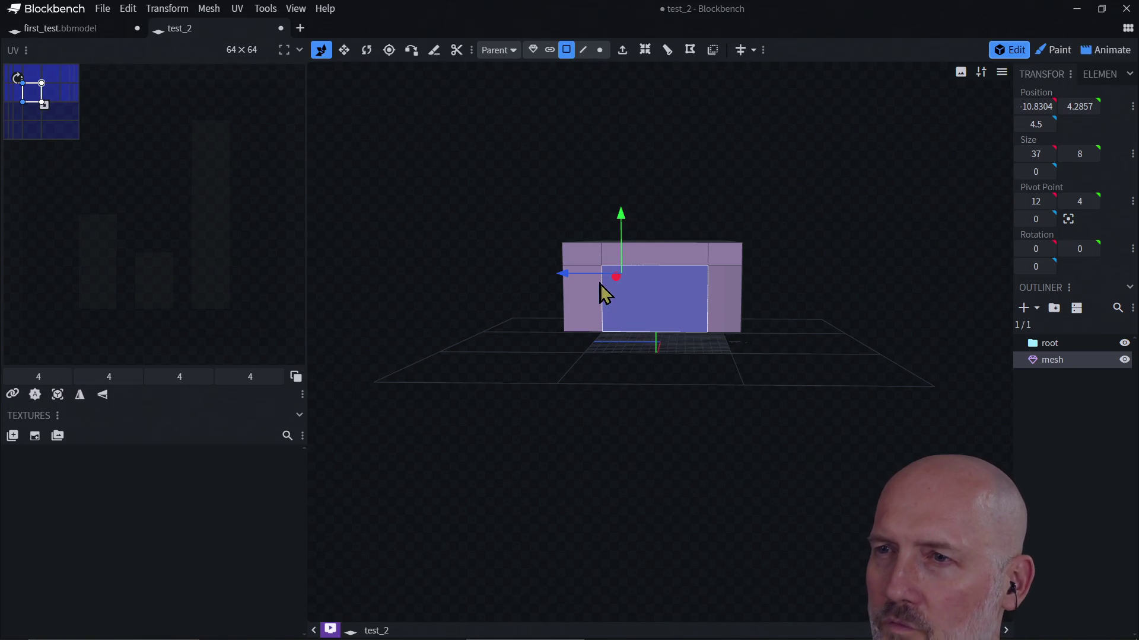
drag(561, 277, 577, 285)
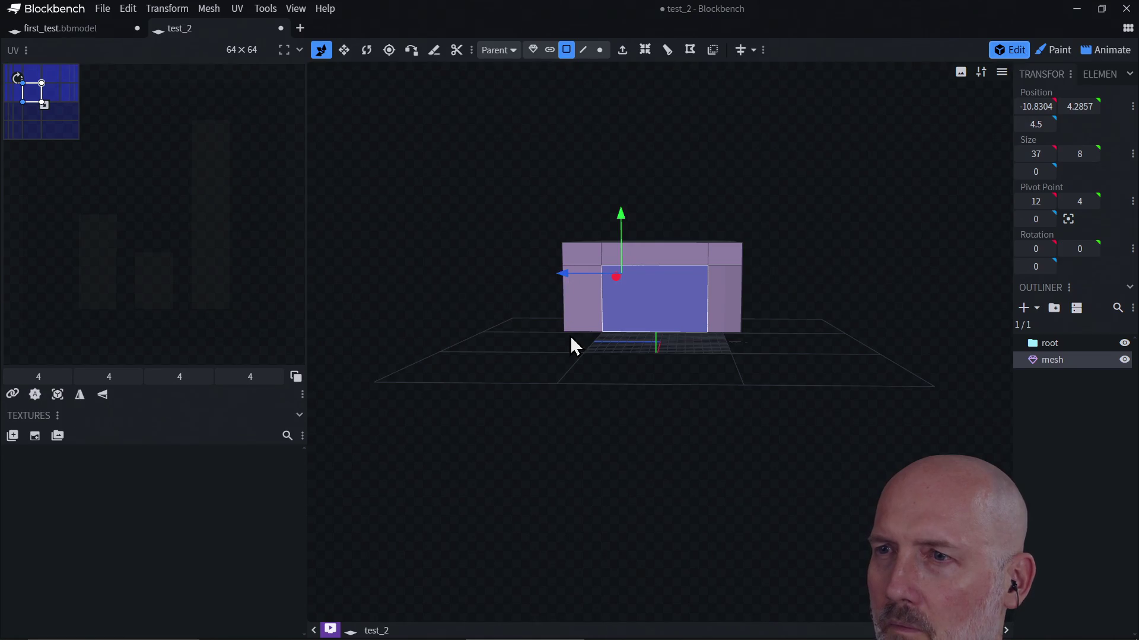
mouse_move(571, 342)
mouse_down()
mouse_move(589, 435)
mouse_move(707, 445)
mouse_move(709, 364)
mouse_move(631, 419)
mouse_move(658, 442)
mouse_up()
mouse_move(647, 402)
mouse_down()
mouse_move(723, 287)
mouse_move(726, 254)
mouse_up()
Delete three faces along the lower edge and underside to open the wheel-arch recesses
click(720, 260)
click(717, 259)
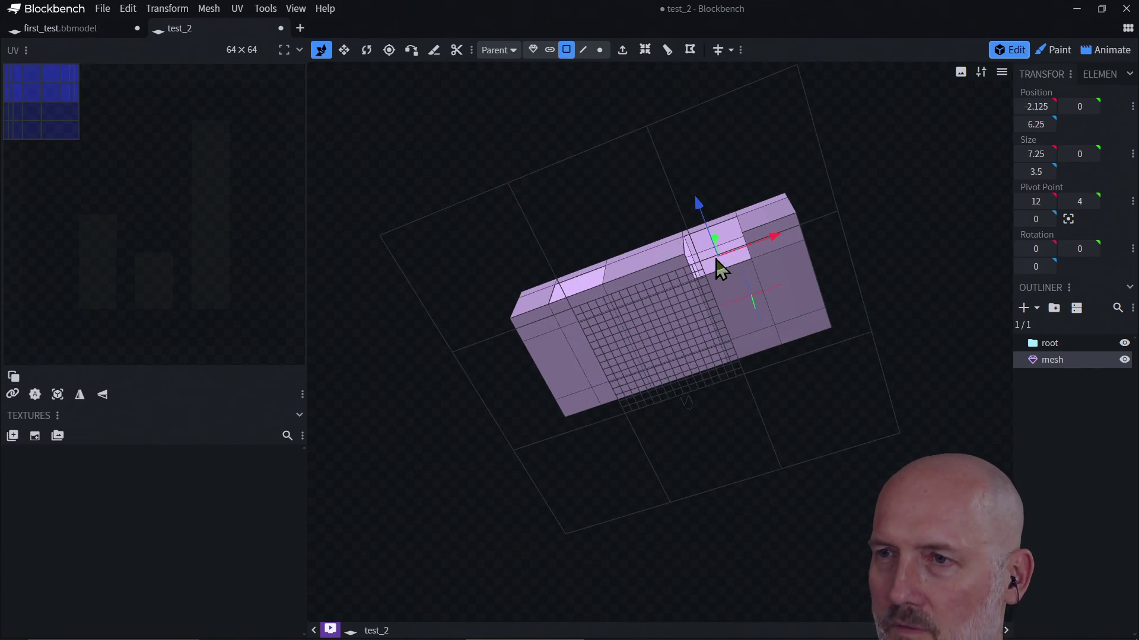
click(567, 307)
key(Delete)
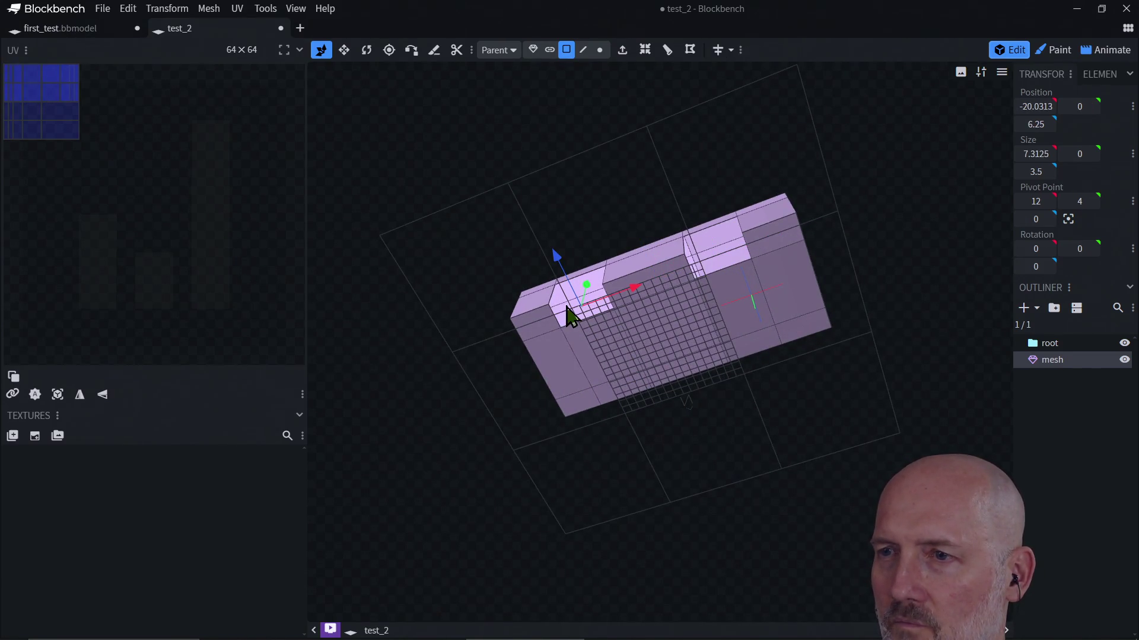
click(621, 390)
key(Delete)
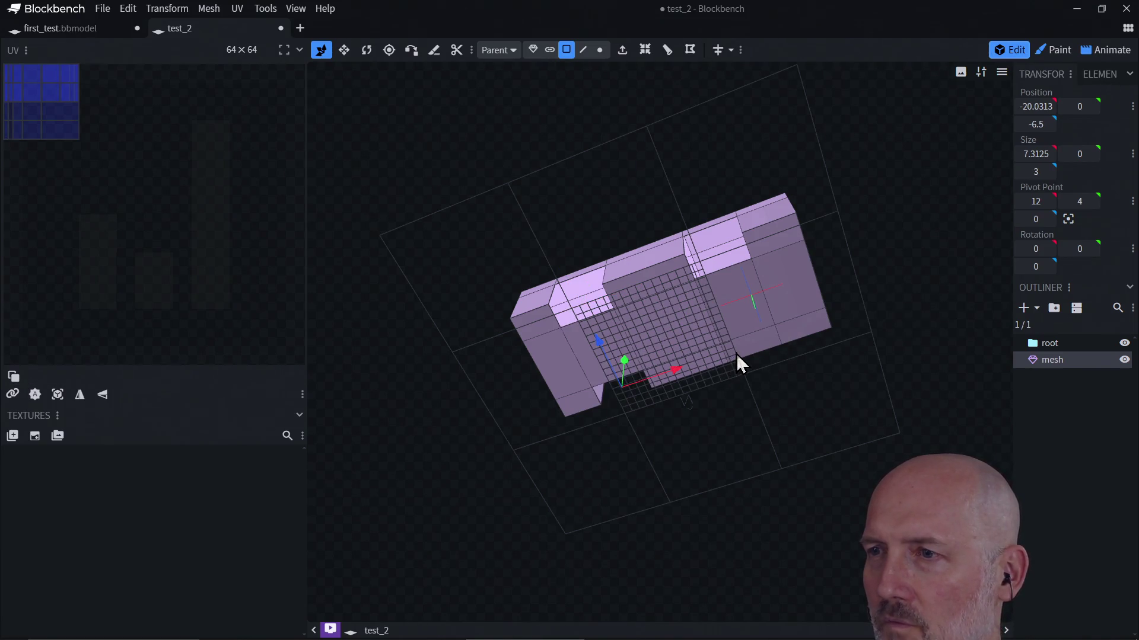
click(737, 356)
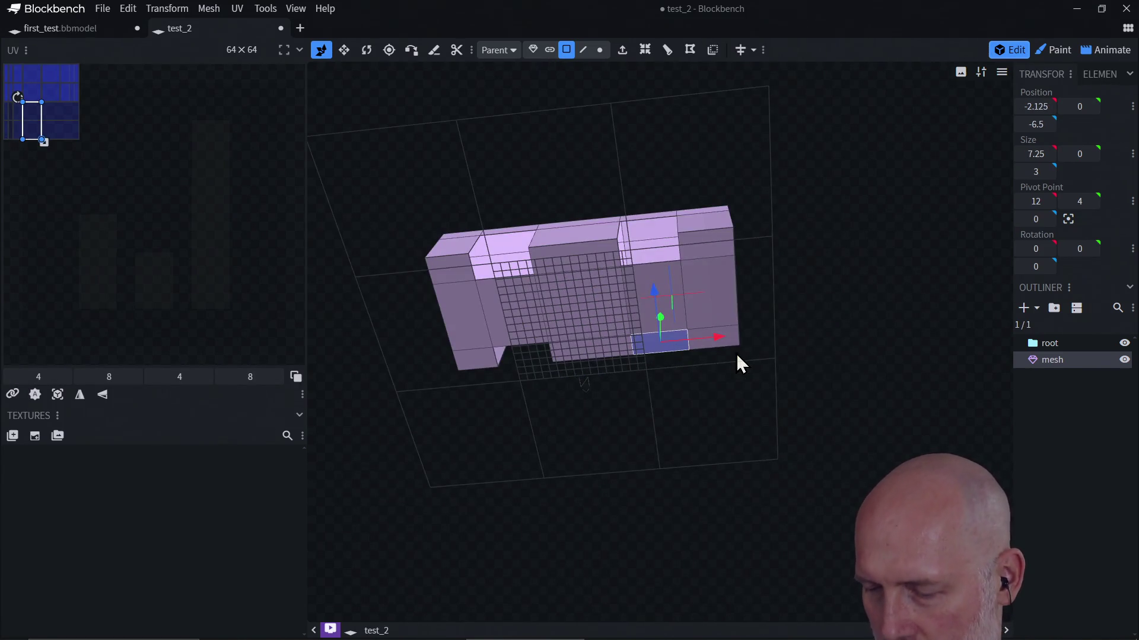
key(Delete)
mouse_move(737, 304)
mouse_down()
mouse_move(841, 295)
mouse_move(567, 490)
mouse_move(522, 396)
mouse_move(609, 369)
mouse_move(685, 388)
mouse_move(598, 358)
mouse_move(655, 373)
mouse_move(644, 363)
mouse_up()
key(ctrl+z)
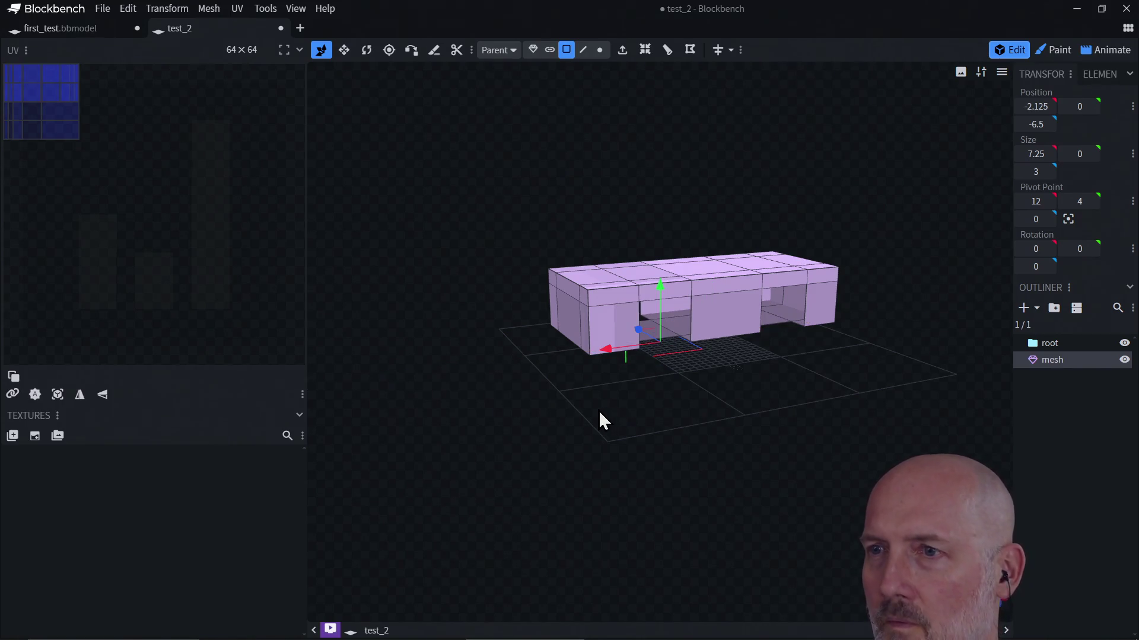
mouse_move(600, 414)
mouse_down()
mouse_move(764, 435)
mouse_move(573, 415)
mouse_move(583, 426)
mouse_move(664, 407)
mouse_move(629, 429)
mouse_move(637, 425)
mouse_up()
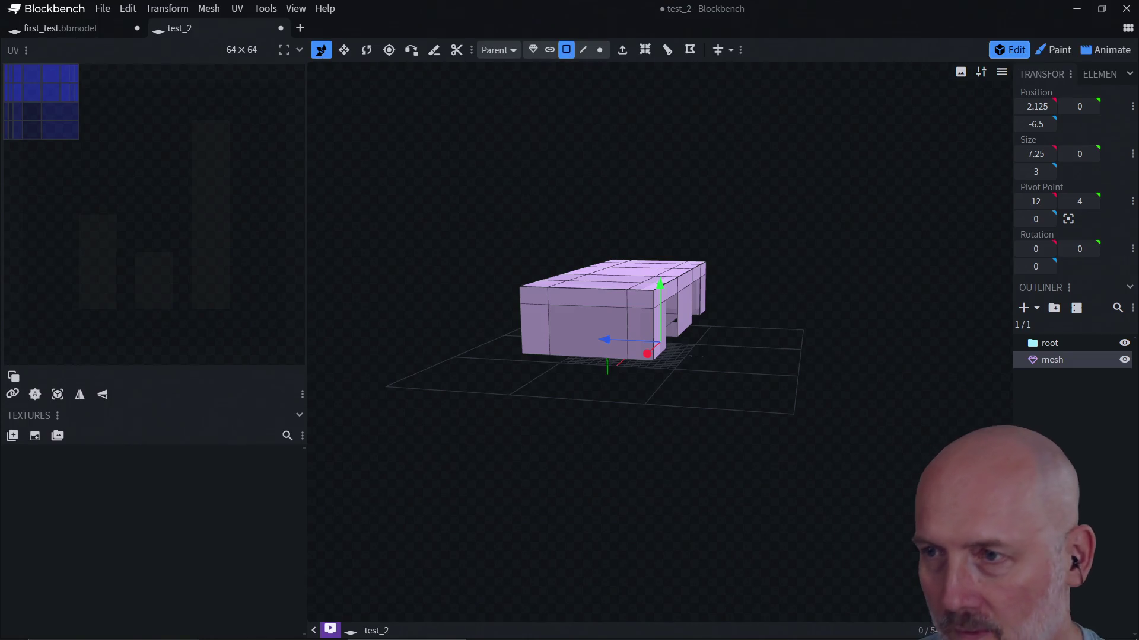
mouse_move(902, 322)
mouse_down()
mouse_move(739, 331)
mouse_move(704, 309)
mouse_move(719, 309)
mouse_move(721, 339)
mouse_move(738, 351)
mouse_move(742, 328)
mouse_move(729, 426)
mouse_move(706, 366)
mouse_move(714, 353)
mouse_move(843, 343)
mouse_move(795, 318)
mouse_move(848, 363)
mouse_move(775, 386)
mouse_move(831, 383)
mouse_up()
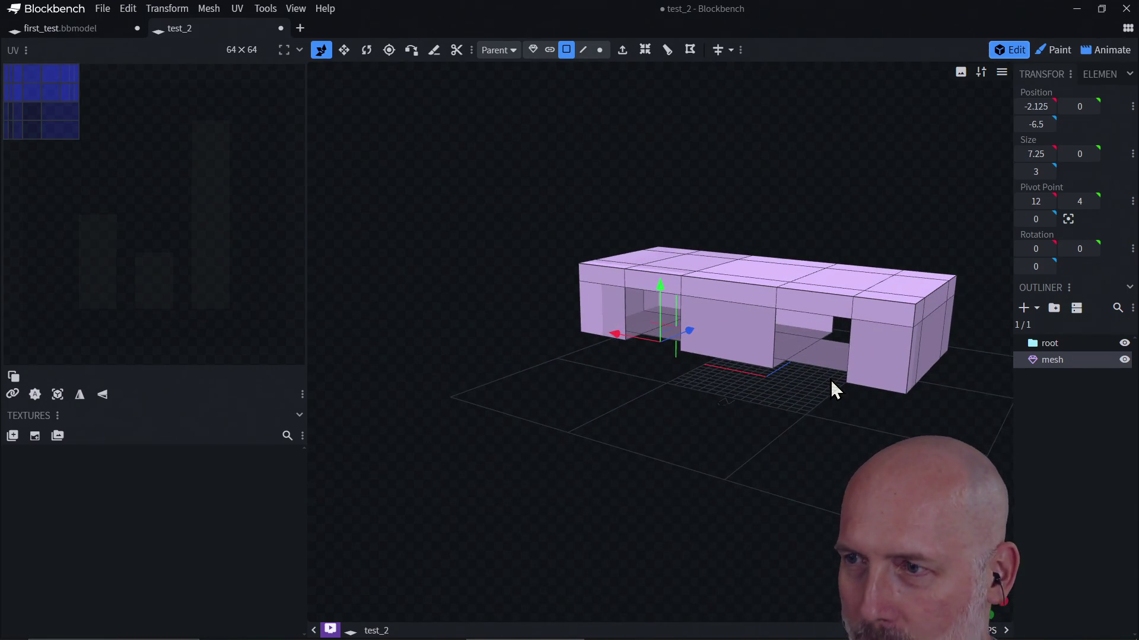
mouse_move(831, 381)
mouse_down()
mouse_move(821, 383)
mouse_move(832, 328)
mouse_move(818, 335)
mouse_up()
click(755, 372)
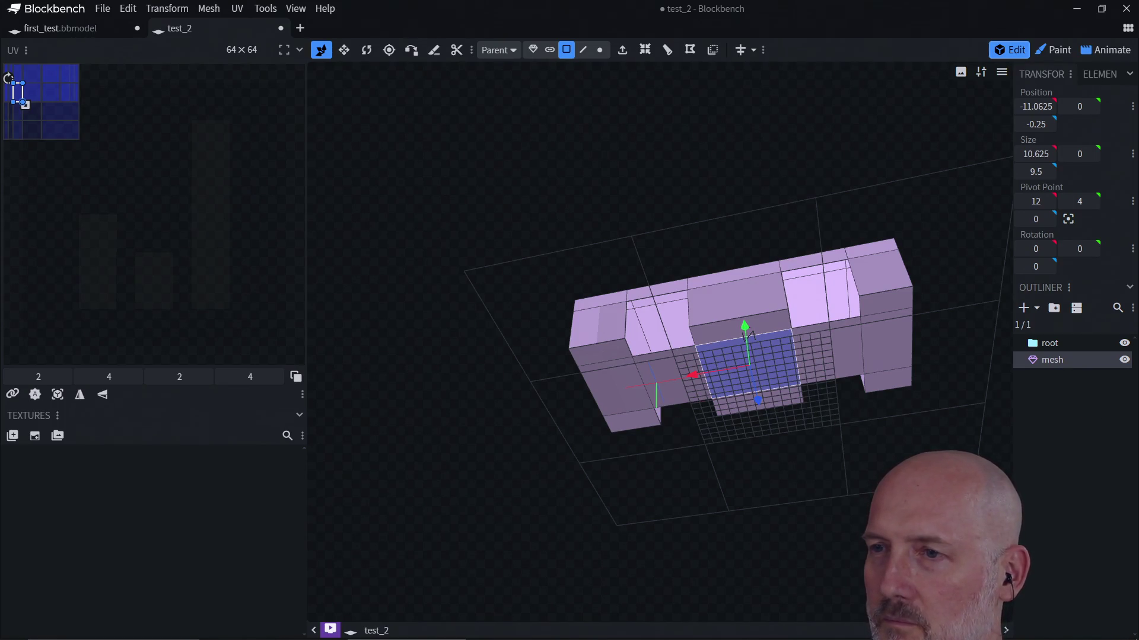
Narrow the left end faces from 6.5 to 4.5 and shift them one unit along X
click(611, 363)
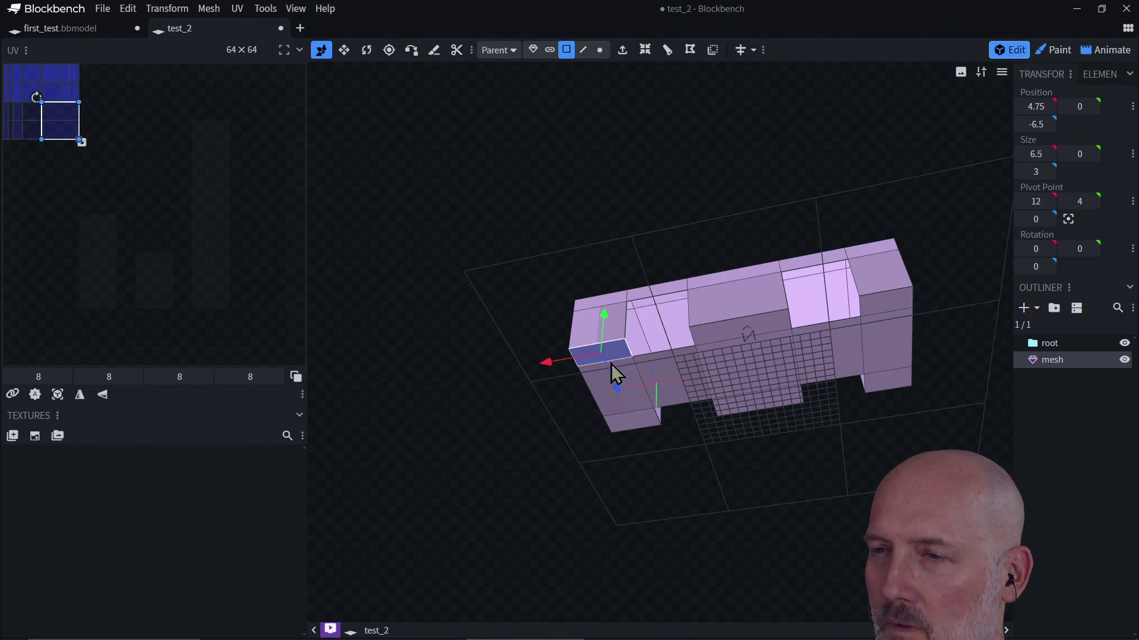
shift+click(639, 403)
shift+click(641, 423)
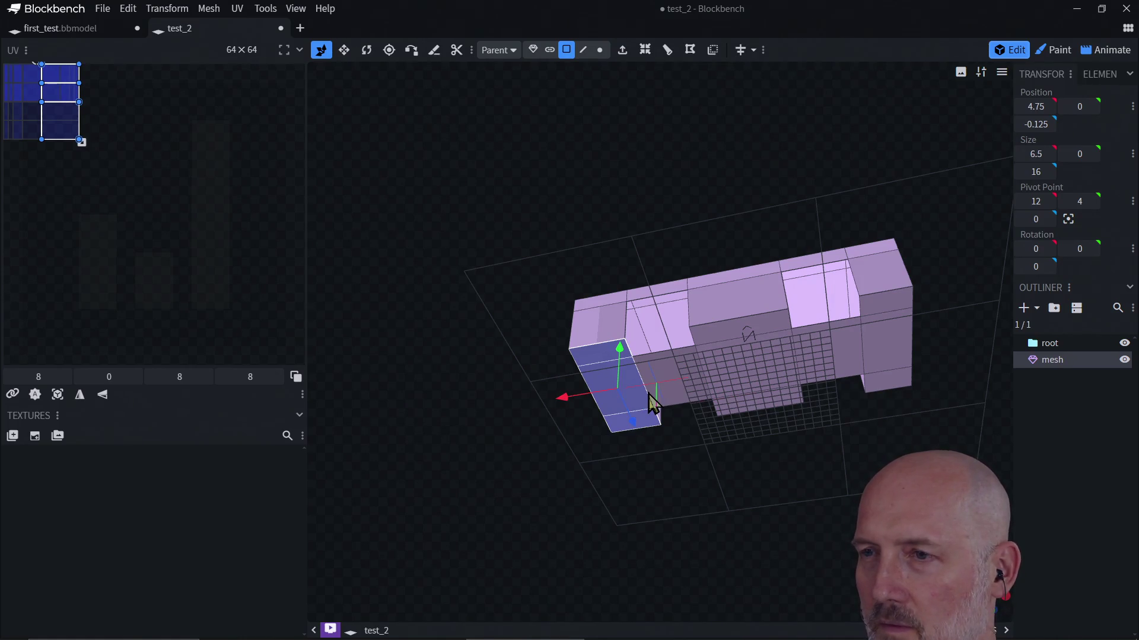
drag(568, 399, 560, 400)
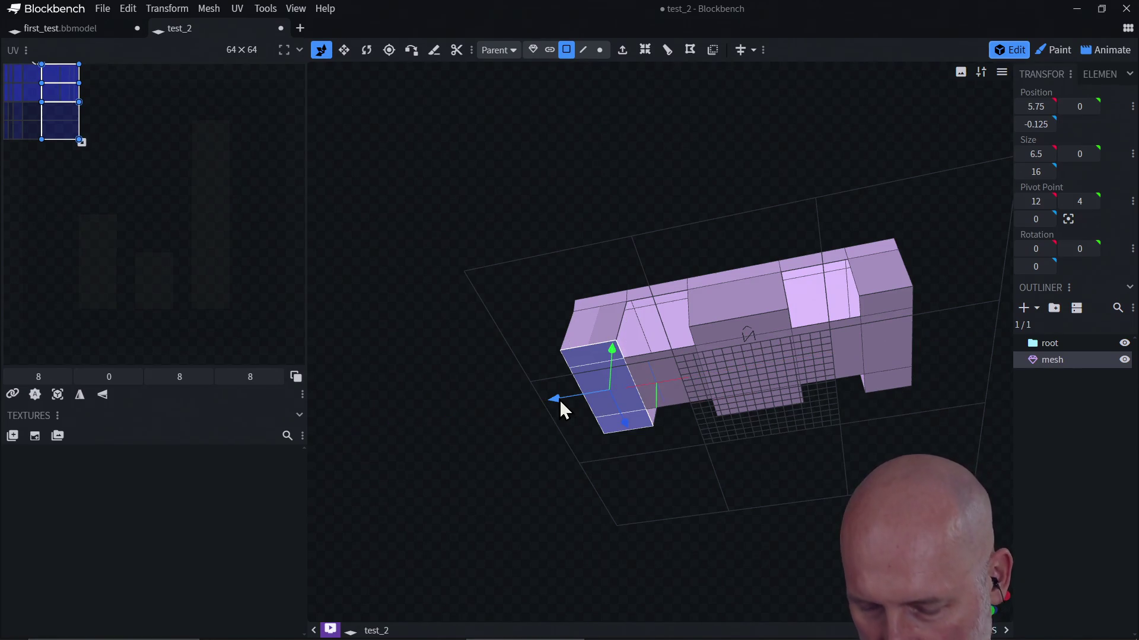
key(ctrl+z)
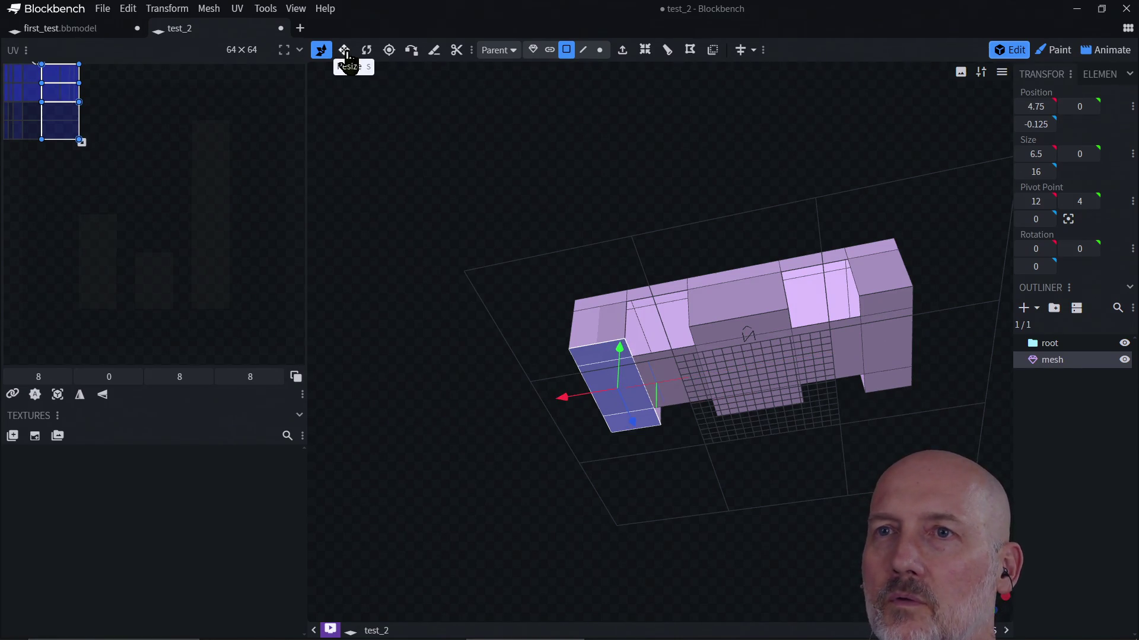
click(344, 50)
drag(676, 379, 665, 384)
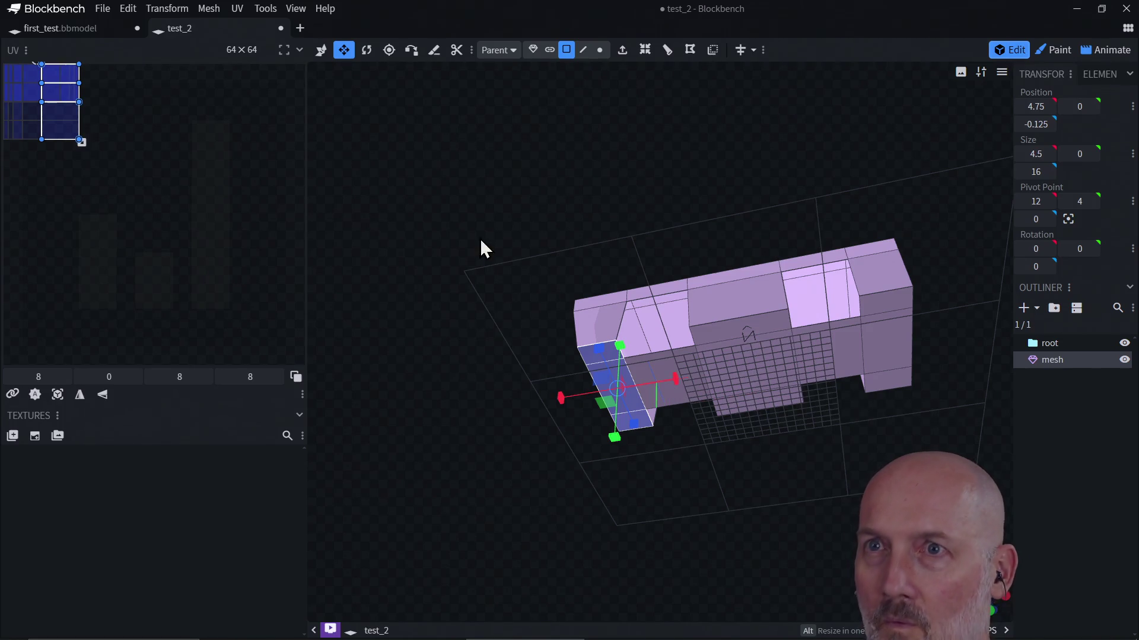
click(321, 50)
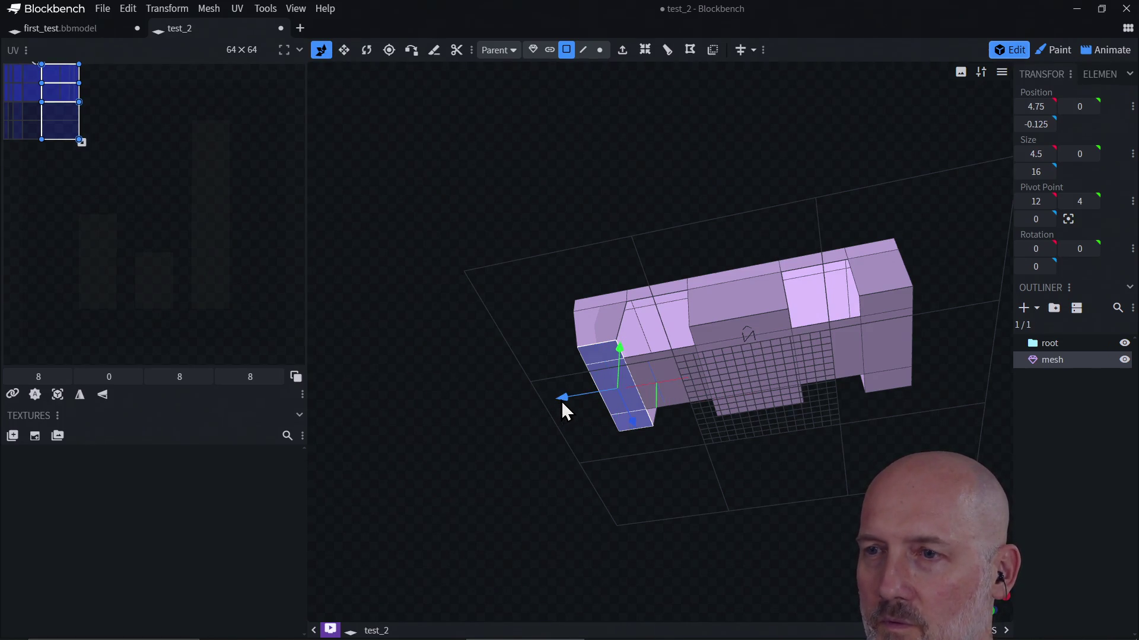
drag(562, 406, 560, 407)
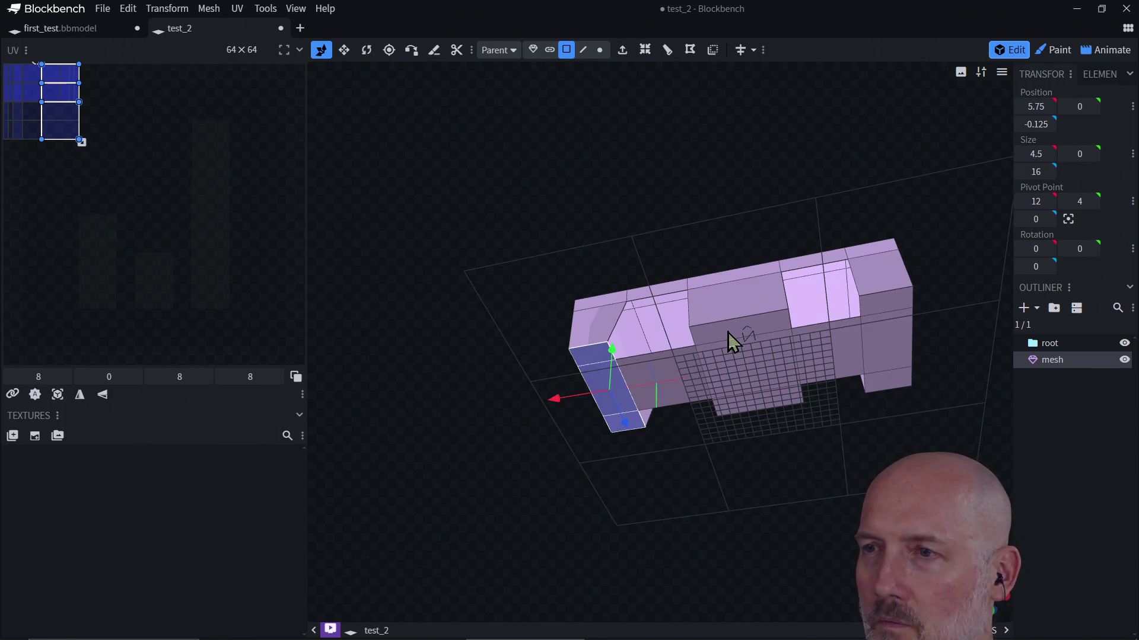
Narrow the middle face group along X
click(728, 332)
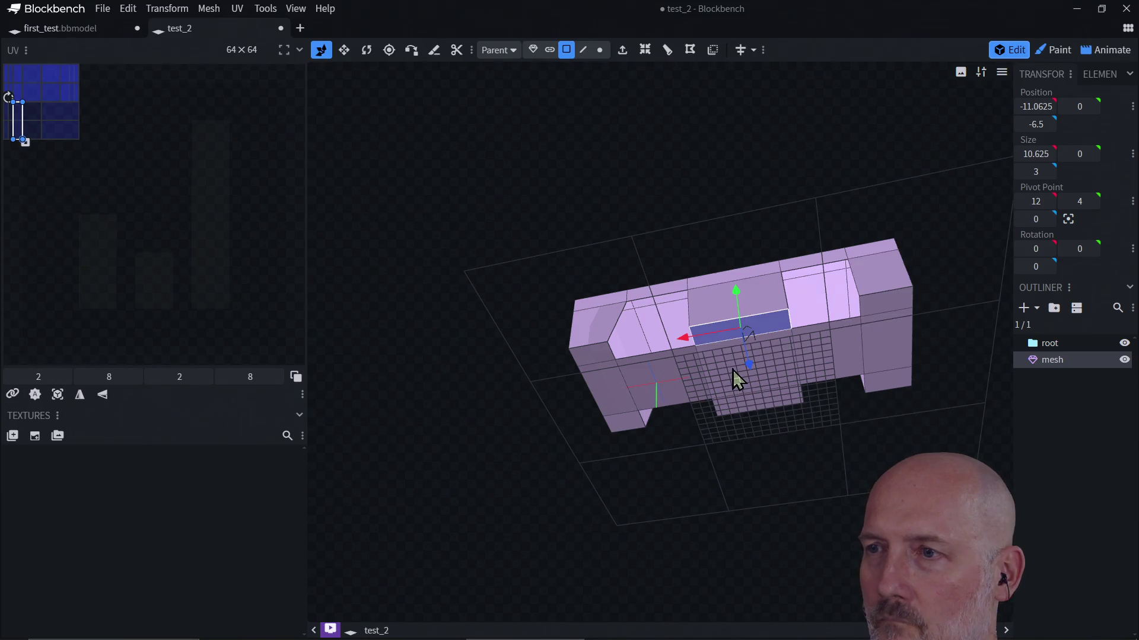
click(731, 369)
shift+click(737, 340)
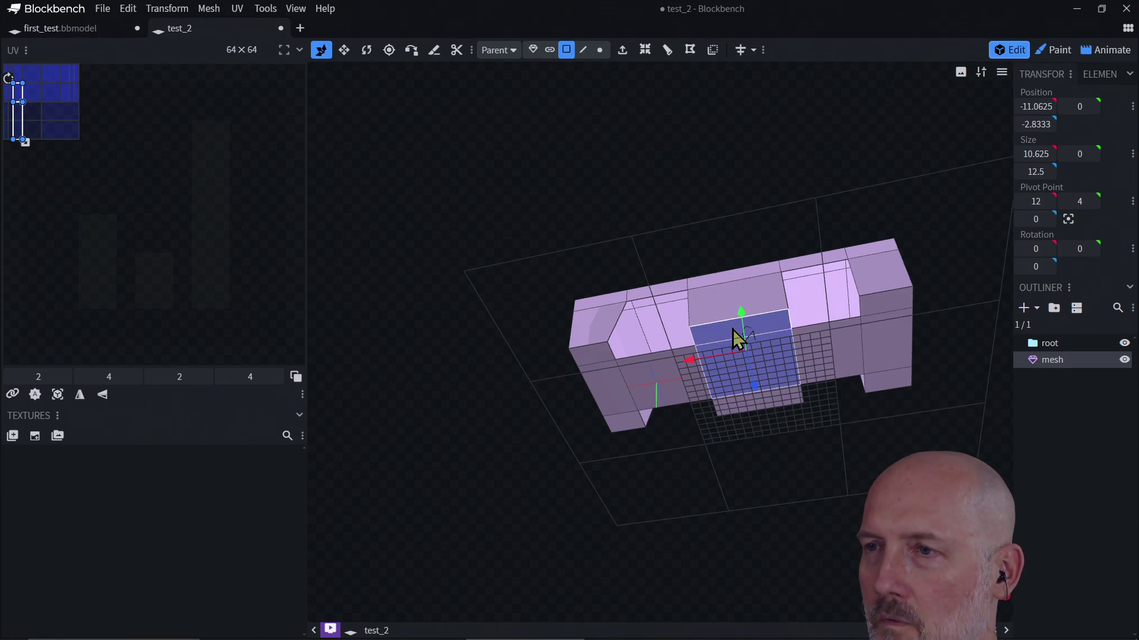
shift+click(739, 404)
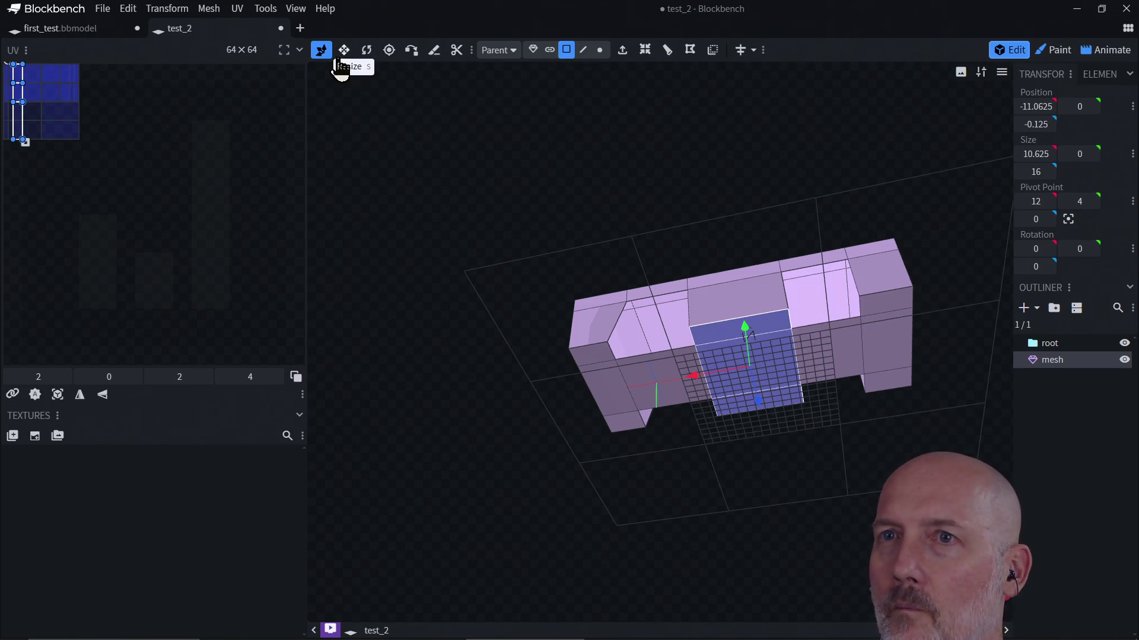
key(v)
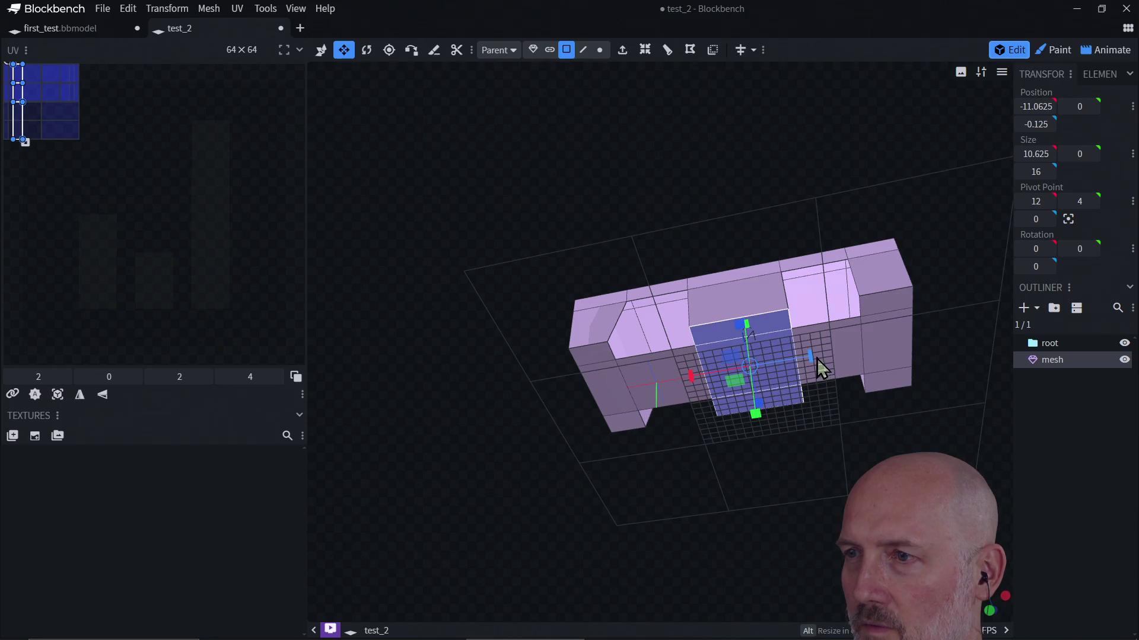
drag(817, 358, 800, 362)
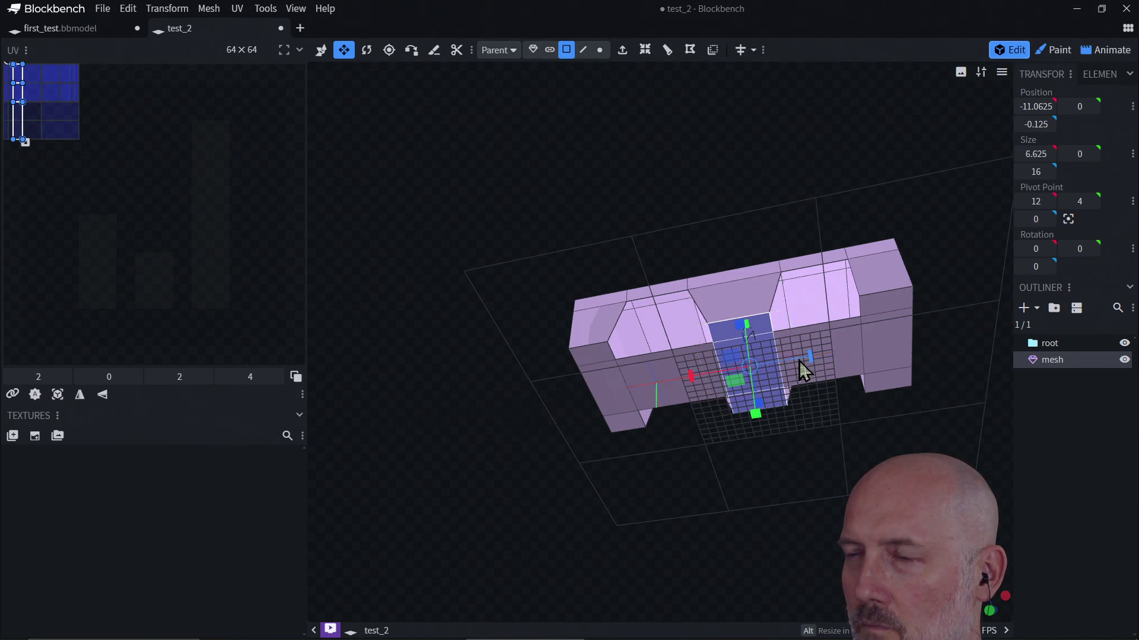
Narrow the right end faces from 5.3125 to 3.3125 and shift them one unit along X
click(880, 337)
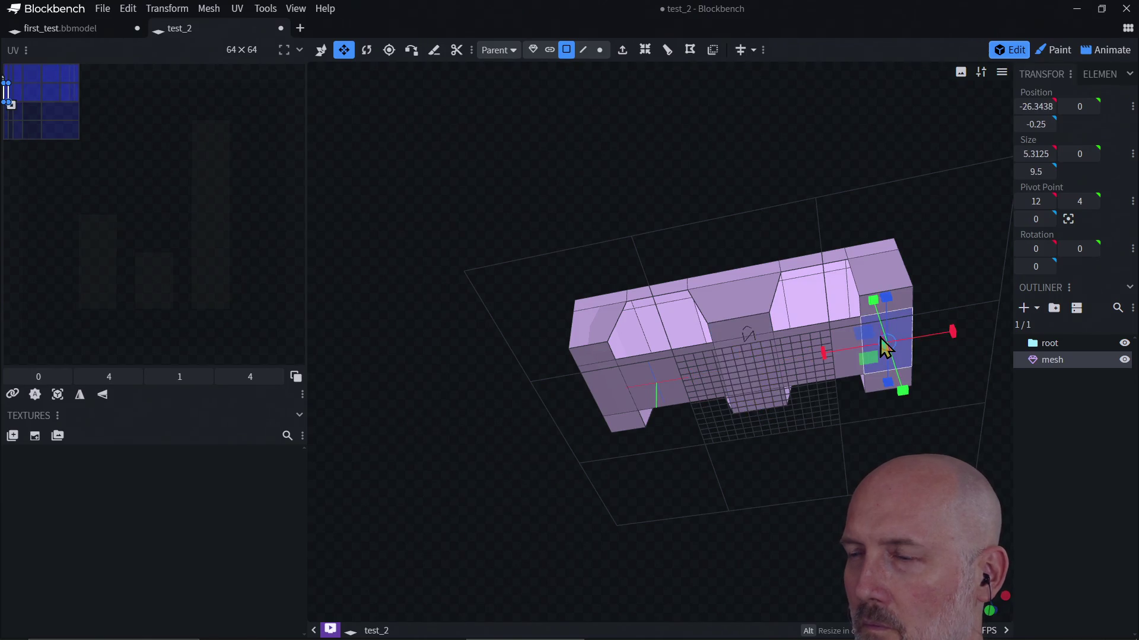
shift+click(888, 307)
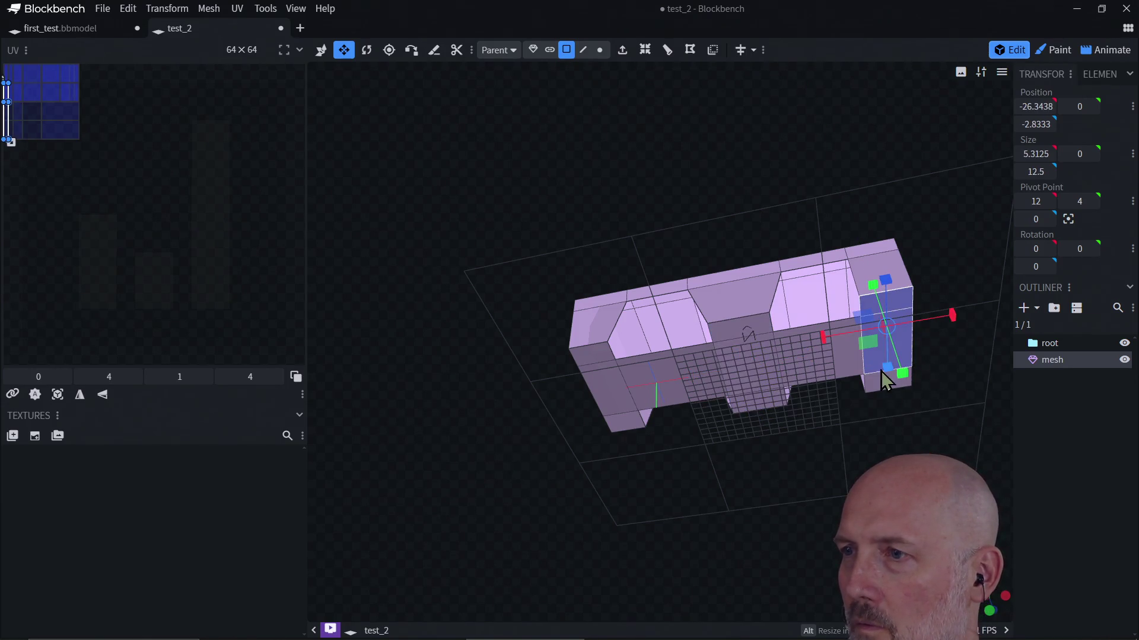
shift+click(883, 390)
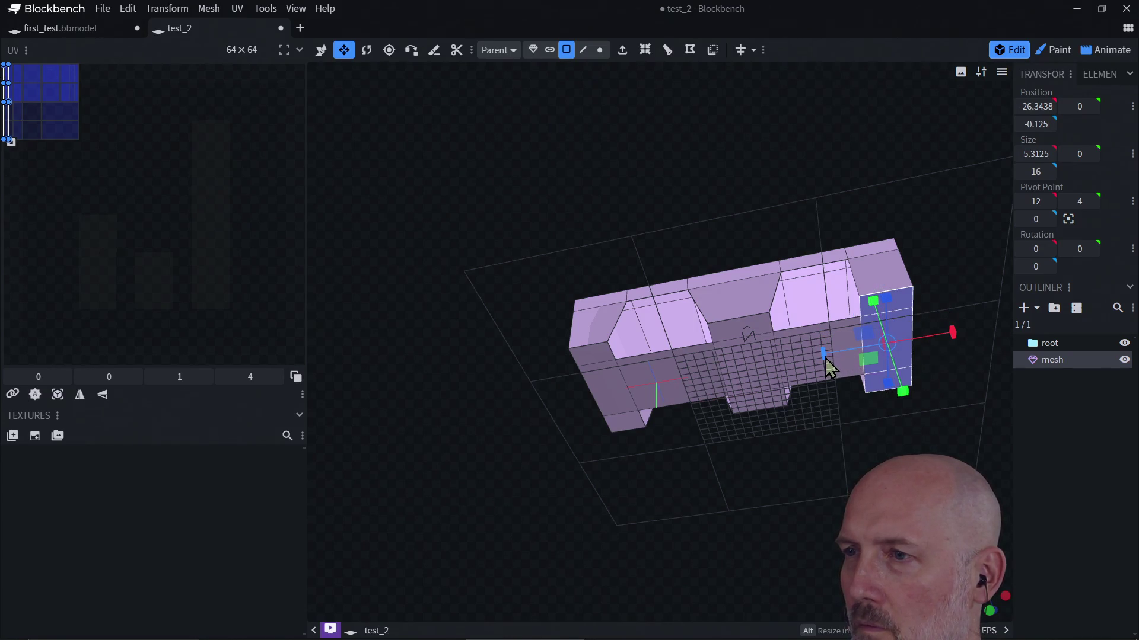
drag(829, 359, 842, 362)
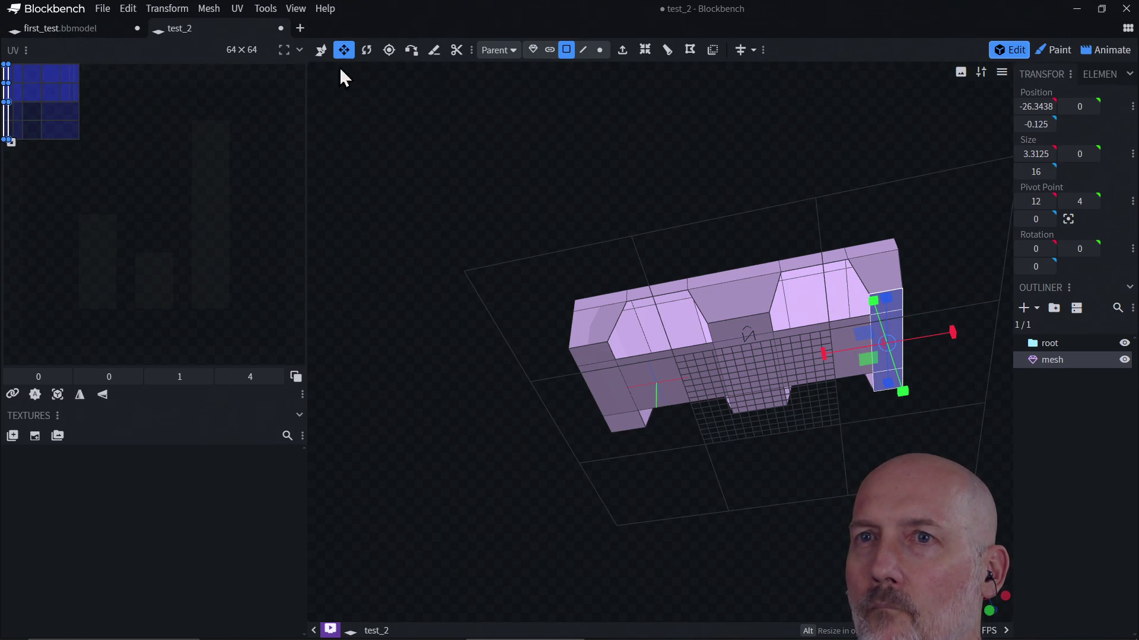
key(v)
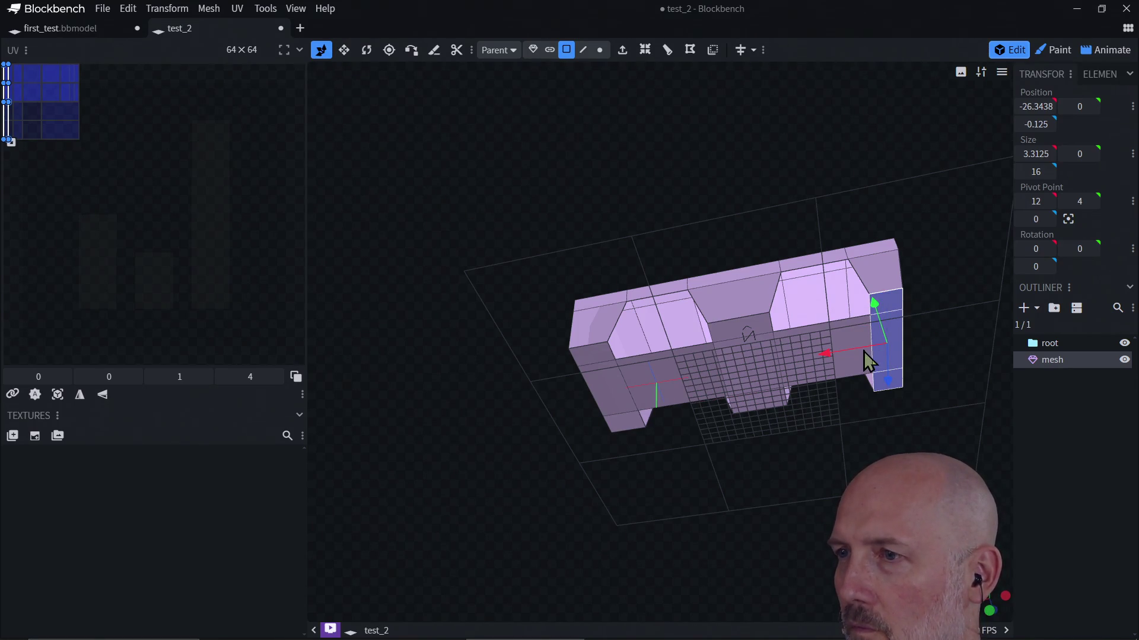
drag(833, 353, 838, 354)
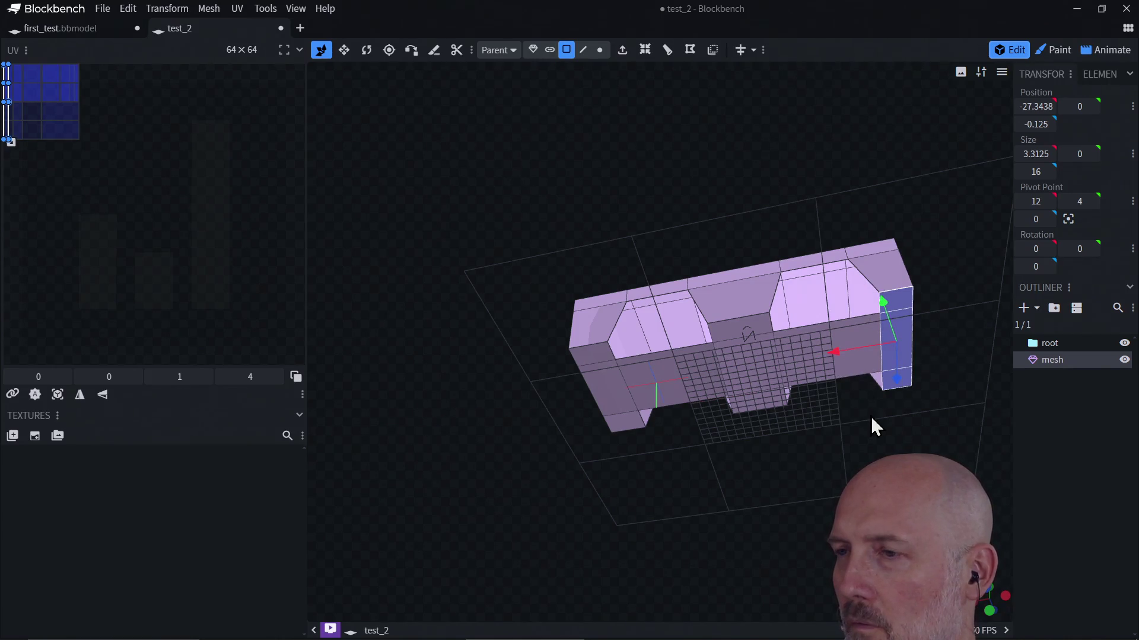
click(803, 371)
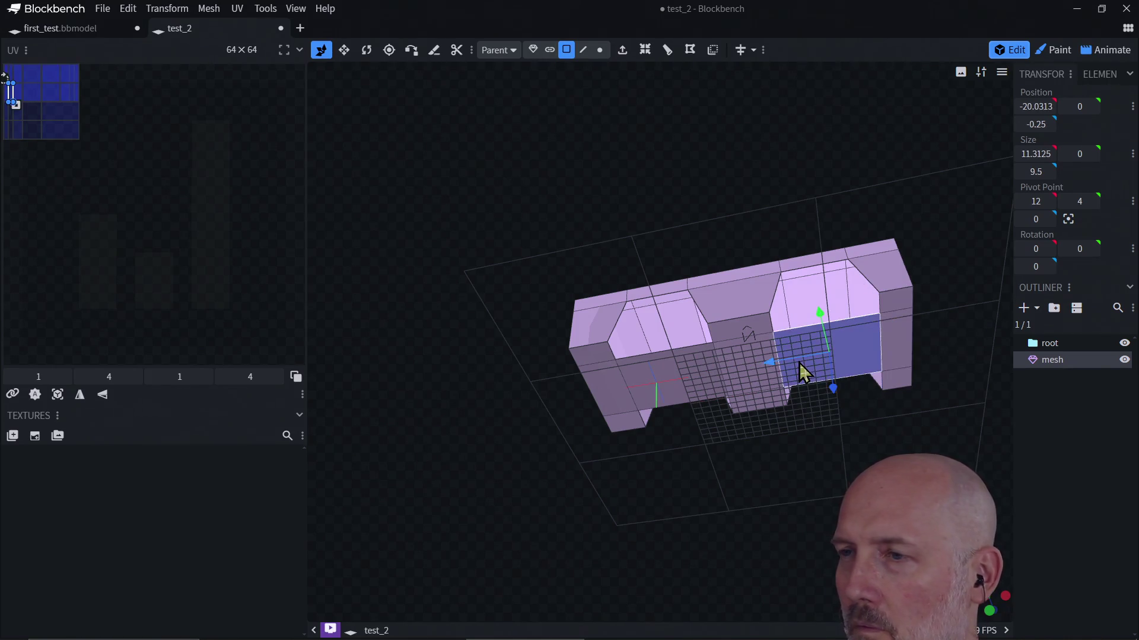
click(748, 305)
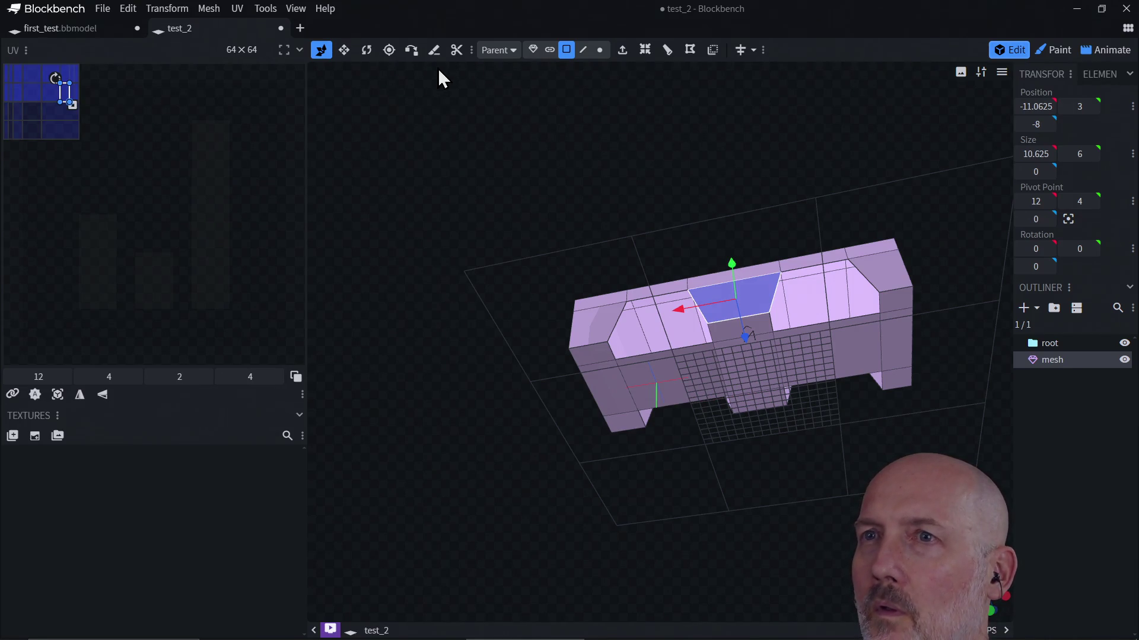
mouse_move(534, 172)
mouse_down()
mouse_move(570, 315)
mouse_move(628, 322)
mouse_move(592, 310)
mouse_move(666, 397)
mouse_move(847, 320)
mouse_move(937, 407)
mouse_move(681, 412)
mouse_move(753, 397)
mouse_move(777, 409)
mouse_up()
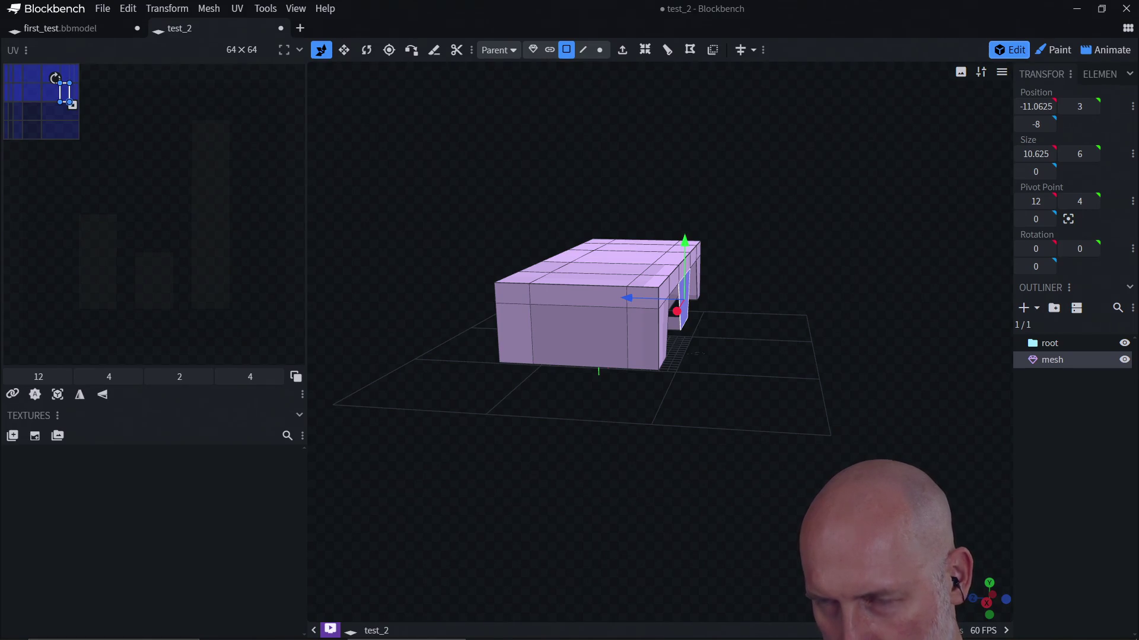
Switch to edge selection and select the top edge of the truck body
click(583, 51)
mouse_move(748, 295)
mouse_down()
mouse_move(668, 196)
mouse_move(651, 148)
mouse_move(686, 317)
mouse_move(671, 243)
mouse_up()
scroll(708, 273, up, 6)
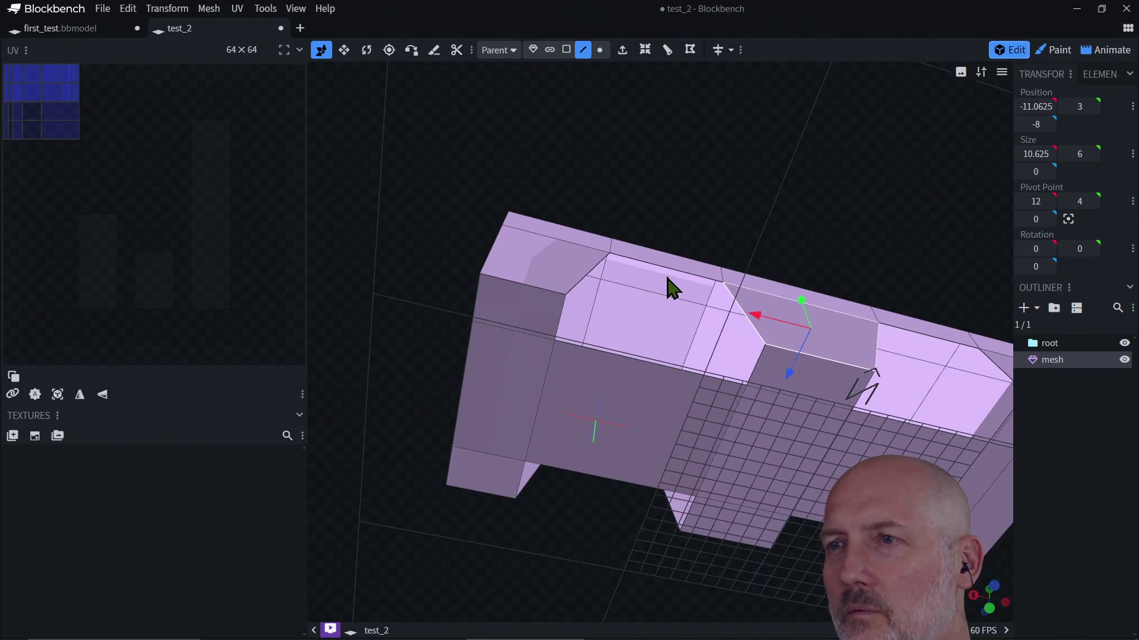
click(667, 269)
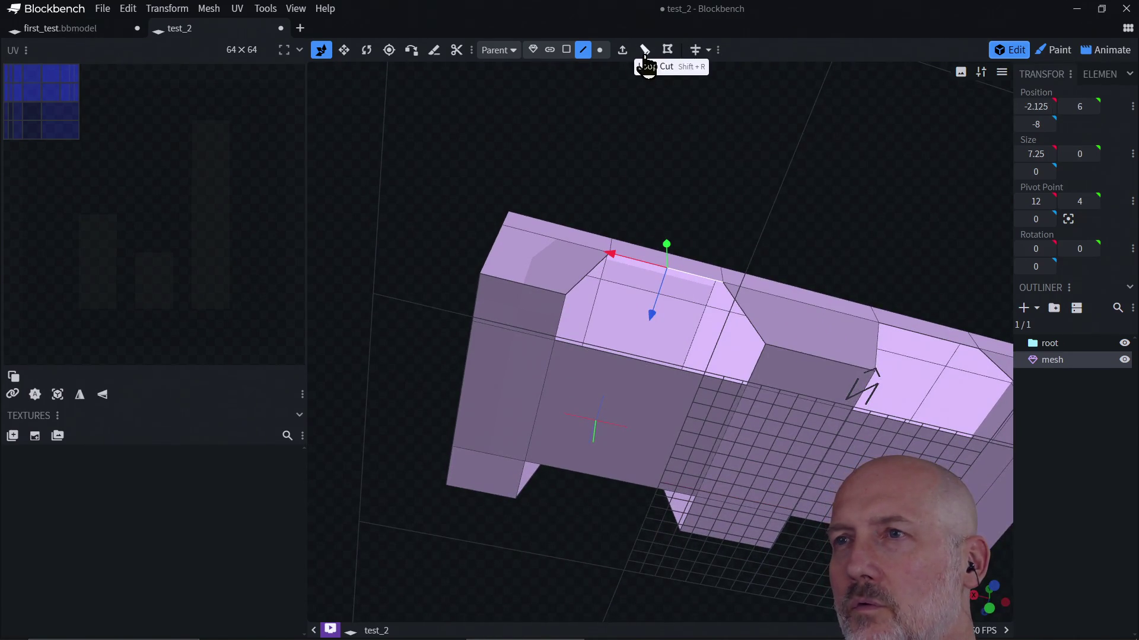
Extrude the arch's inner top face one unit outwards
click(623, 55)
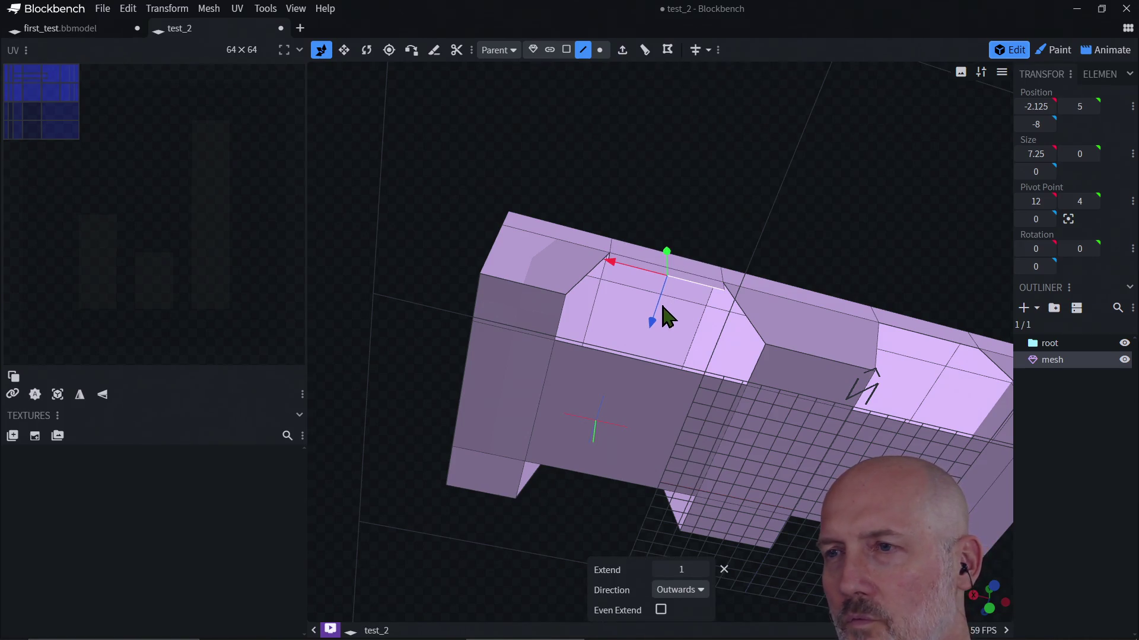
mouse_move(687, 290)
mouse_down()
mouse_move(721, 241)
mouse_move(670, 333)
mouse_move(732, 359)
mouse_move(776, 287)
mouse_move(661, 350)
mouse_move(593, 347)
mouse_move(526, 369)
mouse_move(674, 344)
mouse_move(640, 297)
mouse_move(638, 310)
mouse_up()
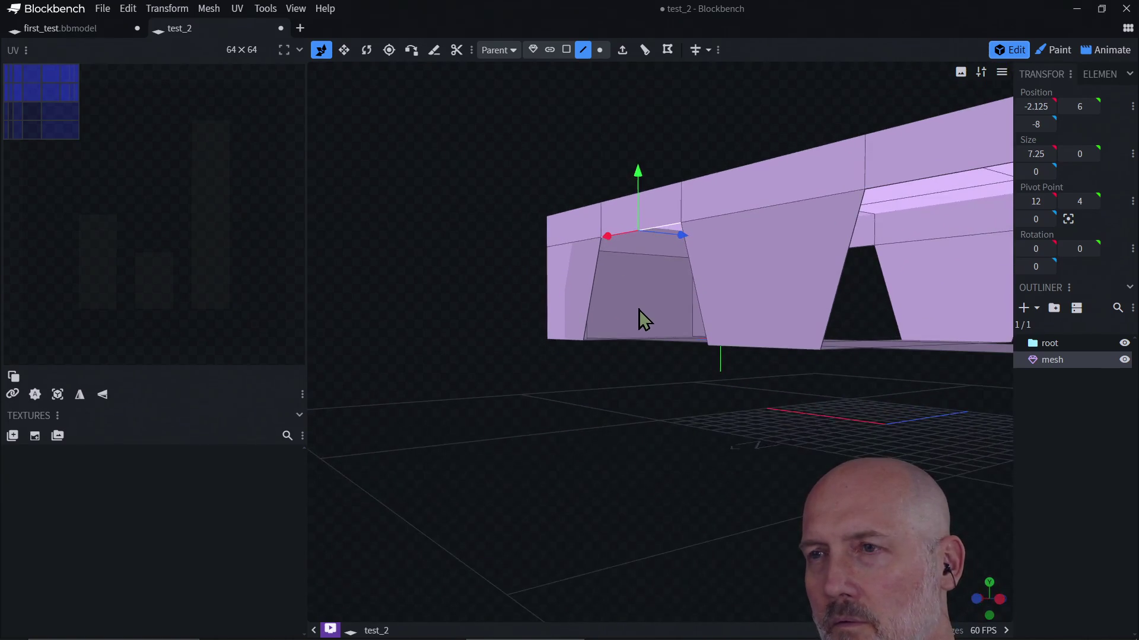
Extrude the arch face again, push it back, and select a face inside the arch
click(622, 51)
mouse_move(680, 256)
mouse_down()
mouse_move(709, 254)
mouse_move(690, 254)
mouse_up()
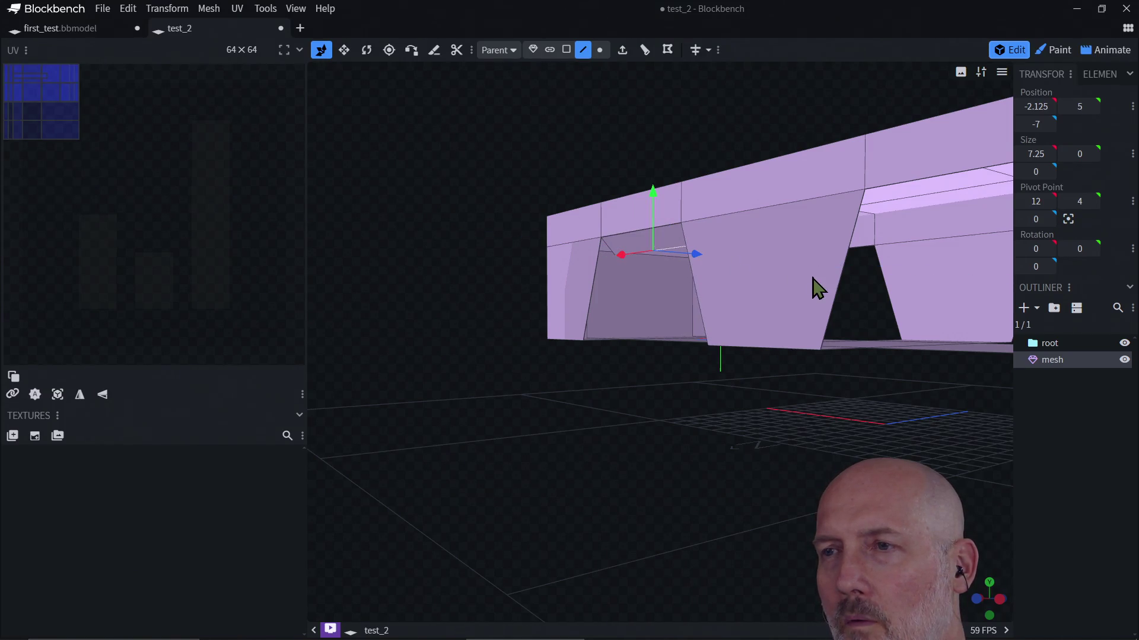
click(854, 292)
click(663, 286)
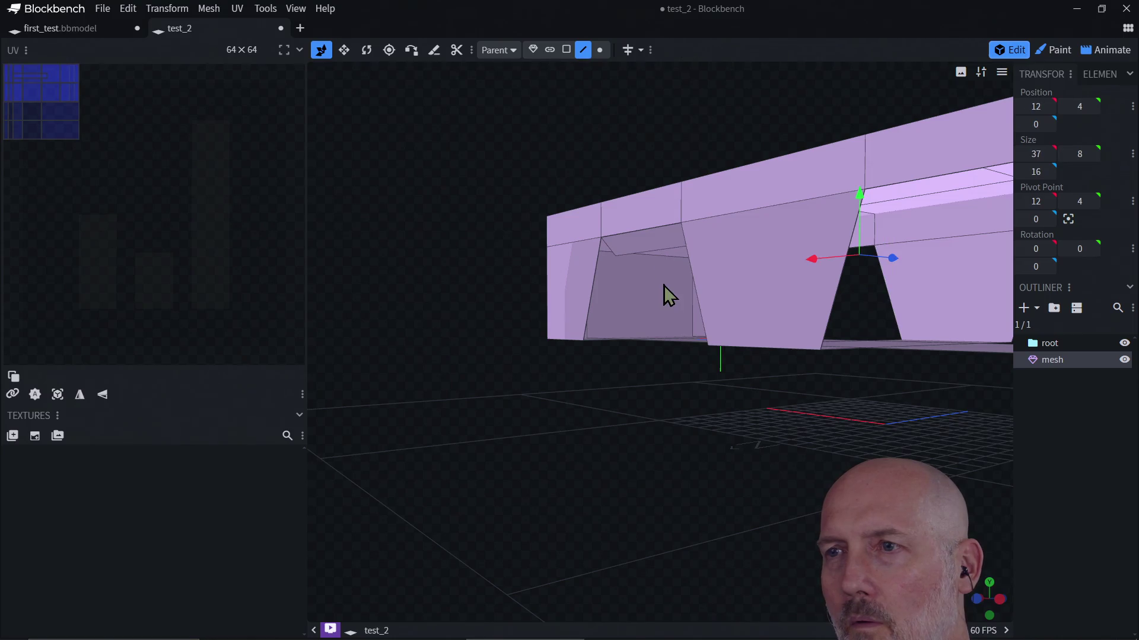
click(643, 251)
click(681, 261)
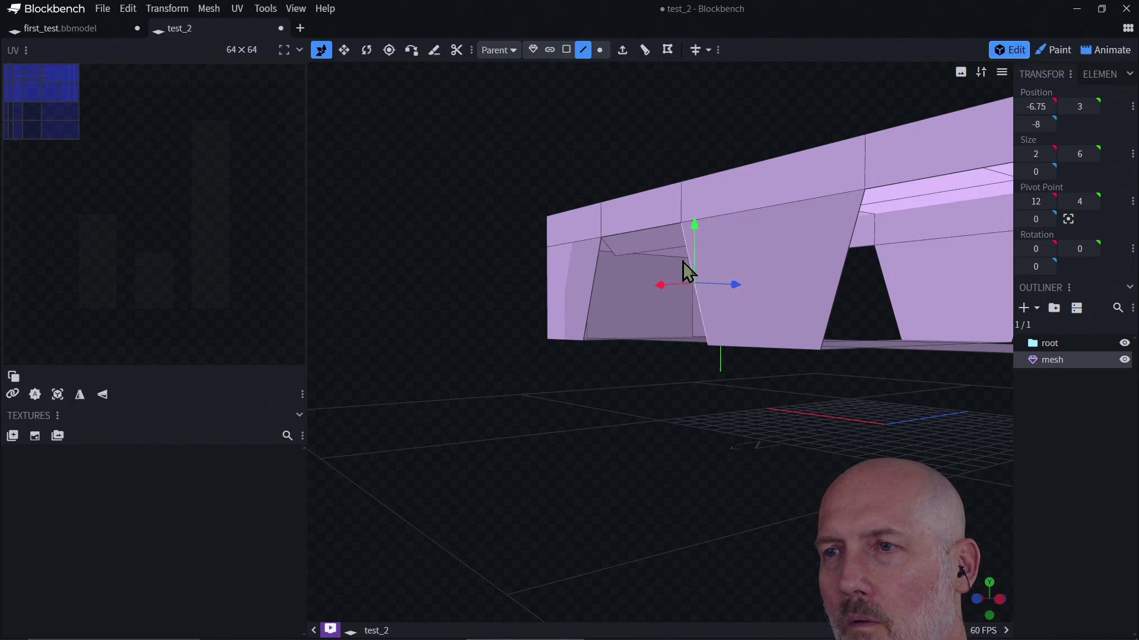
click(664, 250)
mouse_move(663, 250)
mouse_down()
mouse_move(552, 367)
mouse_move(537, 343)
mouse_move(595, 301)
mouse_move(681, 311)
mouse_move(694, 399)
mouse_move(681, 248)
mouse_up()
Raise the inner arch face one unit and move it further back into the body
drag(652, 197, 653, 180)
mouse_move(653, 361)
mouse_down()
mouse_move(534, 315)
mouse_move(429, 363)
mouse_move(403, 354)
mouse_move(394, 314)
mouse_up()
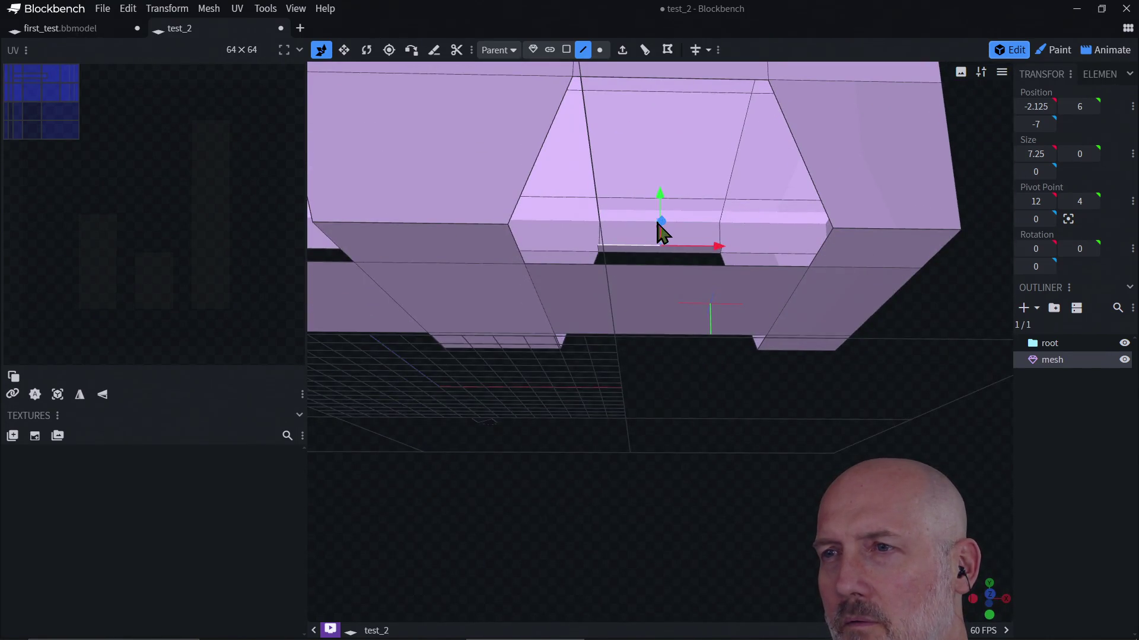
mouse_move(662, 224)
mouse_down()
mouse_move(656, 315)
mouse_move(642, 191)
mouse_move(645, 204)
mouse_up()
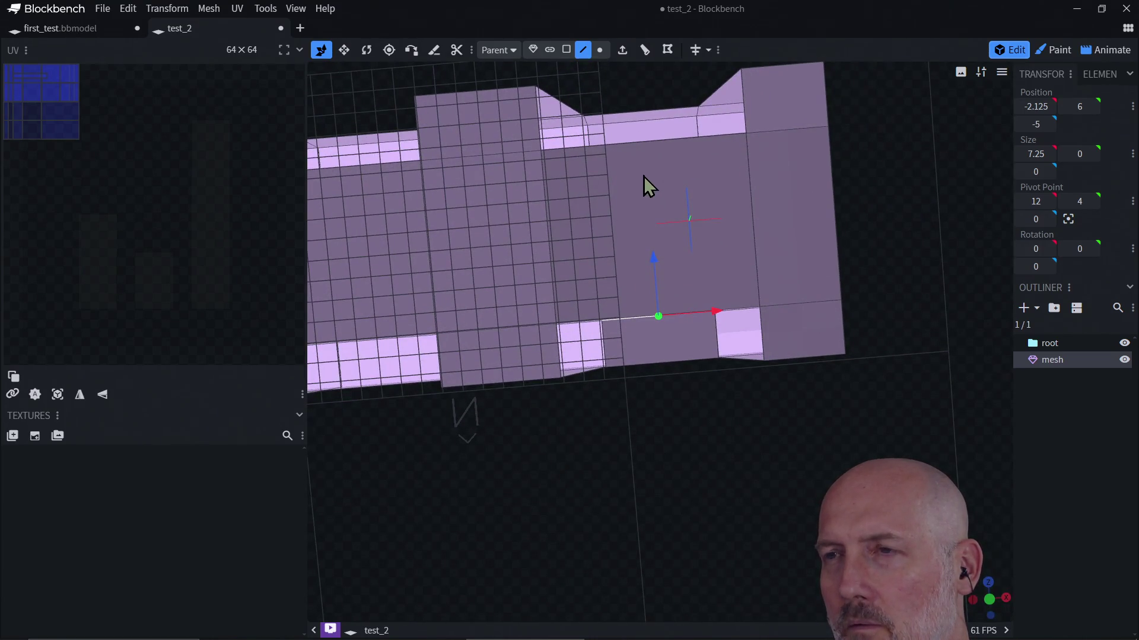
drag(884, 390, 863, 355)
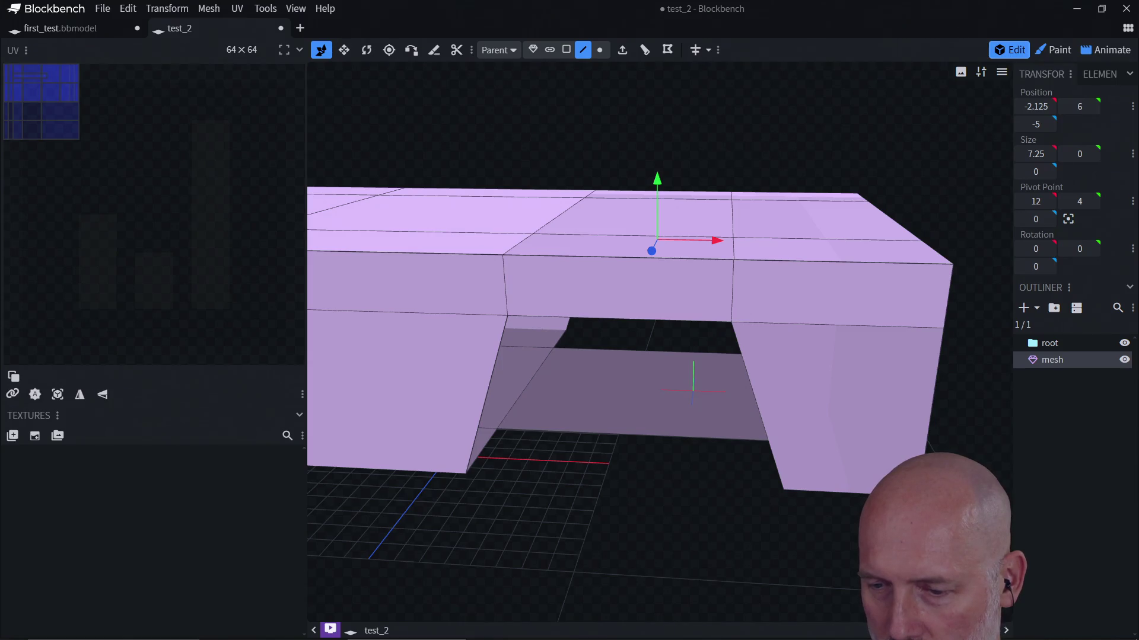
click(649, 382)
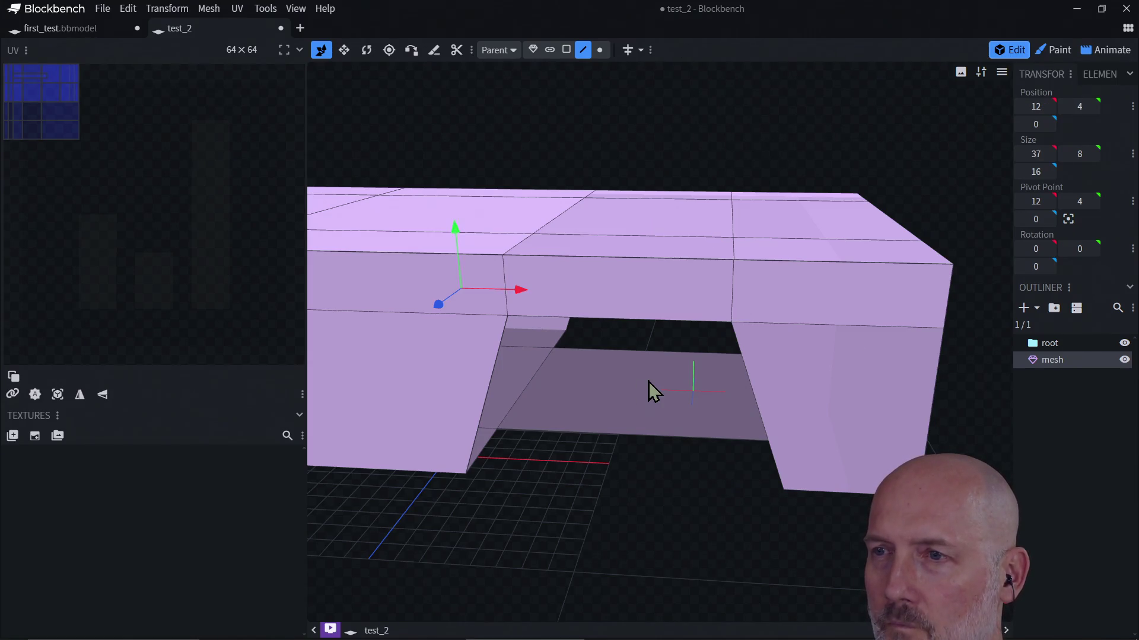
From below, select both opposite open edges of the arch recess
mouse_move(670, 458)
mouse_down()
mouse_move(655, 356)
mouse_move(635, 310)
mouse_move(676, 350)
mouse_move(621, 243)
mouse_move(558, 209)
mouse_move(676, 332)
mouse_up()
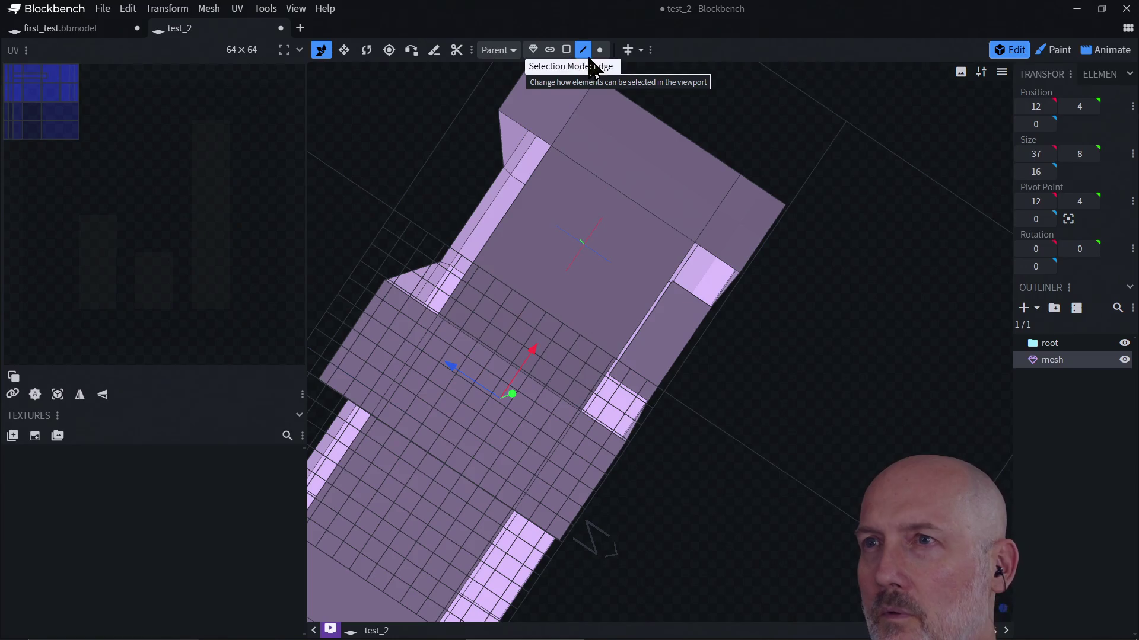
click(655, 312)
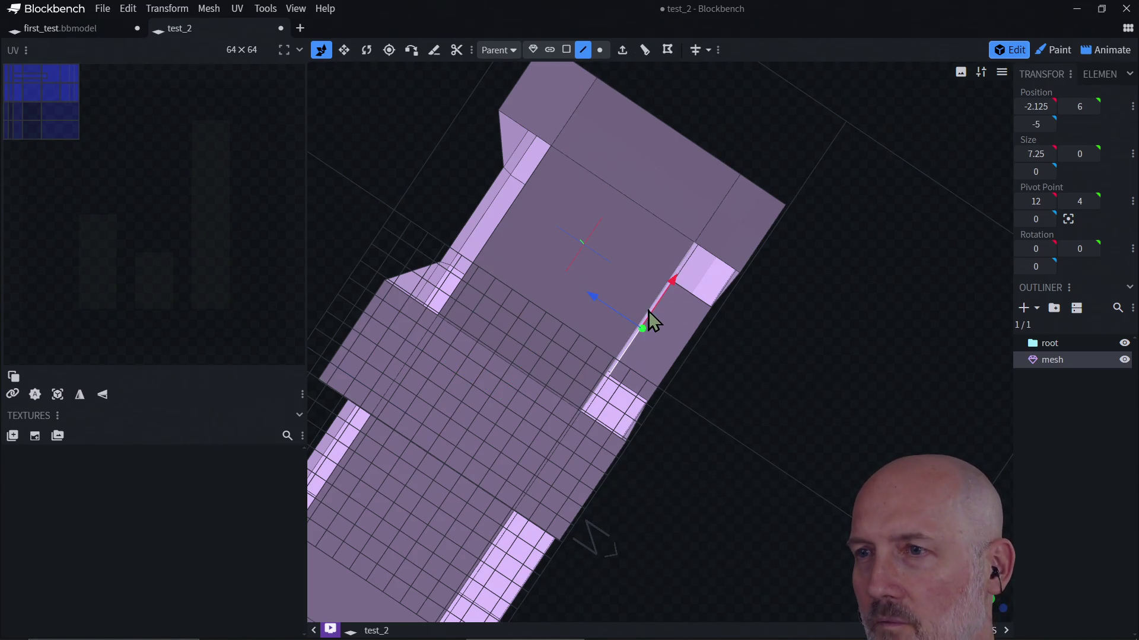
click(649, 311)
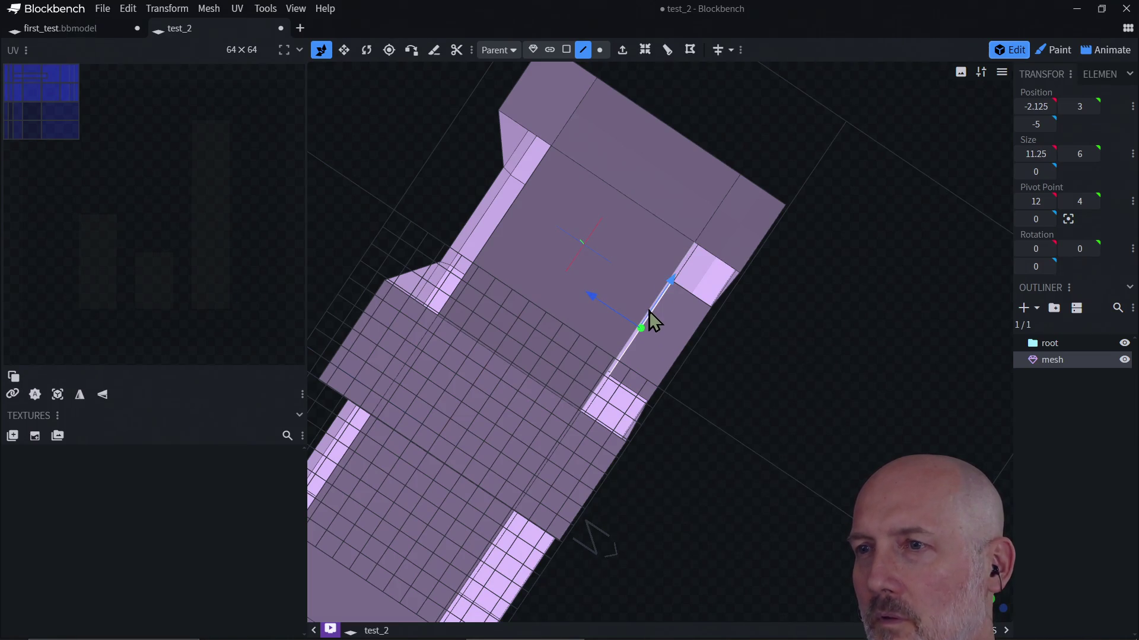
key(KP_7)
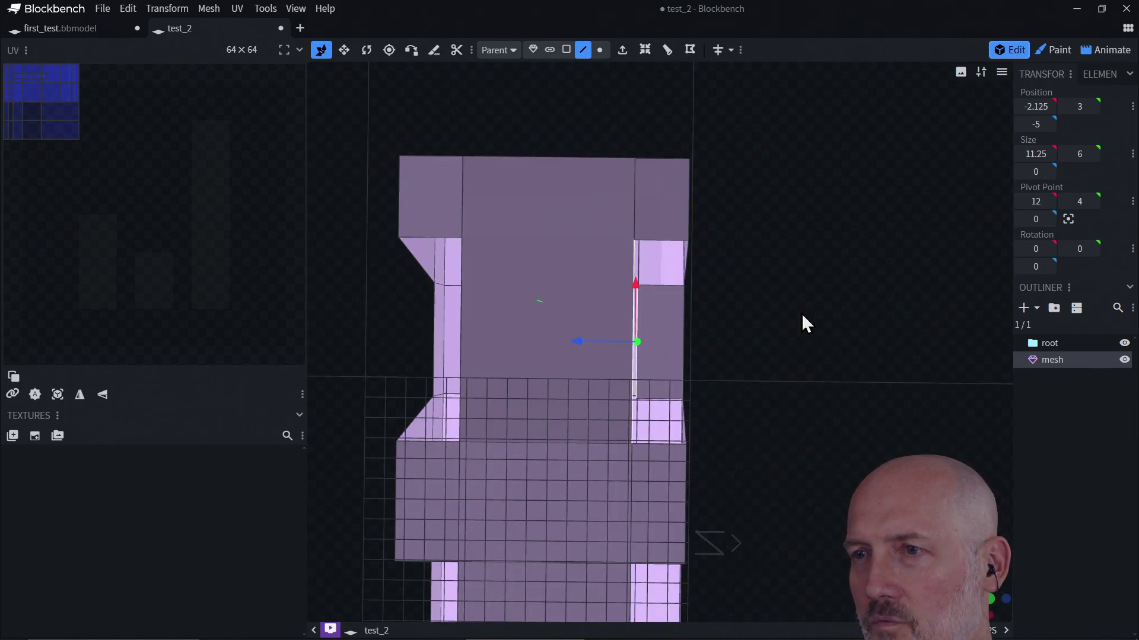
mouse_move(802, 316)
mouse_down()
mouse_move(703, 371)
mouse_move(669, 442)
mouse_up()
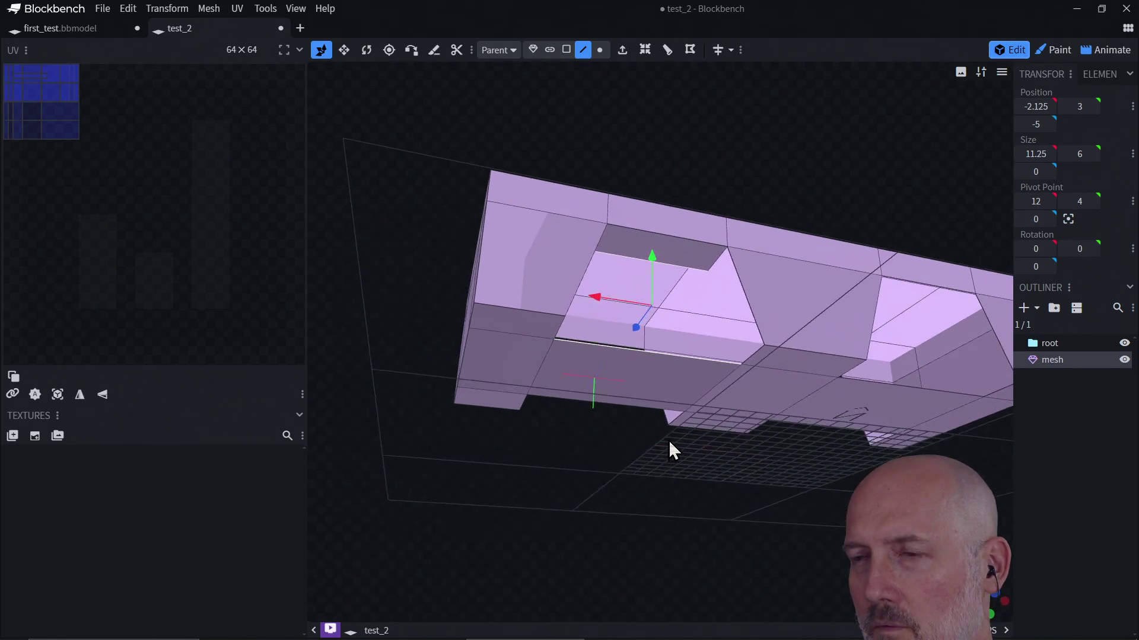
right_click(686, 278)
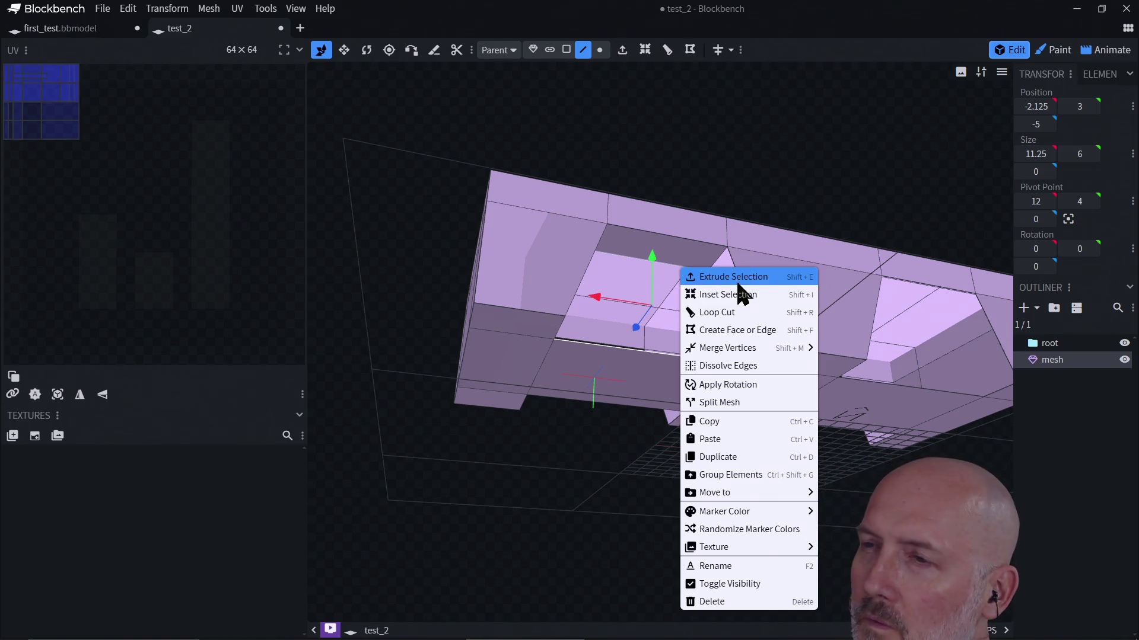
Bridge the two selected edges with a new face, then select faces inside the arch
click(752, 335)
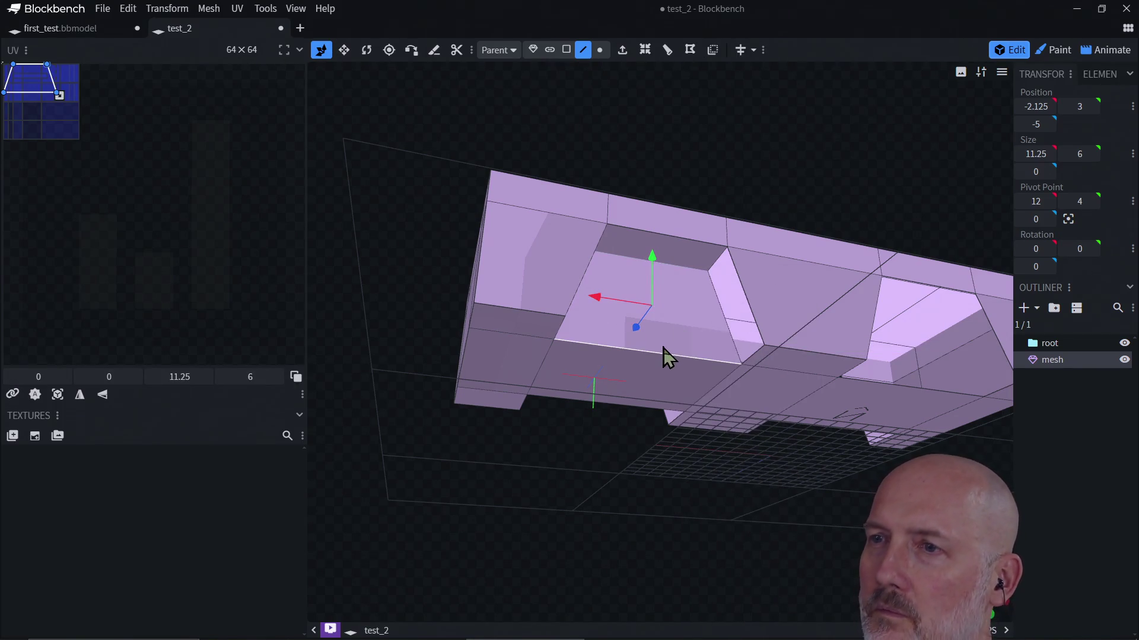
click(662, 375)
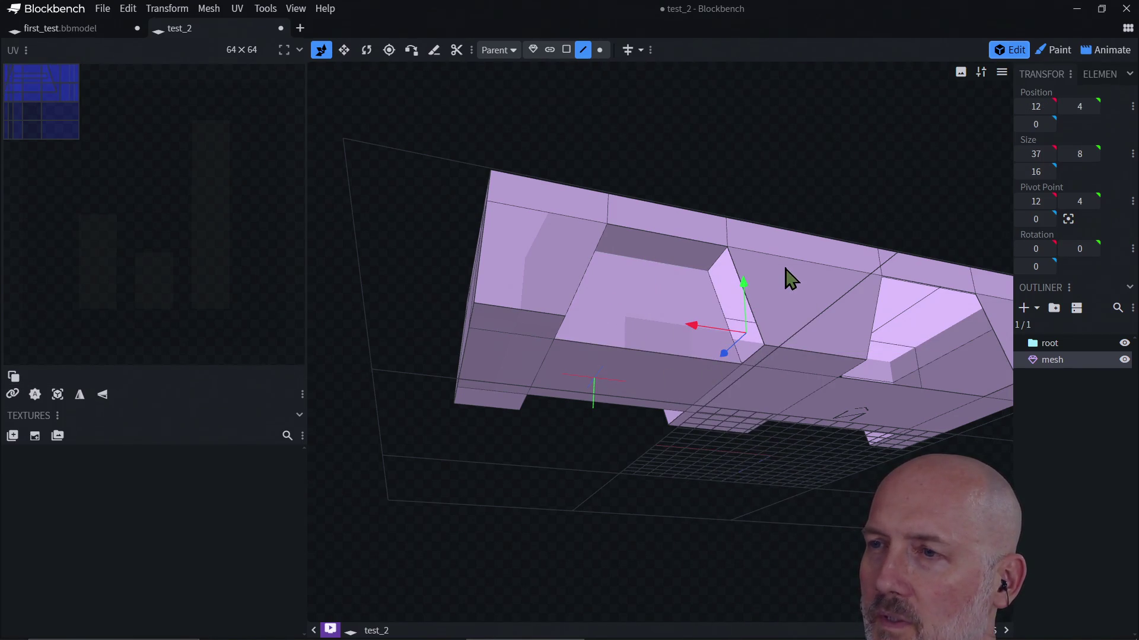
mouse_move(739, 197)
mouse_down()
mouse_move(824, 150)
mouse_move(844, 196)
mouse_move(800, 241)
mouse_up()
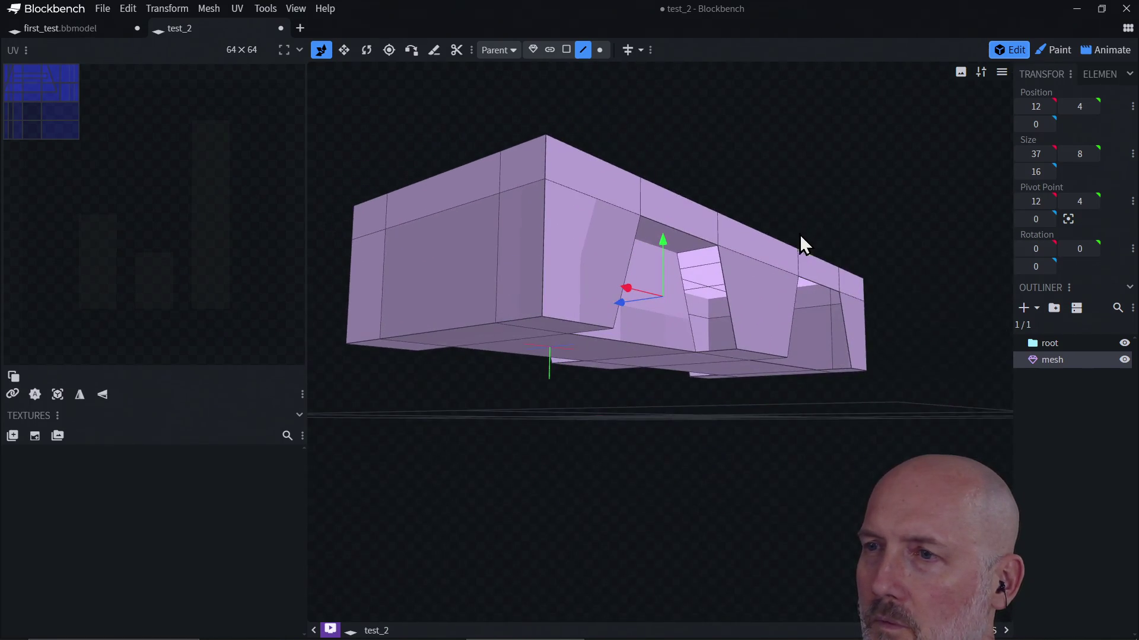
click(687, 304)
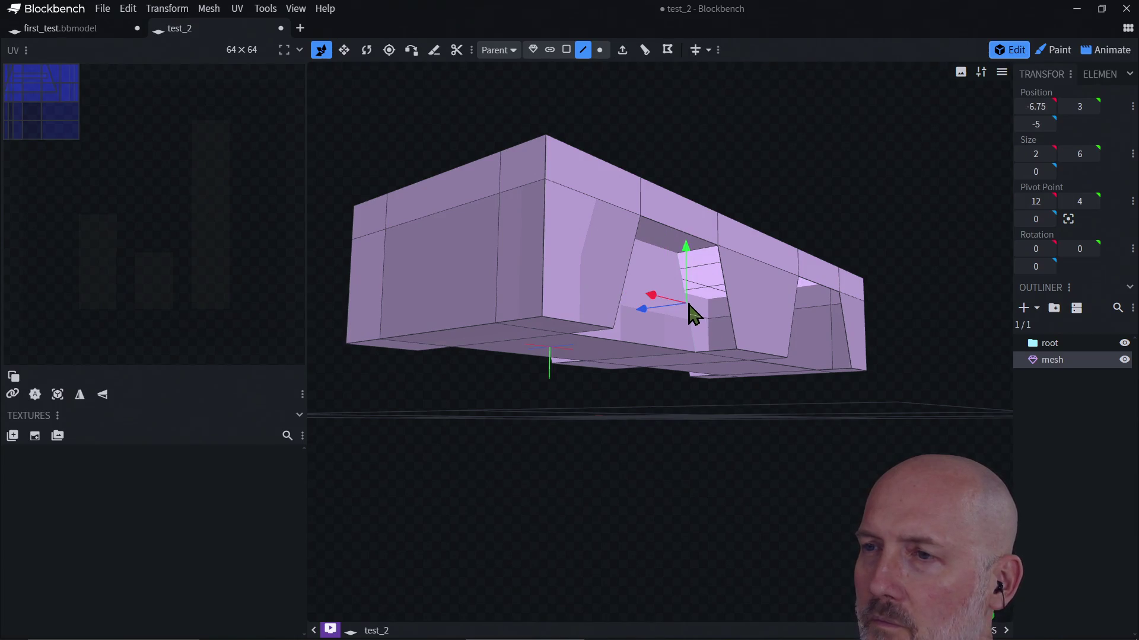
shift+click(730, 303)
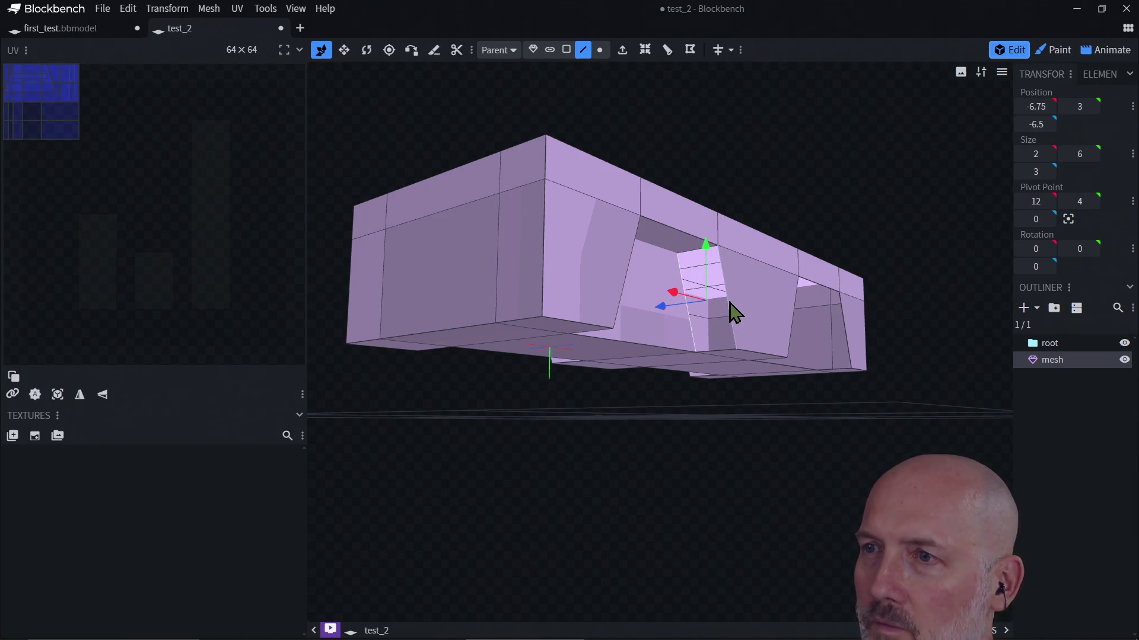
click(675, 222)
mouse_move(793, 432)
mouse_down()
mouse_move(664, 411)
mouse_move(516, 425)
mouse_move(572, 435)
mouse_move(610, 340)
mouse_up()
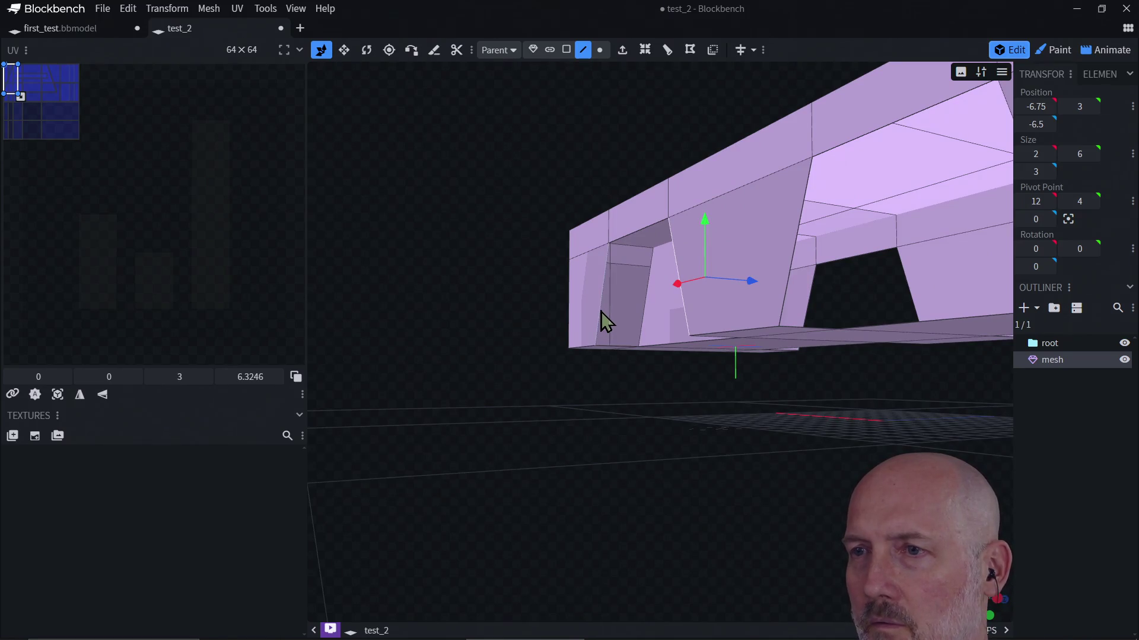
Check the arch's inner faces from below, then select the other arch's top edge
click(600, 311)
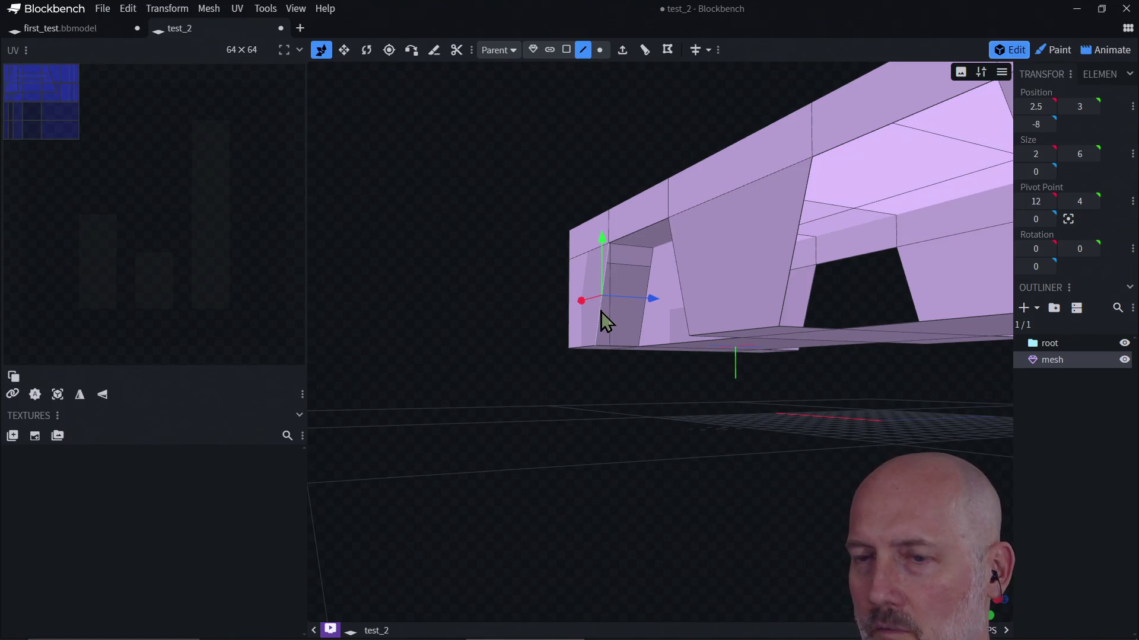
click(648, 321)
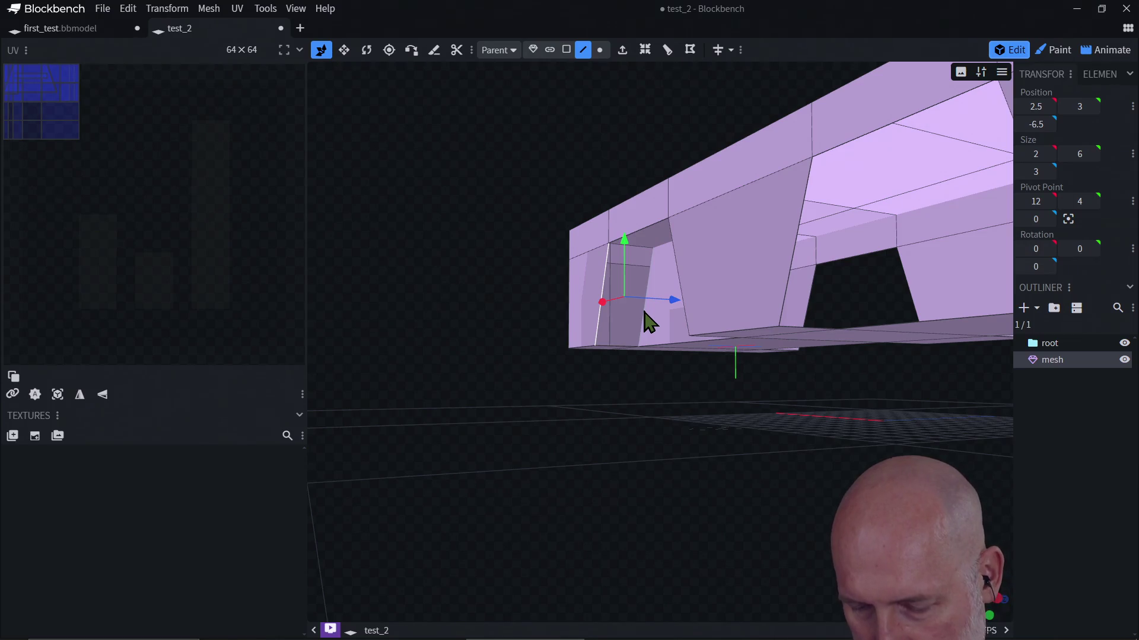
click(648, 322)
mouse_move(623, 411)
mouse_down()
mouse_move(745, 316)
mouse_move(778, 381)
mouse_move(763, 363)
mouse_move(855, 301)
mouse_up()
mouse_move(832, 260)
mouse_down()
mouse_move(803, 234)
mouse_move(737, 262)
mouse_move(826, 264)
mouse_move(816, 250)
mouse_move(884, 322)
mouse_move(902, 374)
mouse_move(888, 396)
mouse_move(931, 376)
mouse_move(908, 338)
mouse_move(907, 364)
mouse_move(836, 396)
mouse_move(916, 274)
mouse_move(747, 328)
mouse_up()
click(909, 336)
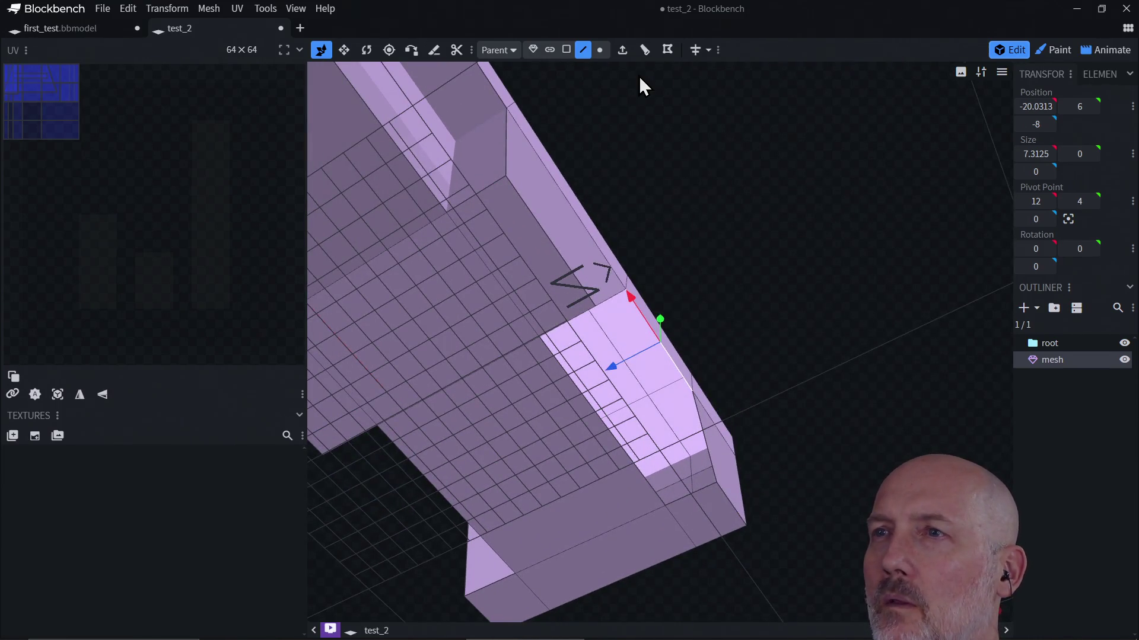
Extrude the arch's top face and raise it one unit, then undo the concave result
click(622, 51)
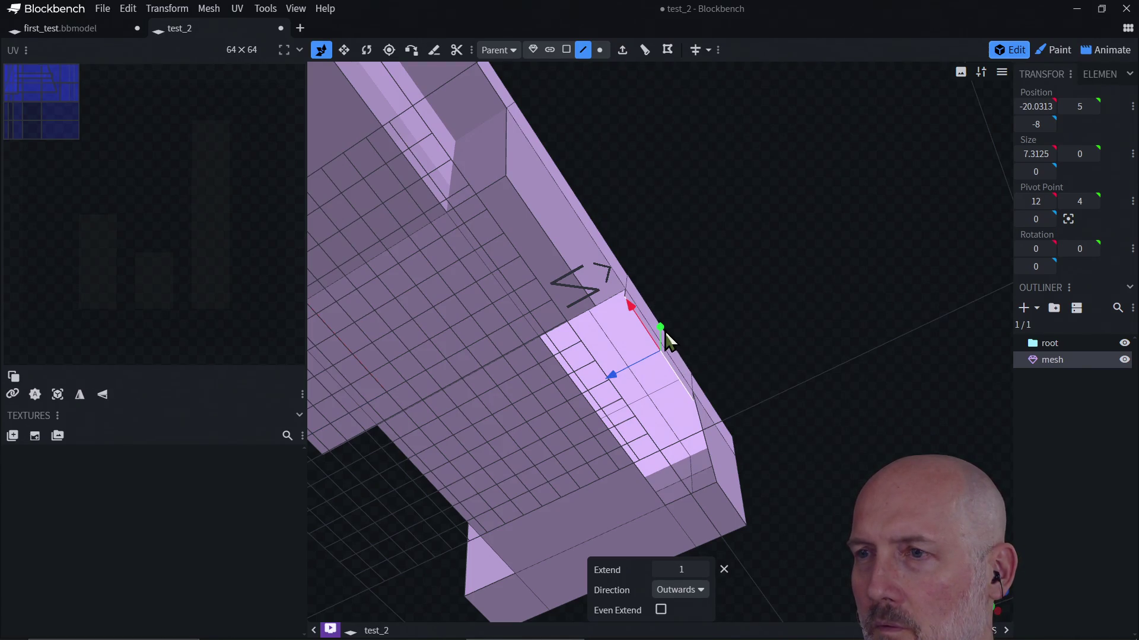
mouse_move(663, 332)
mouse_down()
mouse_move(742, 297)
mouse_move(661, 393)
mouse_up()
drag(664, 317, 664, 298)
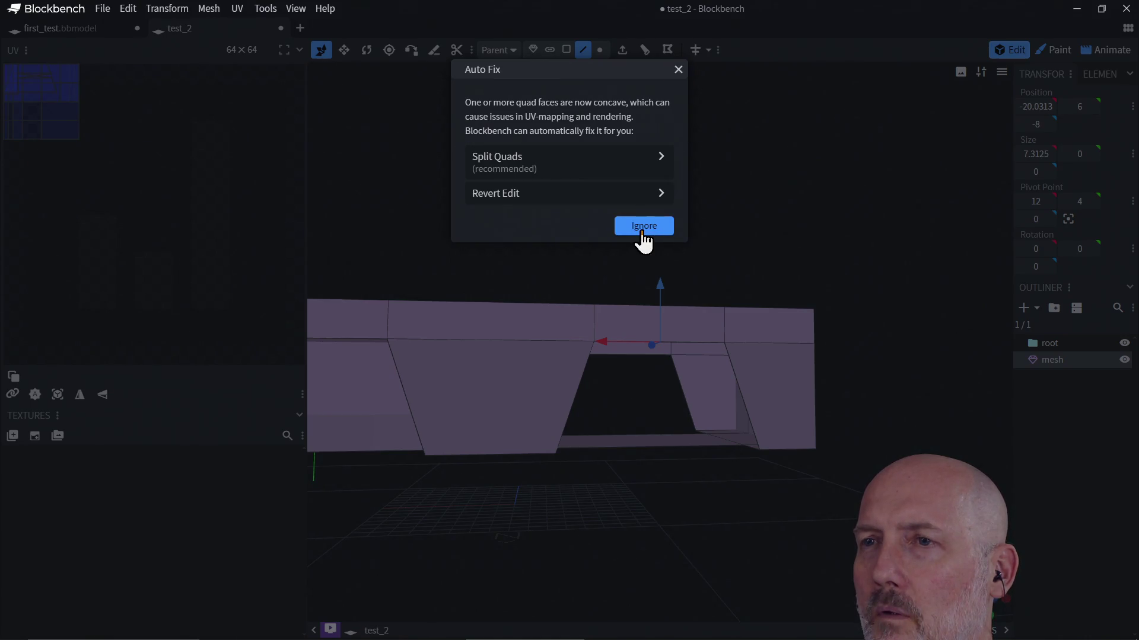
click(630, 197)
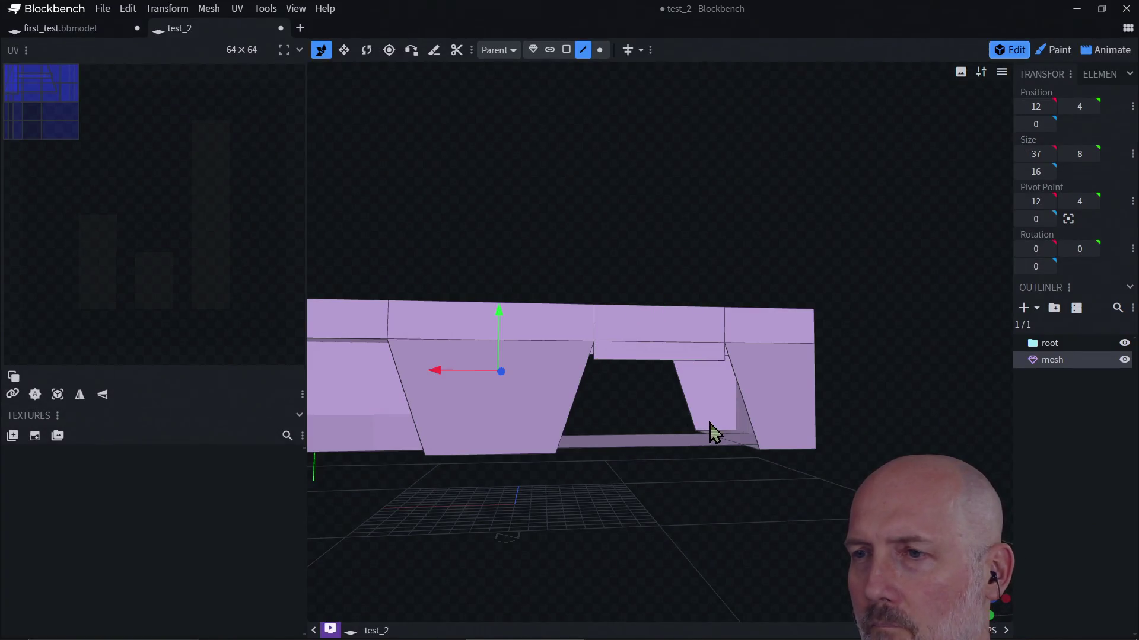
drag(660, 370, 625, 393)
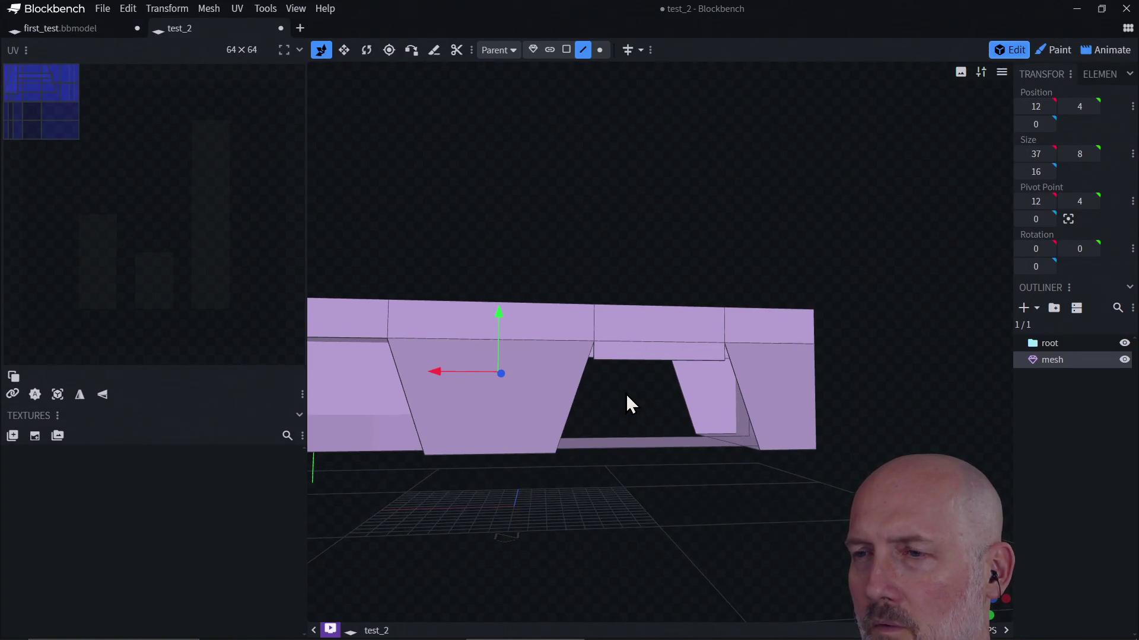
Reselect the arch face, raise it one unit, then push it along Z from -7 to -5
click(642, 362)
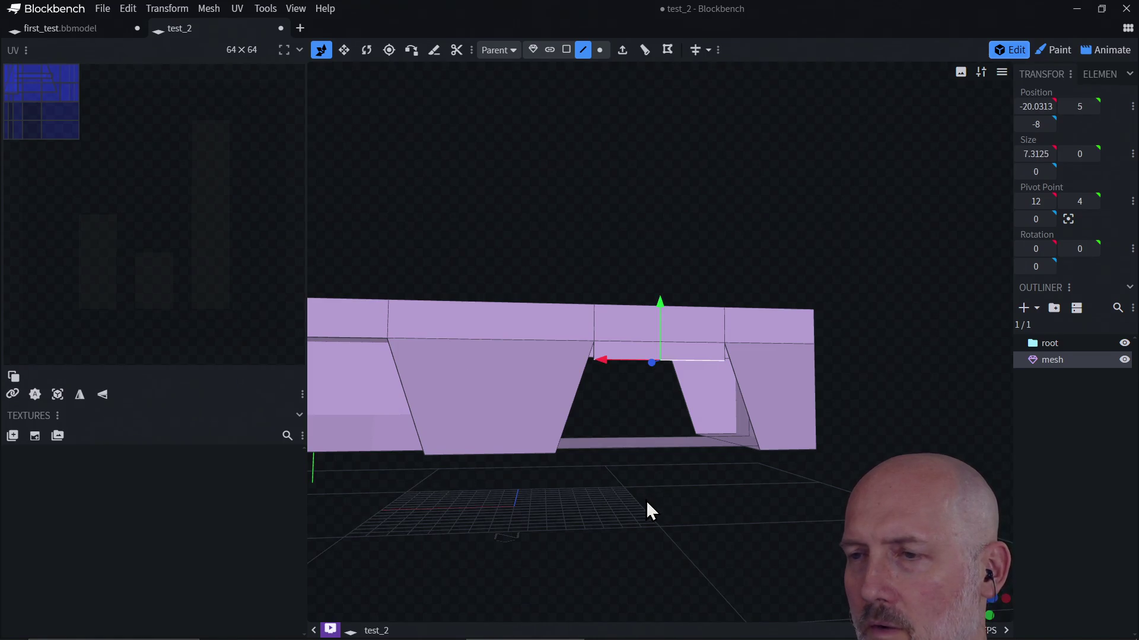
mouse_move(646, 504)
mouse_down()
mouse_move(701, 408)
mouse_move(648, 388)
mouse_move(618, 401)
mouse_up()
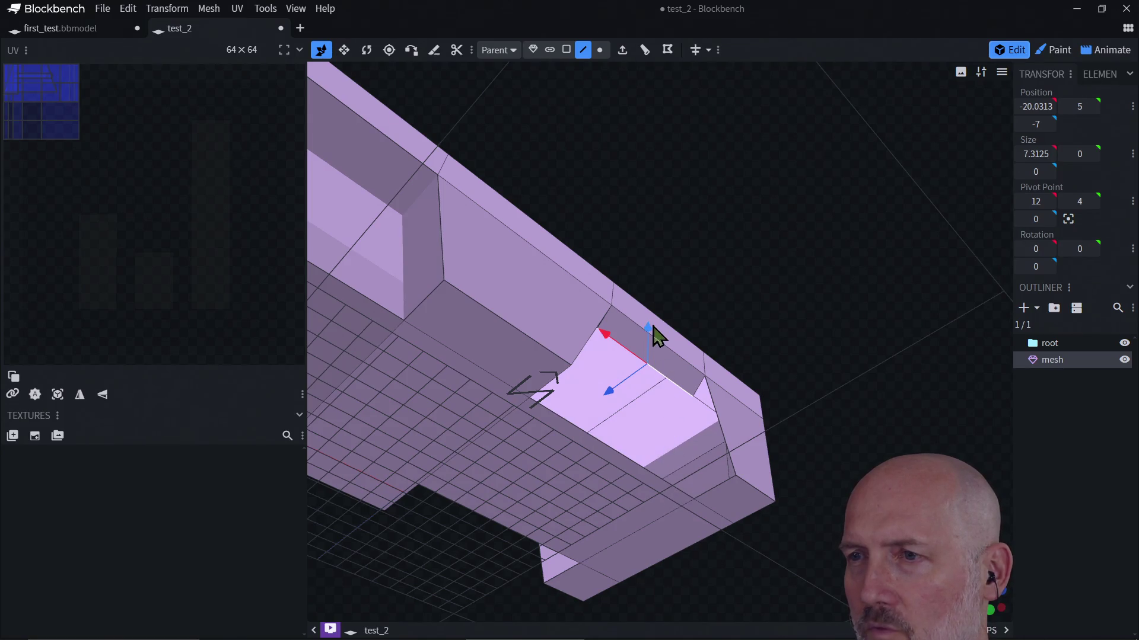
drag(652, 337, 652, 322)
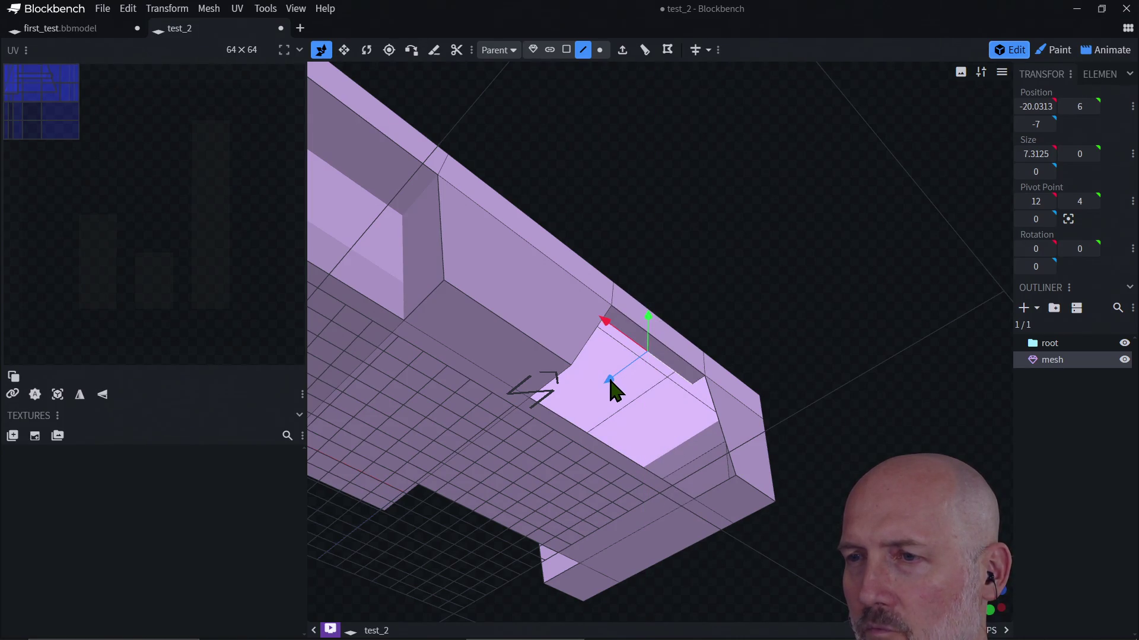
drag(795, 344, 791, 247)
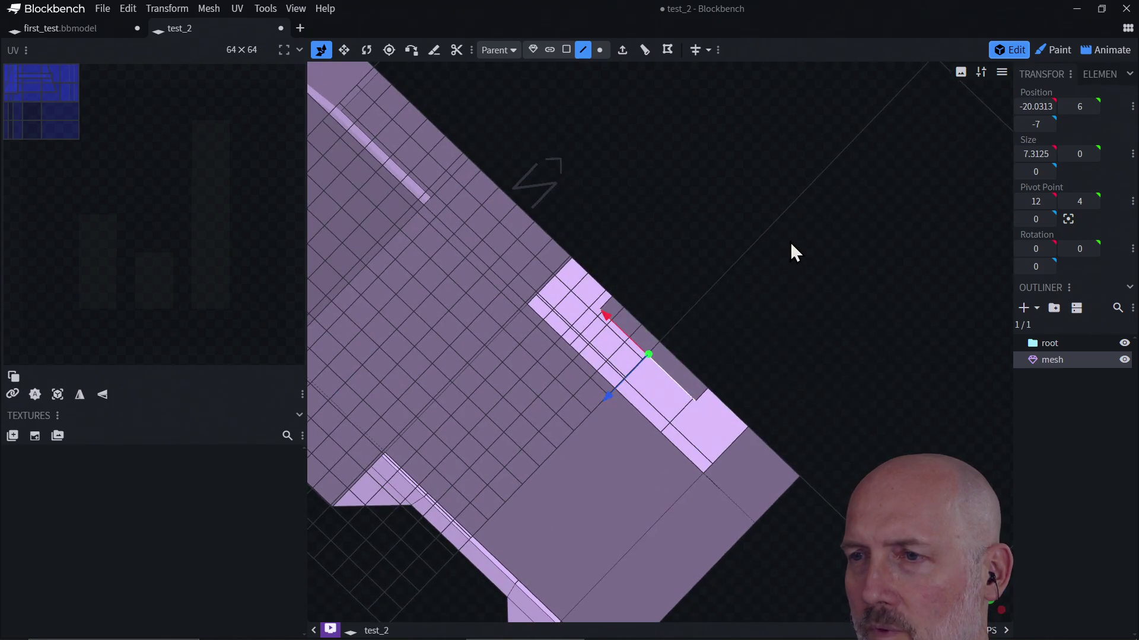
drag(608, 397, 577, 432)
scroll(685, 348, down, 5)
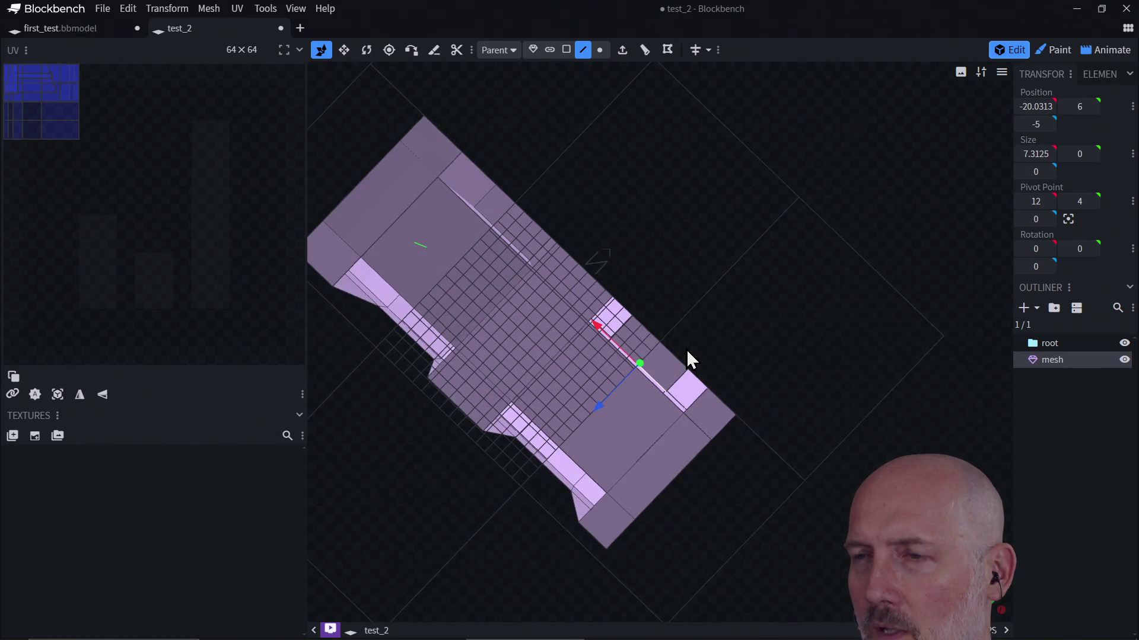
mouse_move(745, 321)
mouse_down()
mouse_move(765, 269)
mouse_move(716, 382)
mouse_move(737, 305)
mouse_move(774, 239)
mouse_move(648, 368)
mouse_move(679, 424)
mouse_move(688, 359)
mouse_move(675, 365)
mouse_up()
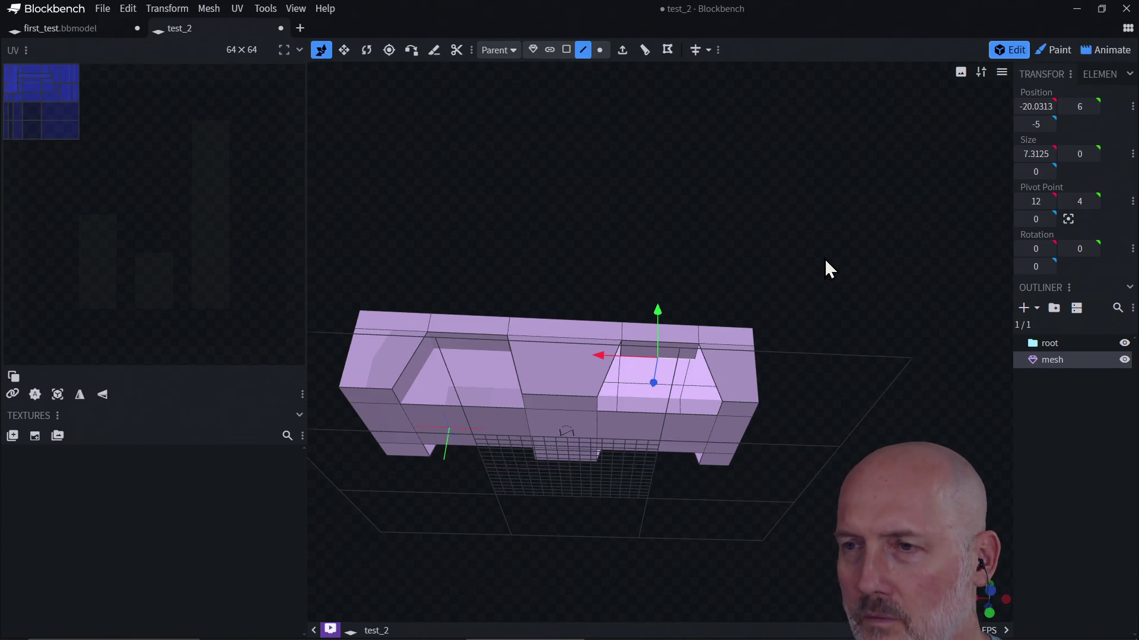
Add the face bordering the hole to the selection and fill the gap with F
drag(826, 264, 783, 361)
shift+click(661, 393)
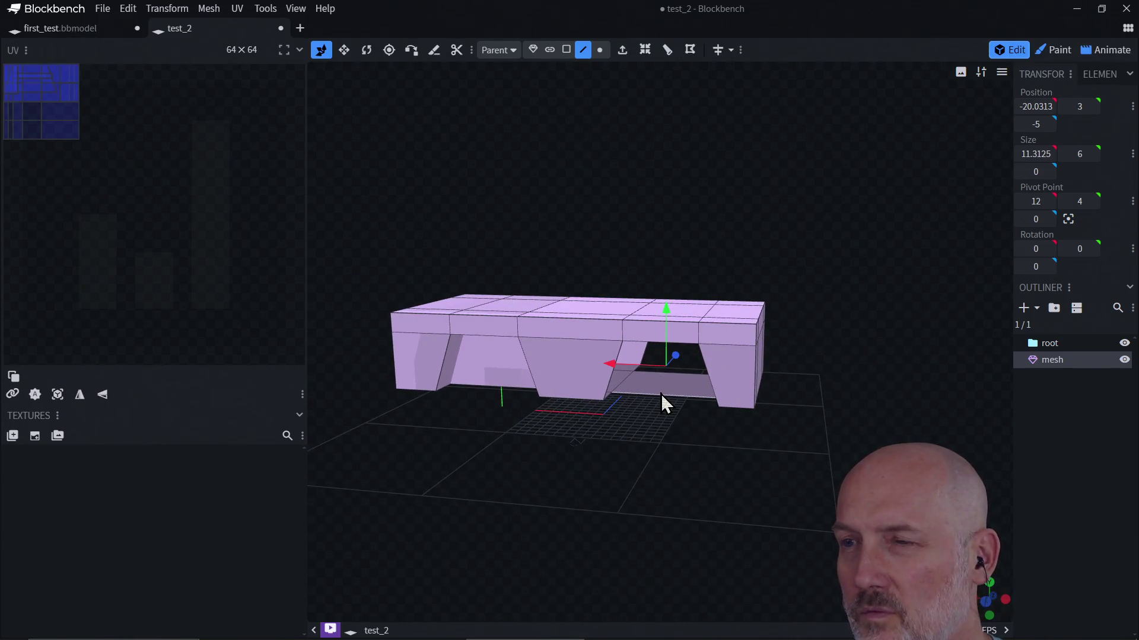
key(f)
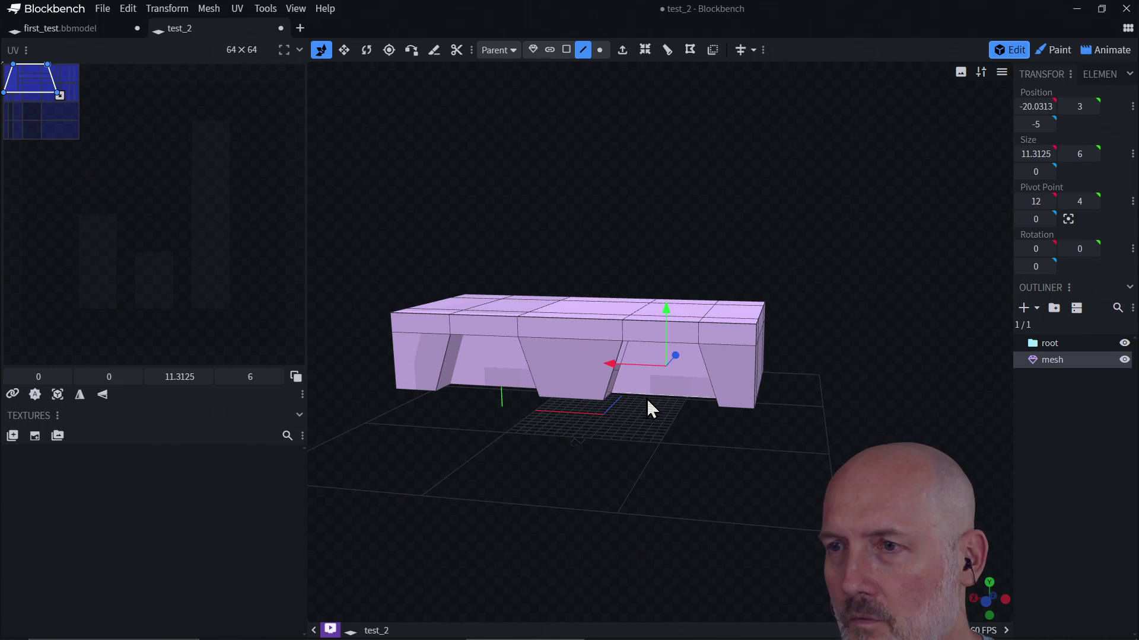
Inspect the wheel arch's inner and side faces from below, side and top
mouse_move(676, 445)
mouse_down()
mouse_move(818, 394)
mouse_move(692, 407)
mouse_up()
click(651, 389)
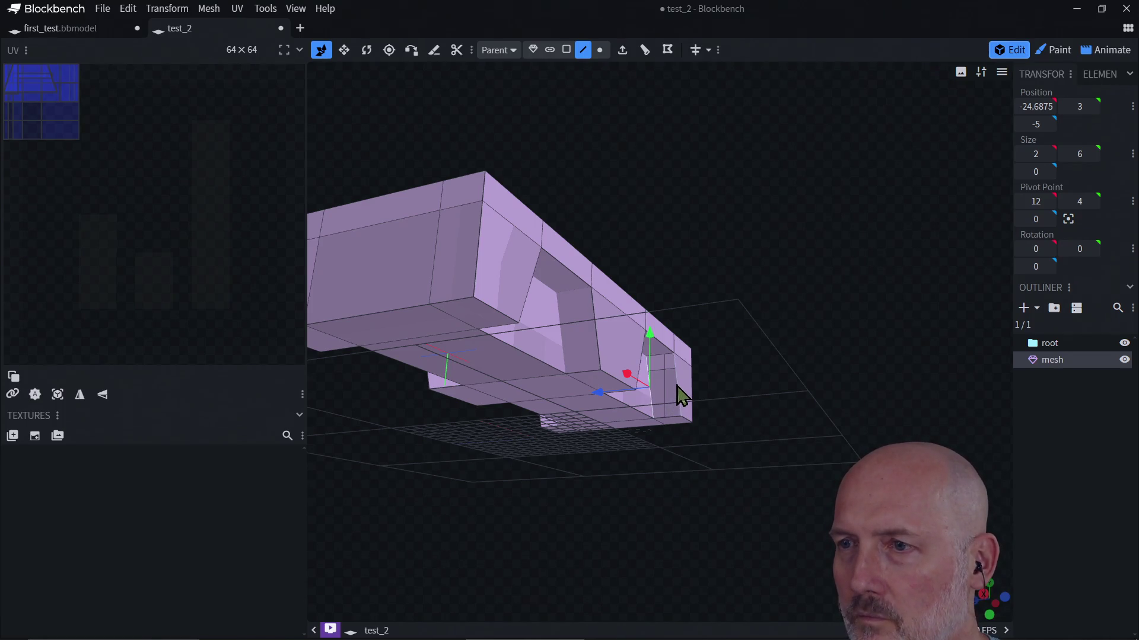
click(667, 436)
drag(730, 470, 547, 483)
click(645, 390)
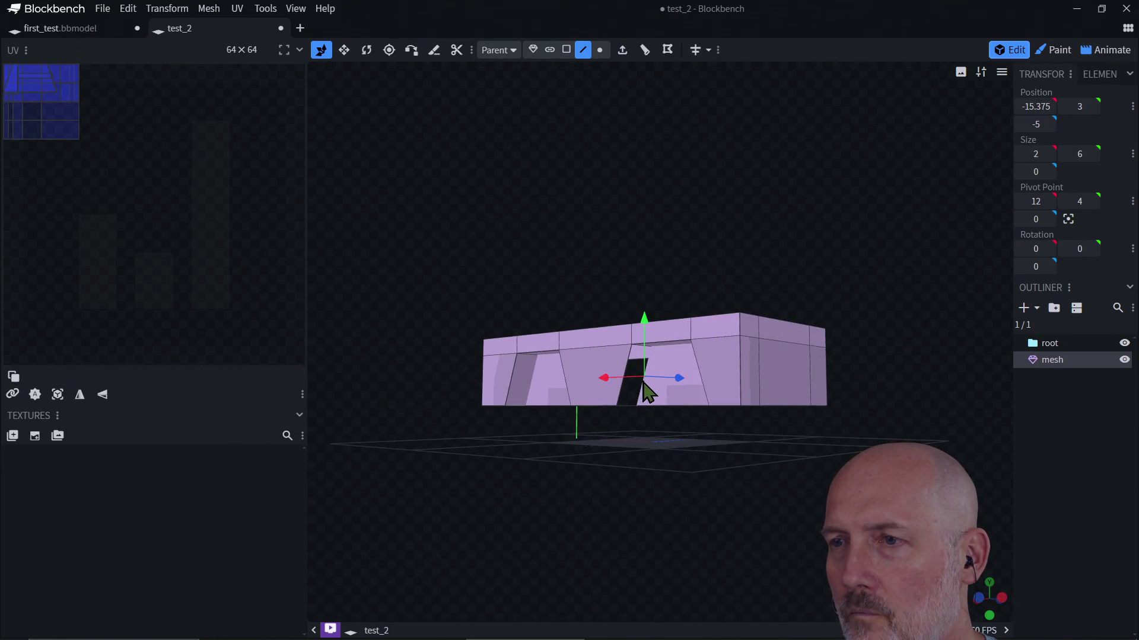
drag(664, 454, 625, 453)
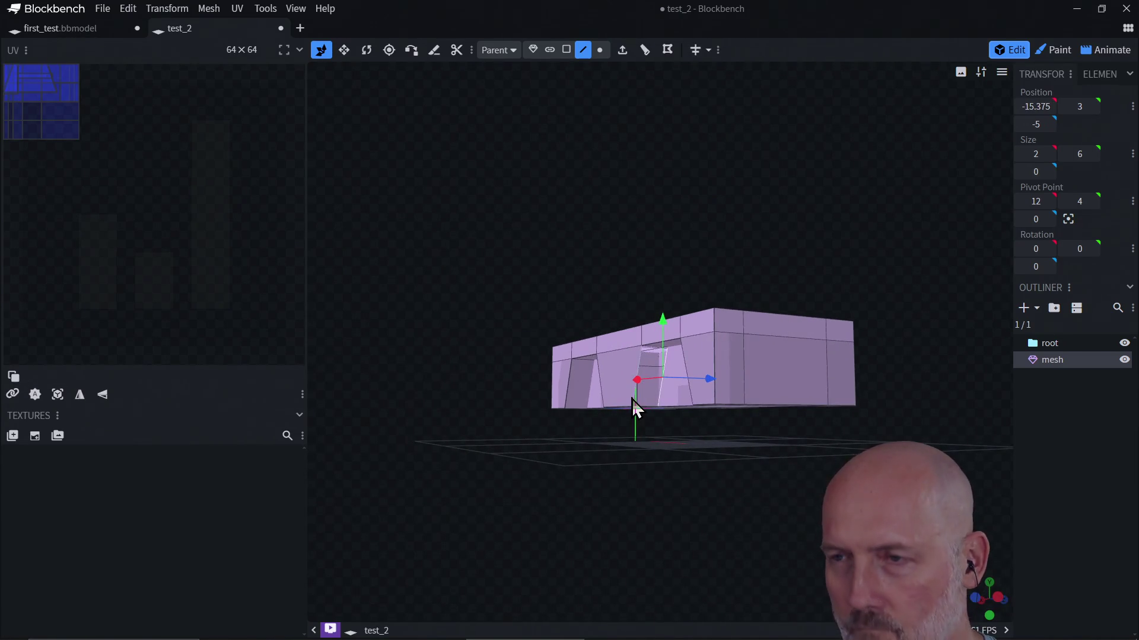
click(639, 374)
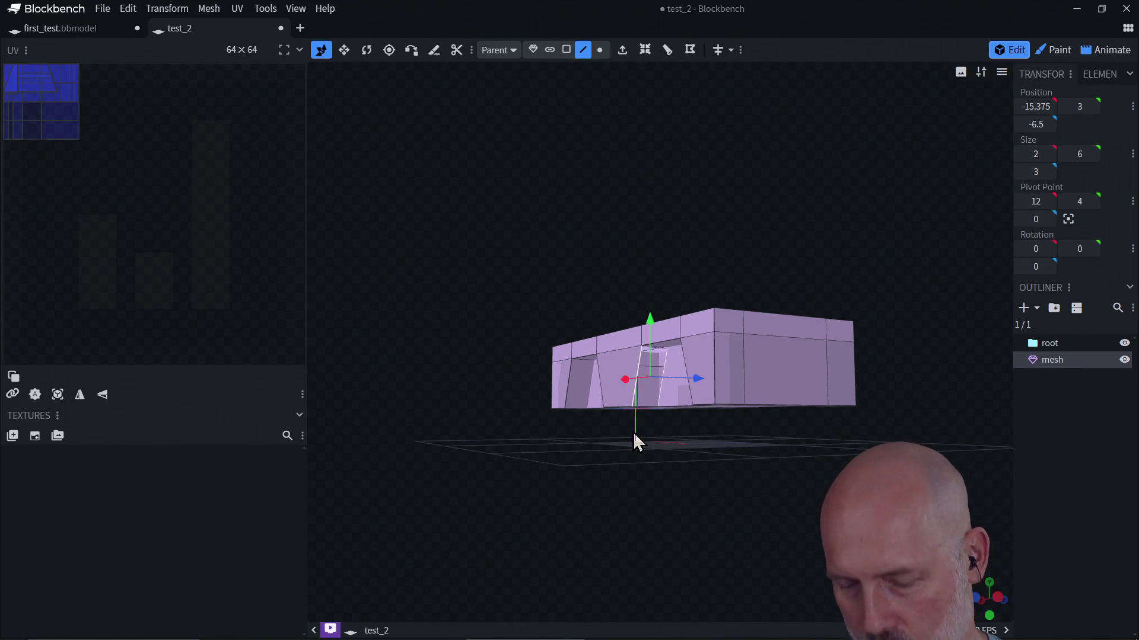
mouse_move(663, 426)
mouse_down()
mouse_move(766, 350)
mouse_move(792, 303)
mouse_up()
mouse_move(839, 396)
mouse_down()
mouse_move(798, 443)
mouse_move(732, 447)
mouse_move(881, 381)
mouse_move(792, 404)
mouse_move(785, 433)
mouse_move(744, 323)
mouse_up()
click(724, 305)
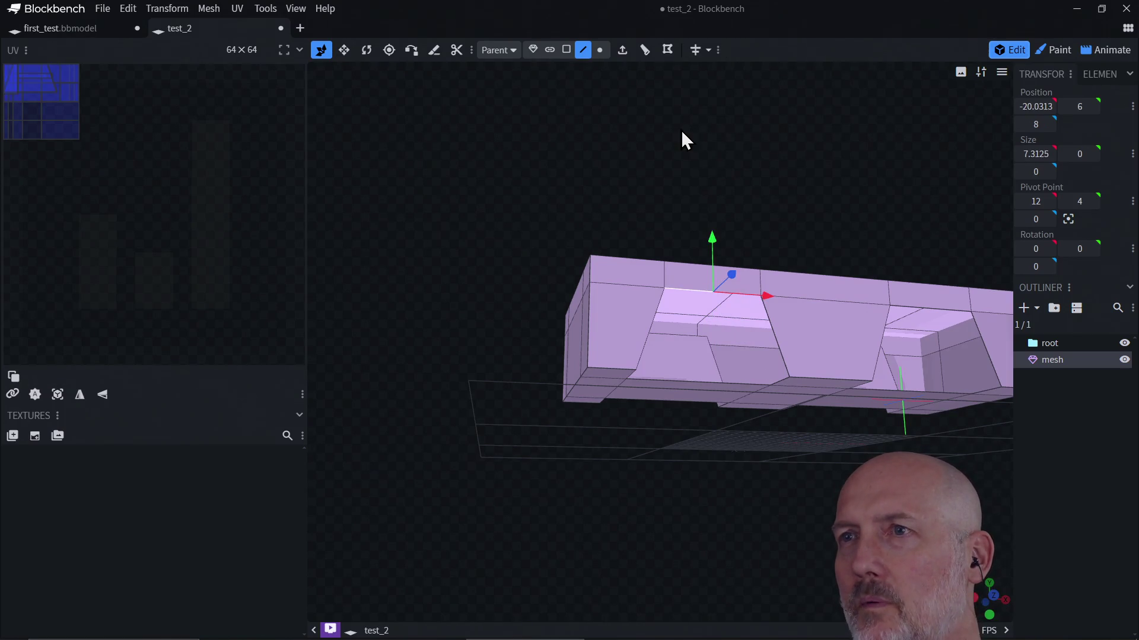
Extrude a top face of the body and sink it into a pocket 3.5 units deep
click(622, 50)
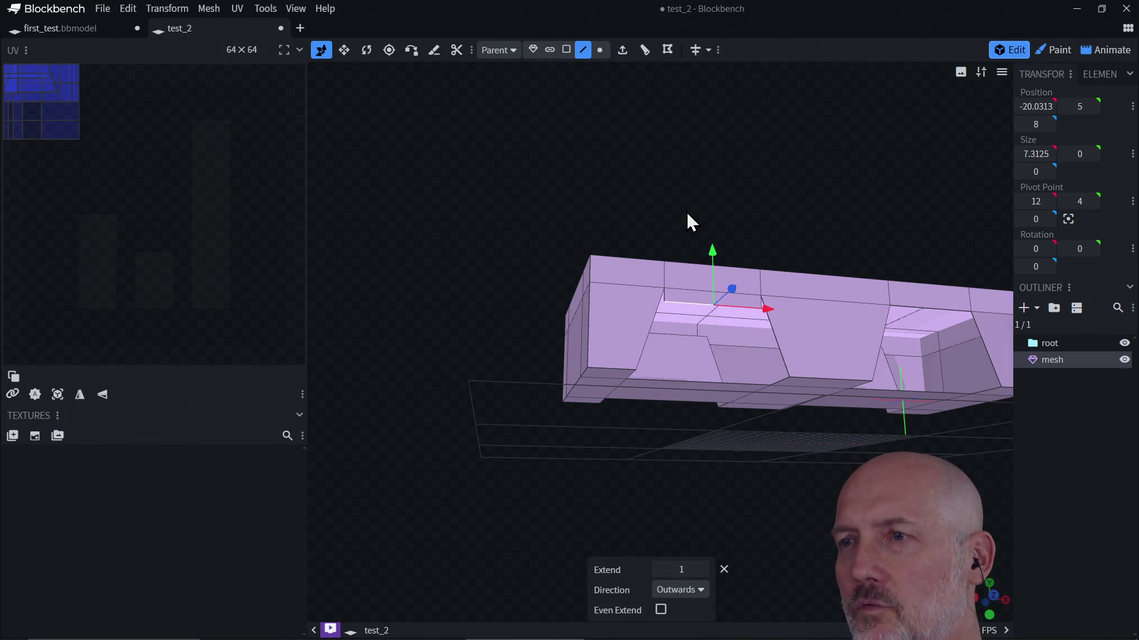
click(734, 307)
click(717, 332)
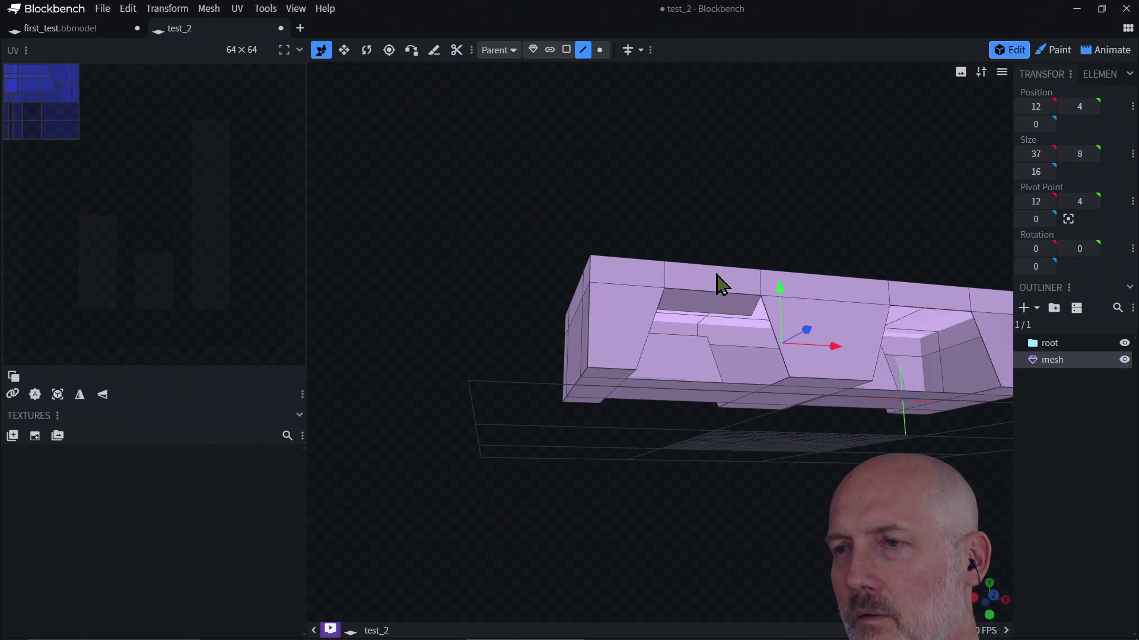
click(714, 311)
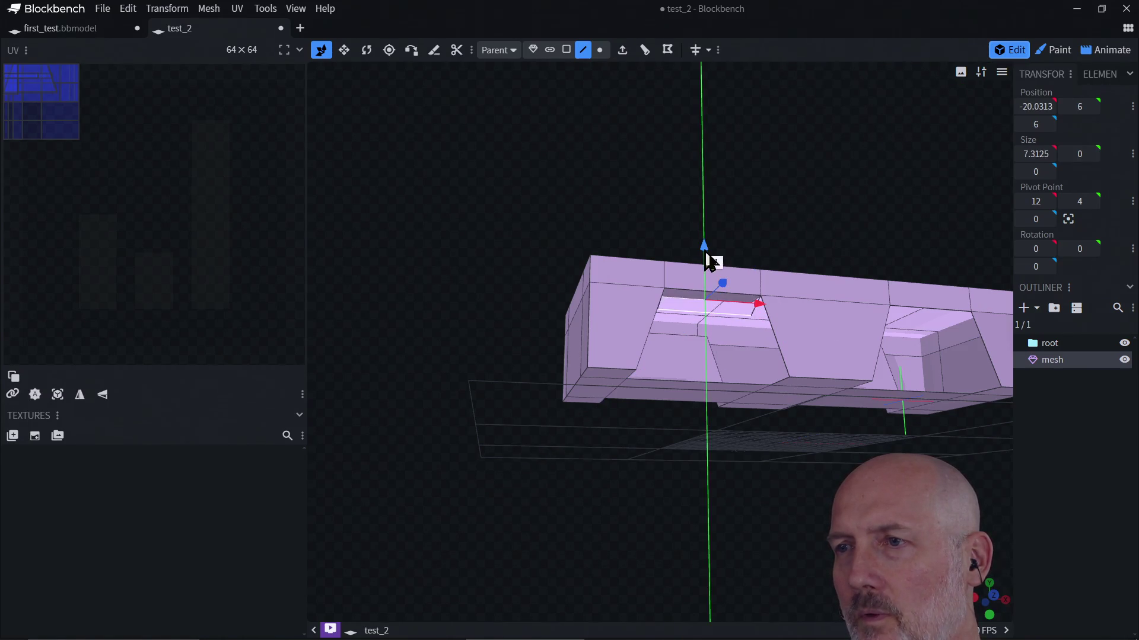
mouse_move(700, 433)
mouse_down()
mouse_move(692, 307)
mouse_move(694, 328)
mouse_move(699, 161)
mouse_move(711, 152)
mouse_up()
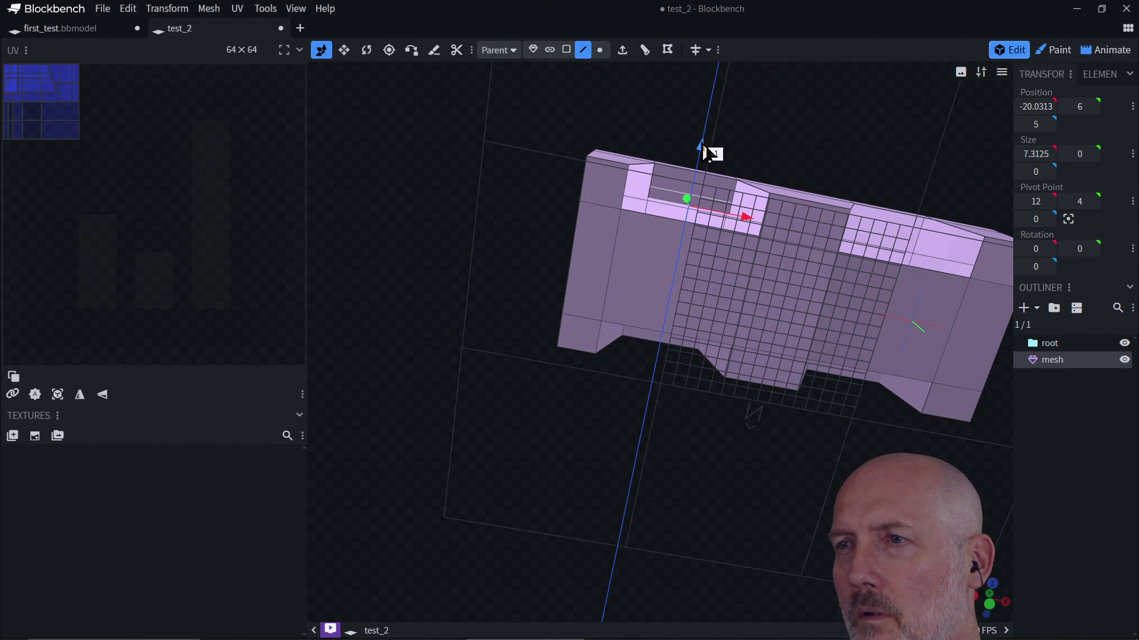
click(695, 232)
mouse_move(676, 326)
mouse_down()
mouse_move(658, 454)
mouse_move(653, 429)
mouse_up()
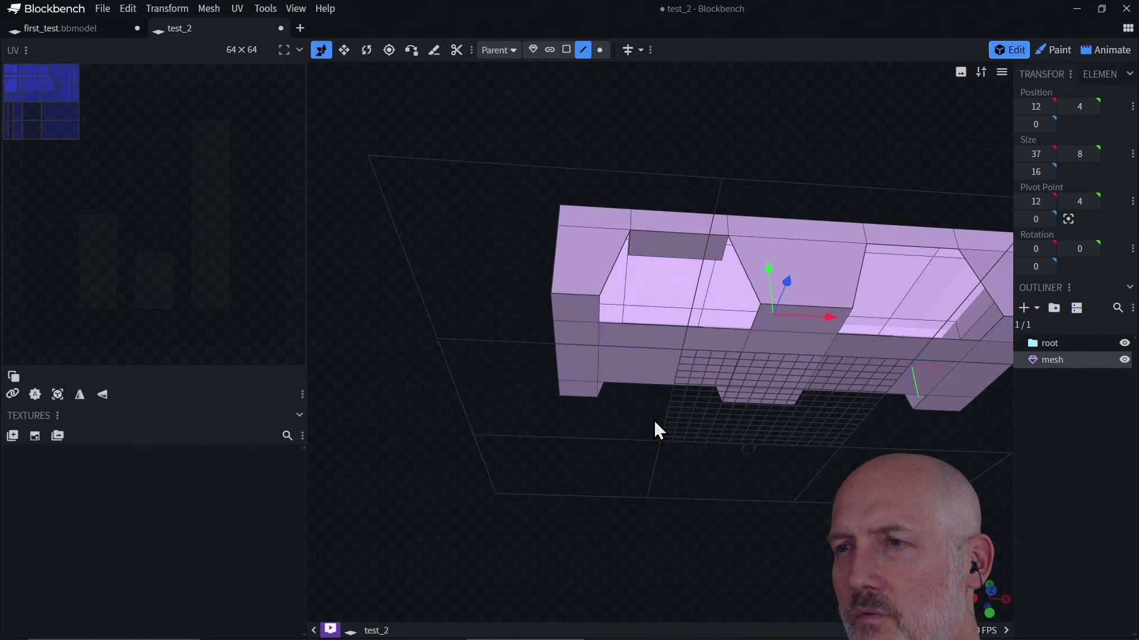
Check the UV mapping of the recess walls and floor, then select the top face over the front arch
click(661, 258)
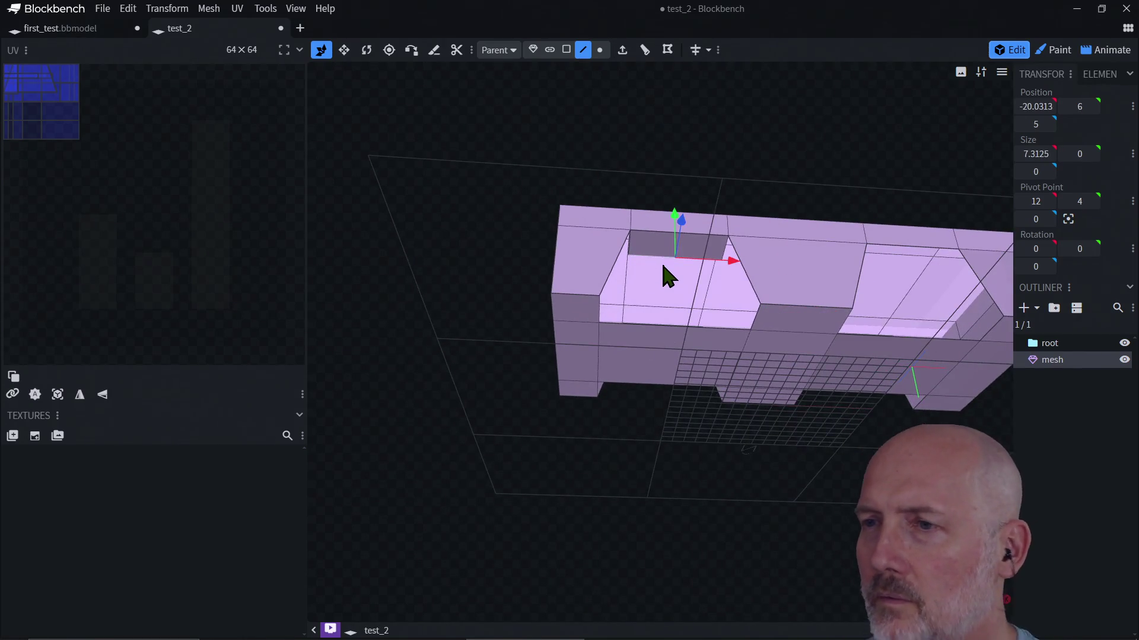
click(666, 325)
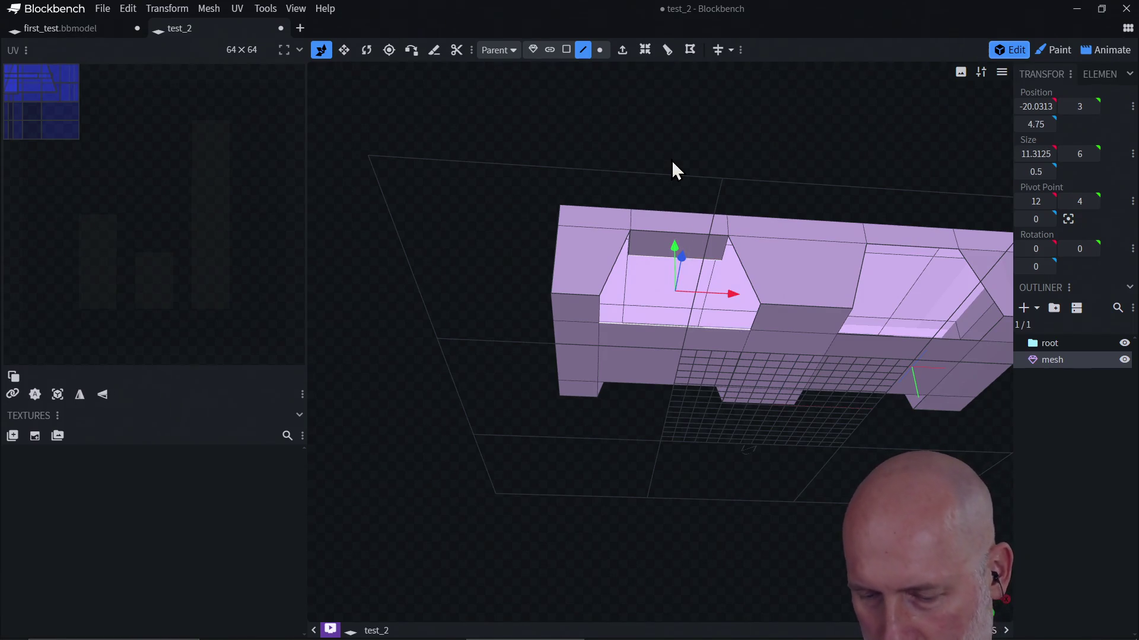
click(744, 314)
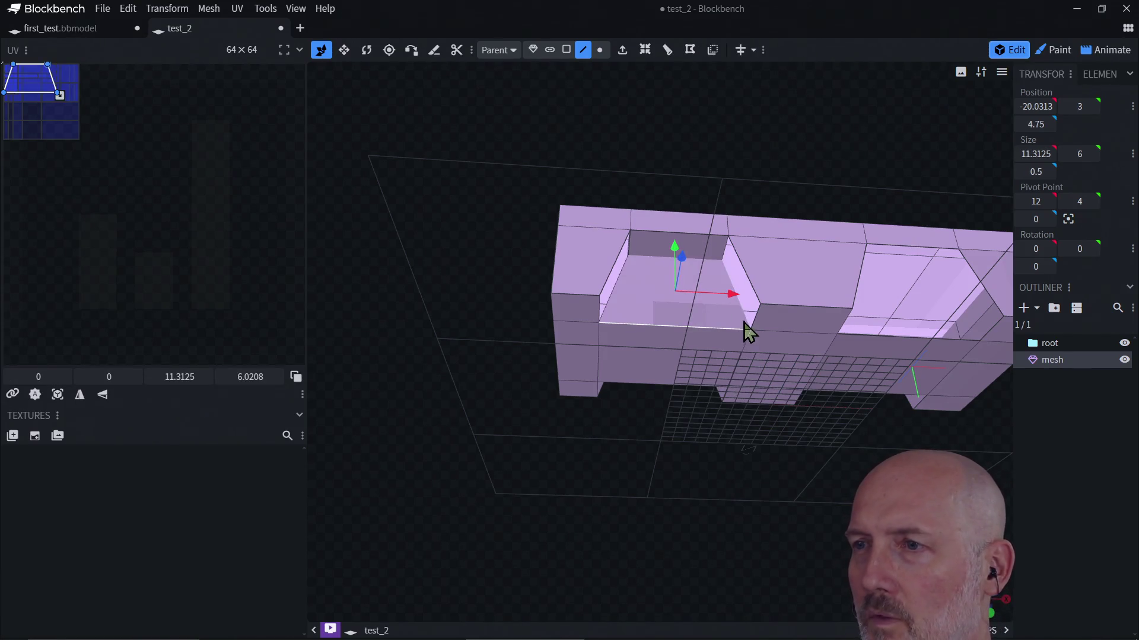
click(749, 290)
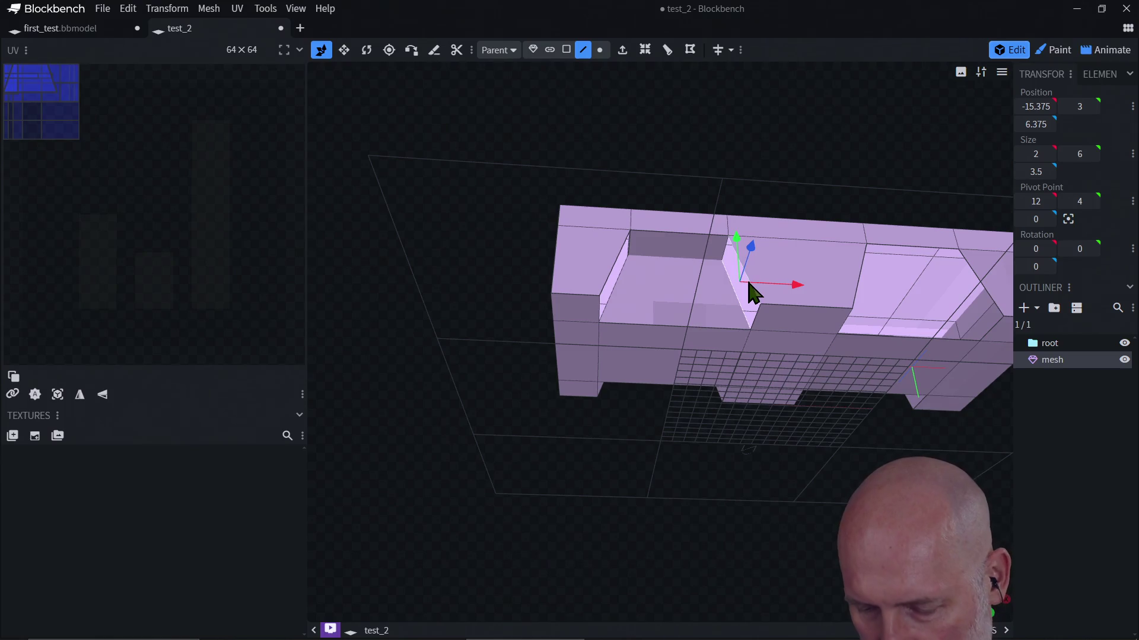
click(752, 291)
click(617, 295)
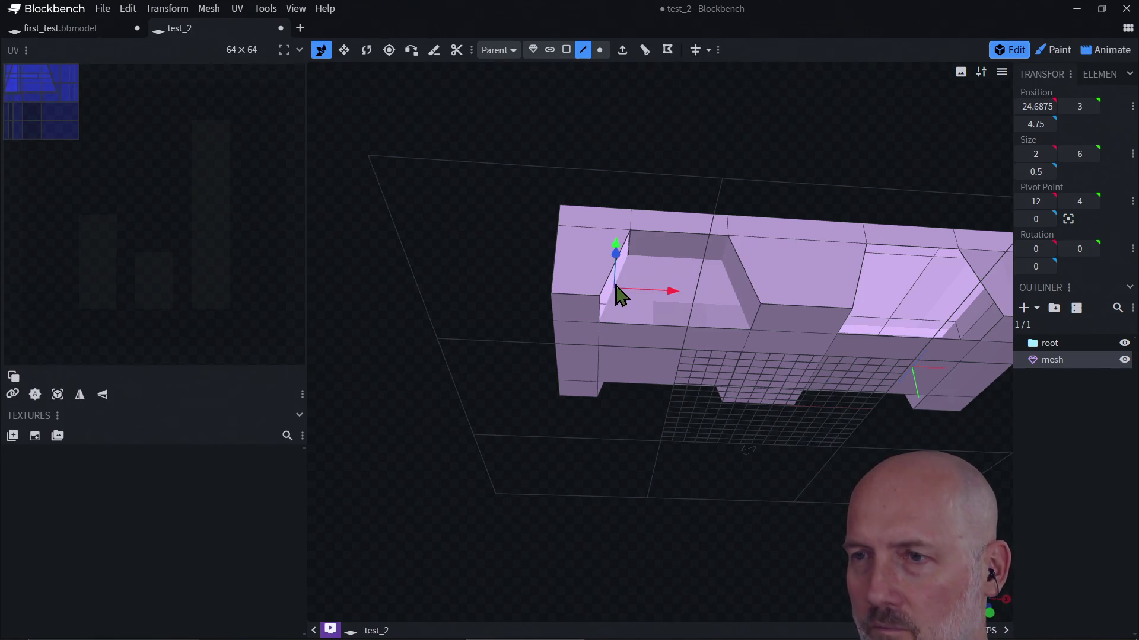
click(611, 286)
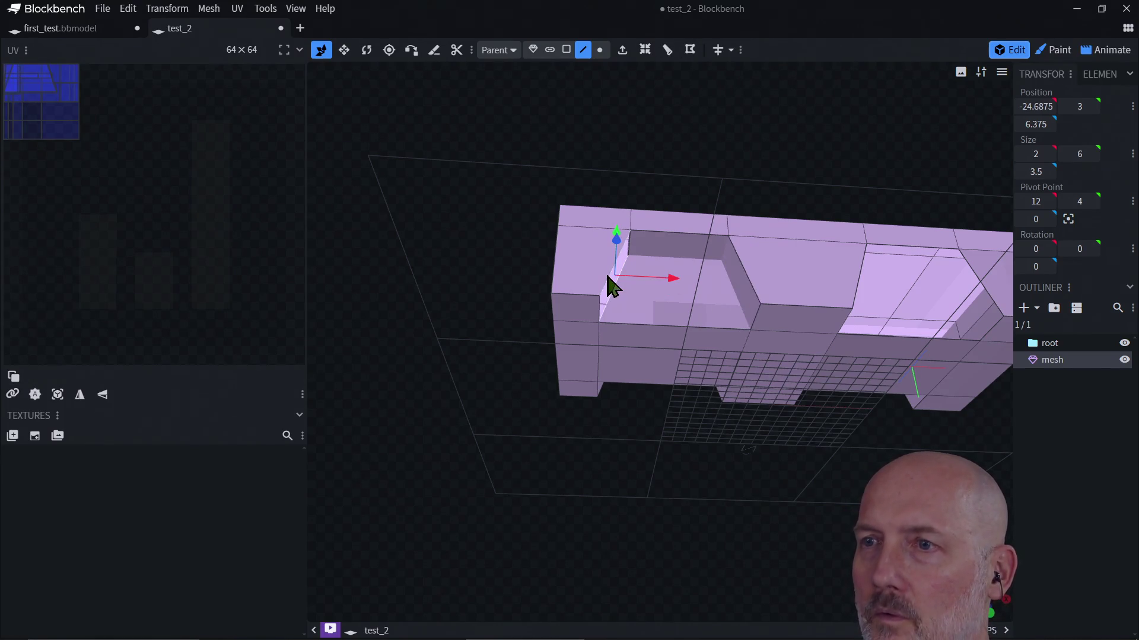
click(638, 336)
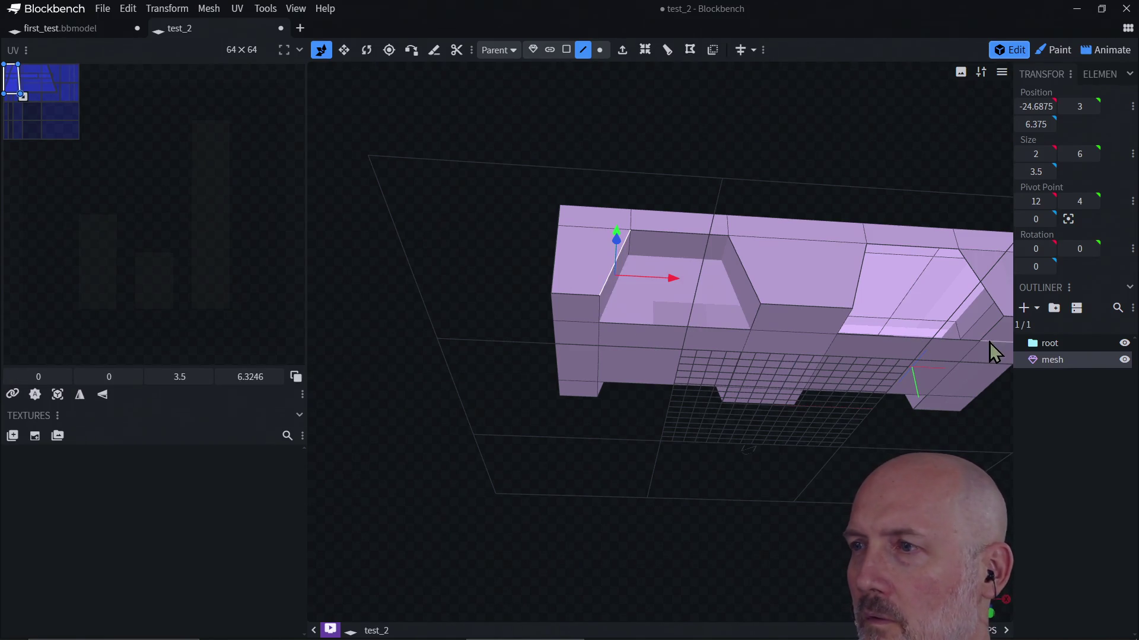
click(944, 366)
click(929, 264)
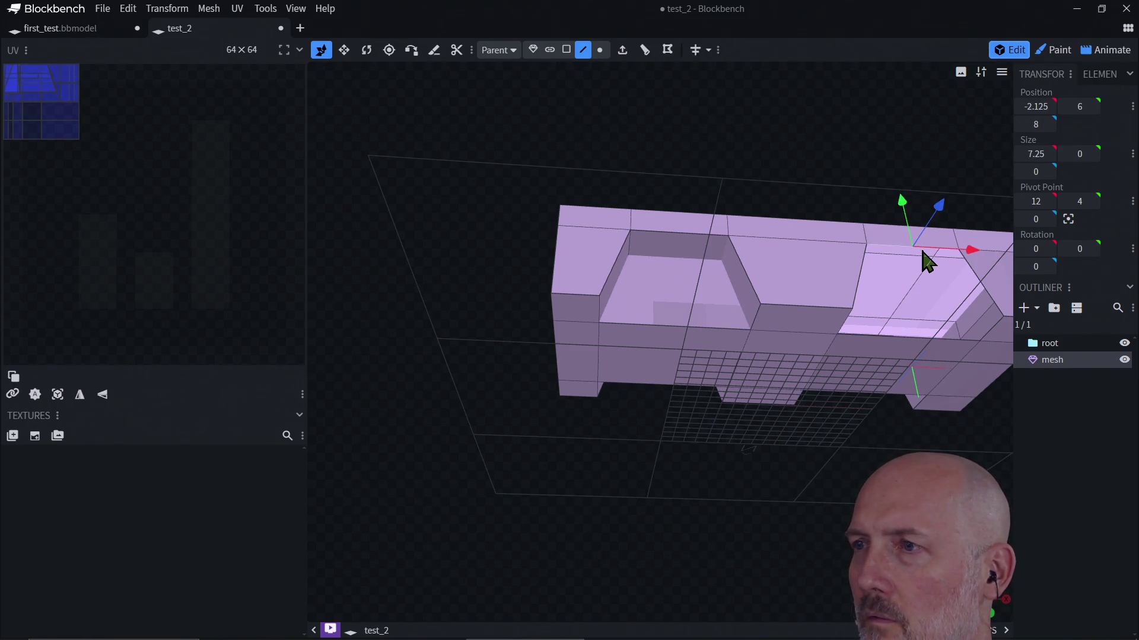
click(622, 51)
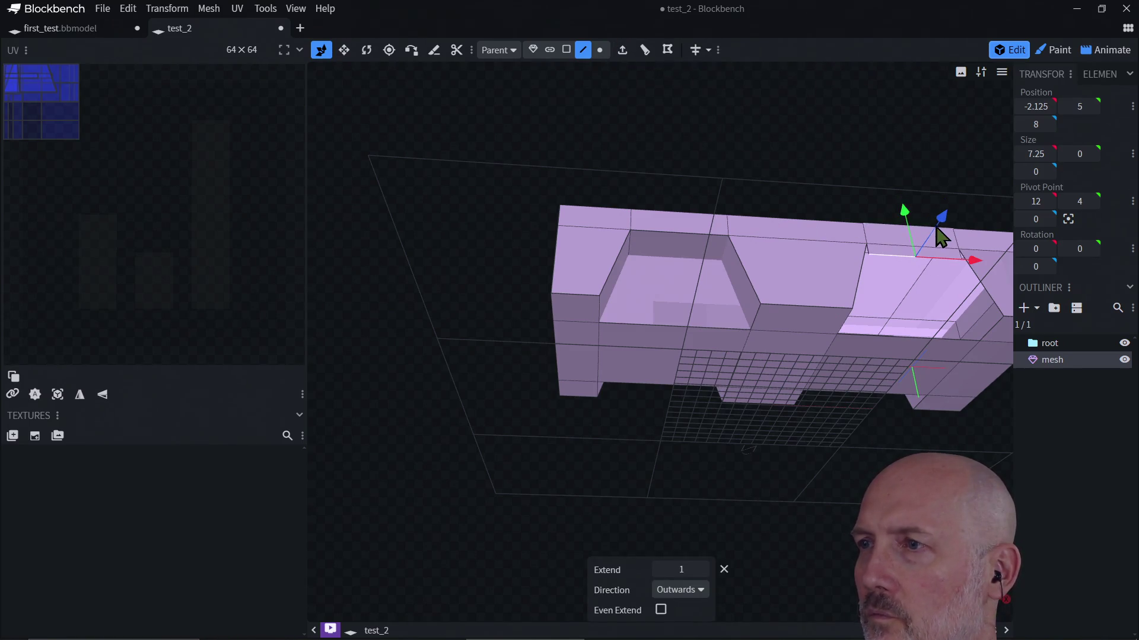
mouse_move(943, 231)
mouse_down()
mouse_move(935, 244)
mouse_move(904, 237)
mouse_up()
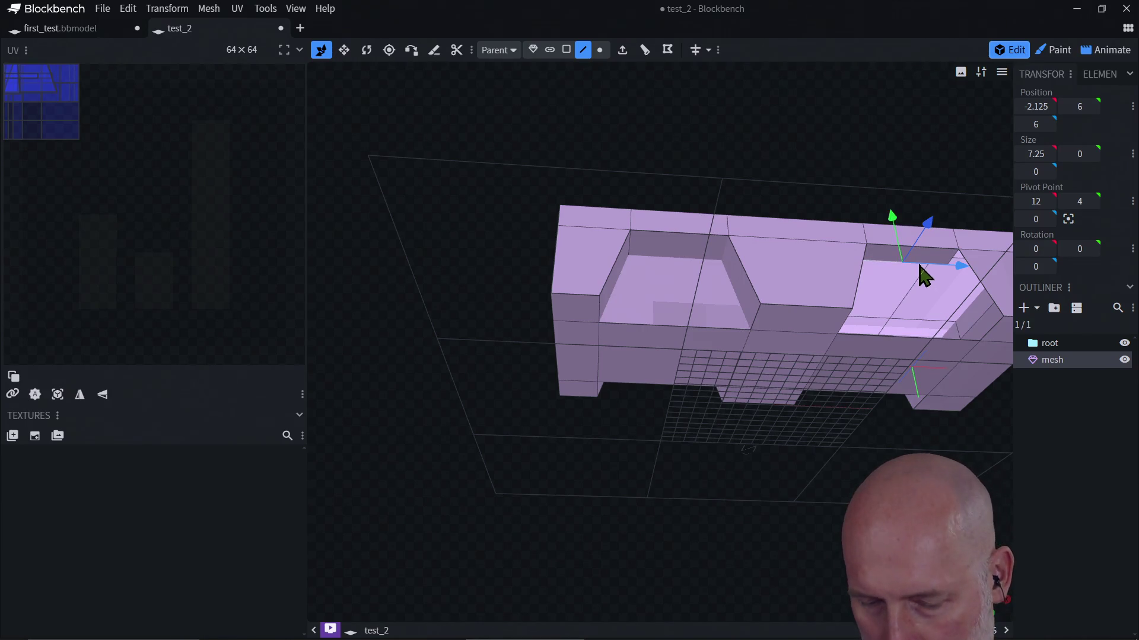
key(KP_Decimal)
mouse_move(870, 361)
mouse_down()
mouse_move(854, 368)
mouse_move(878, 286)
mouse_up()
mouse_move(678, 307)
mouse_down()
mouse_move(718, 339)
mouse_move(708, 311)
mouse_move(745, 230)
mouse_move(706, 329)
mouse_move(718, 237)
mouse_move(674, 309)
mouse_up()
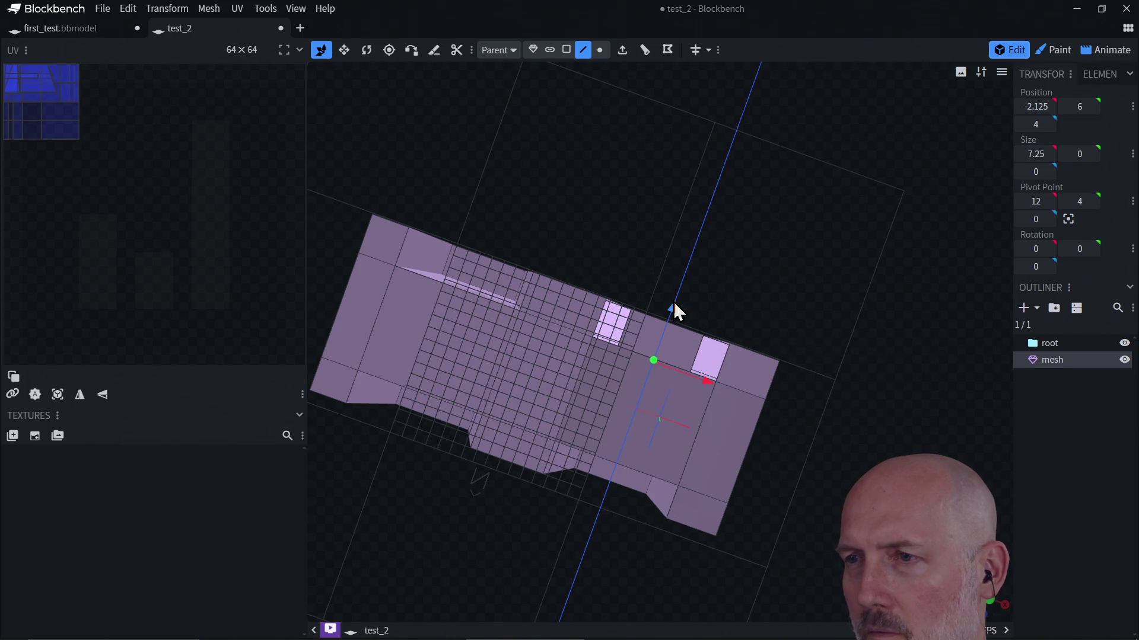
mouse_move(742, 274)
mouse_down()
mouse_move(729, 229)
mouse_move(704, 292)
mouse_move(712, 422)
mouse_move(711, 187)
mouse_move(681, 312)
mouse_move(681, 411)
mouse_move(719, 348)
mouse_move(662, 372)
mouse_up()
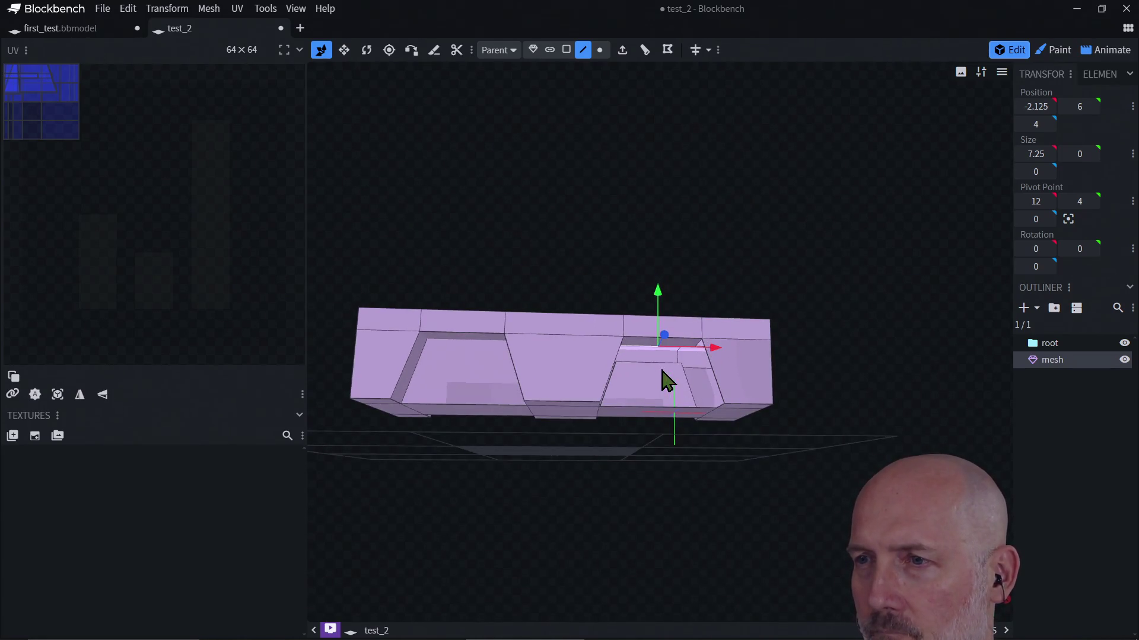
click(655, 409)
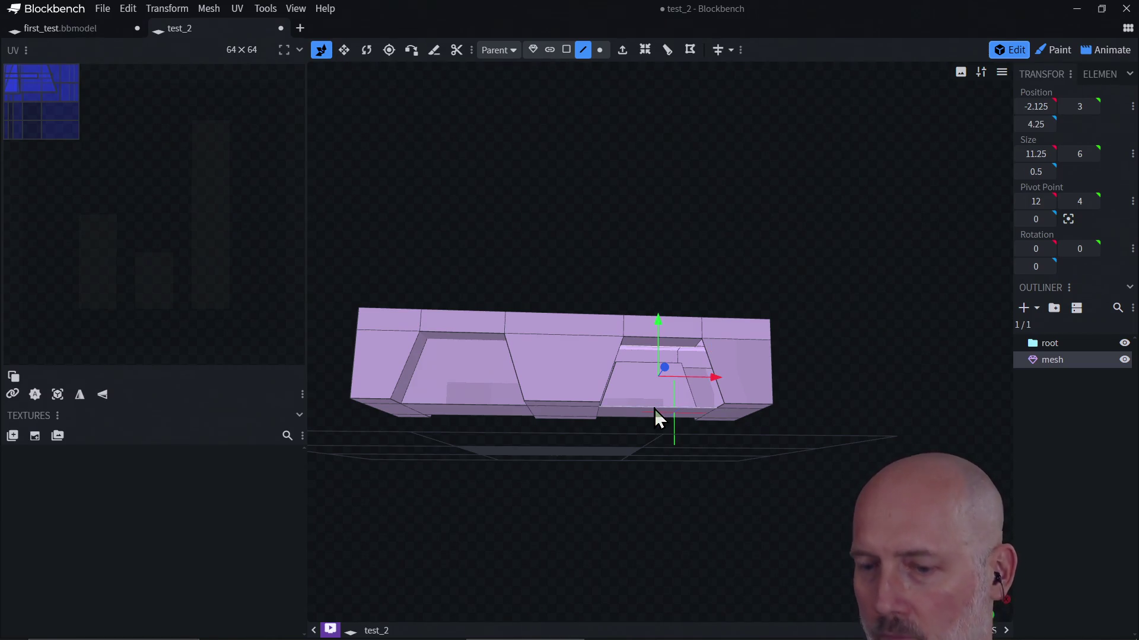
click(654, 409)
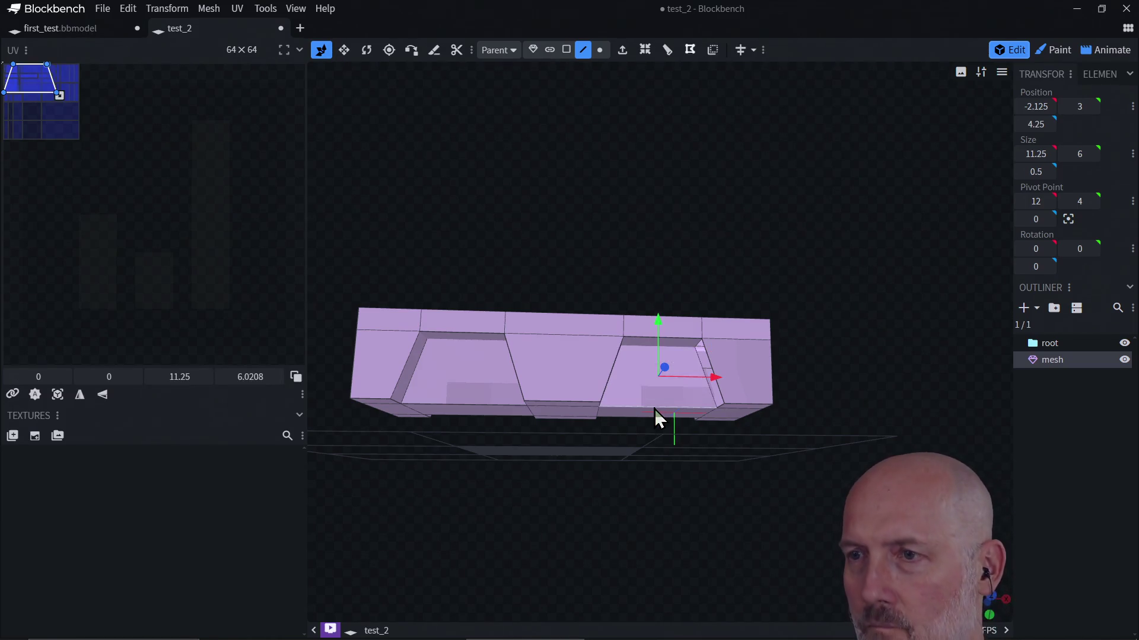
click(716, 395)
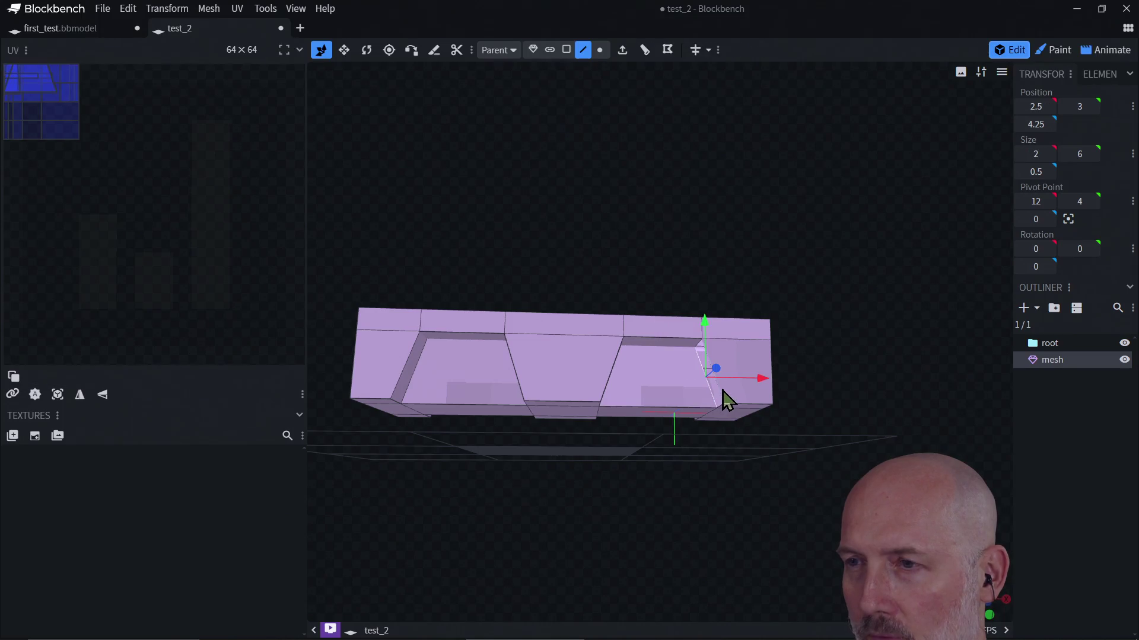
click(721, 394)
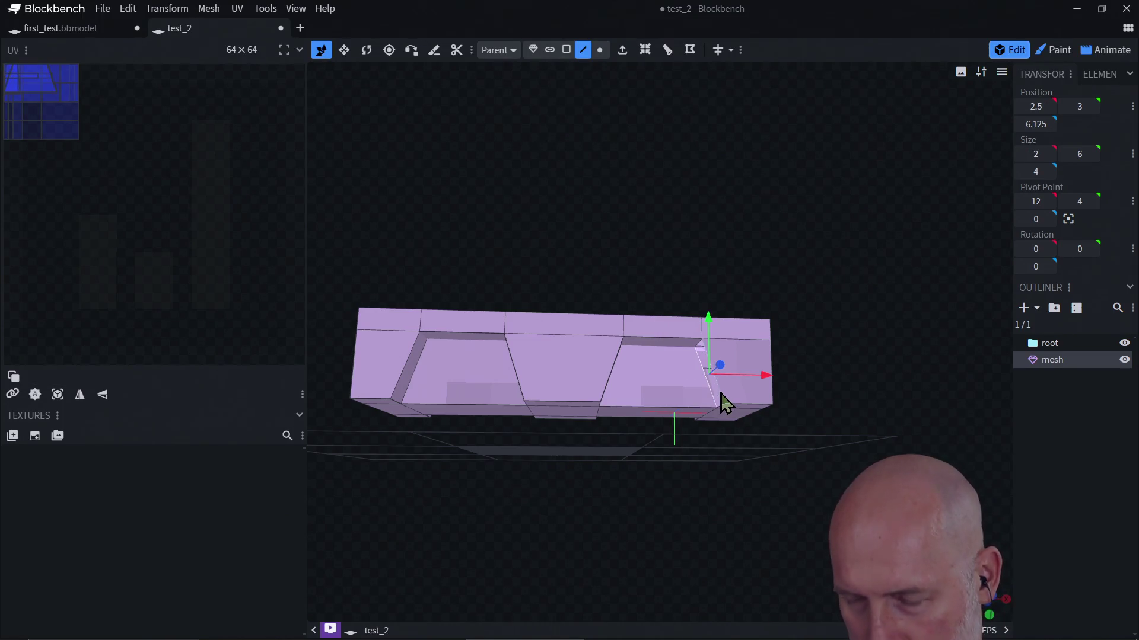
click(725, 403)
drag(834, 432, 663, 408)
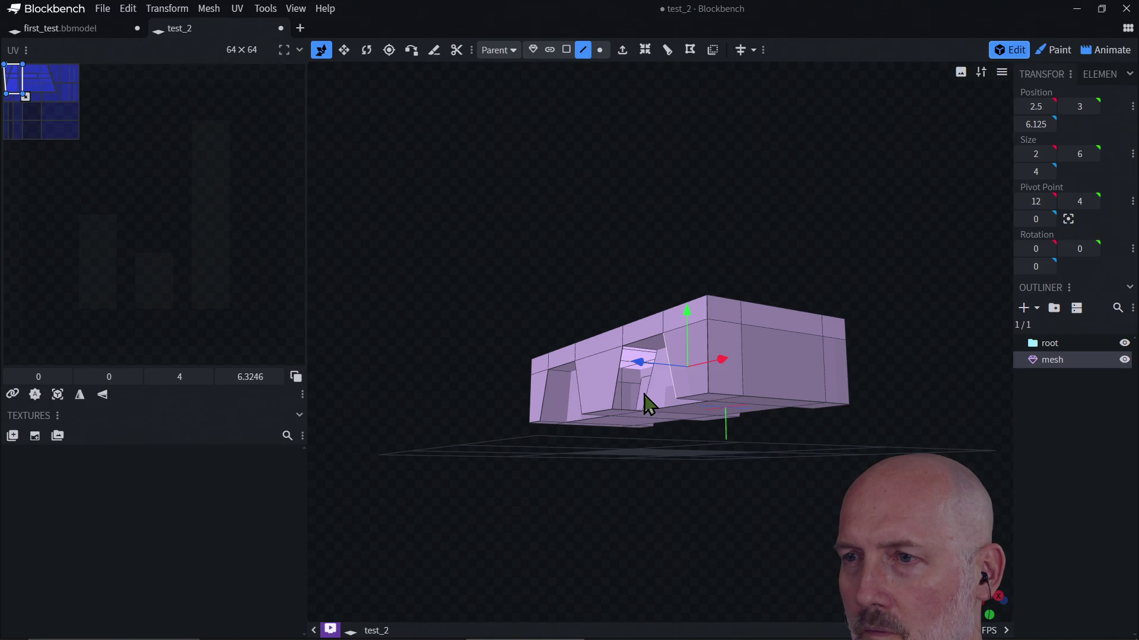
click(647, 395)
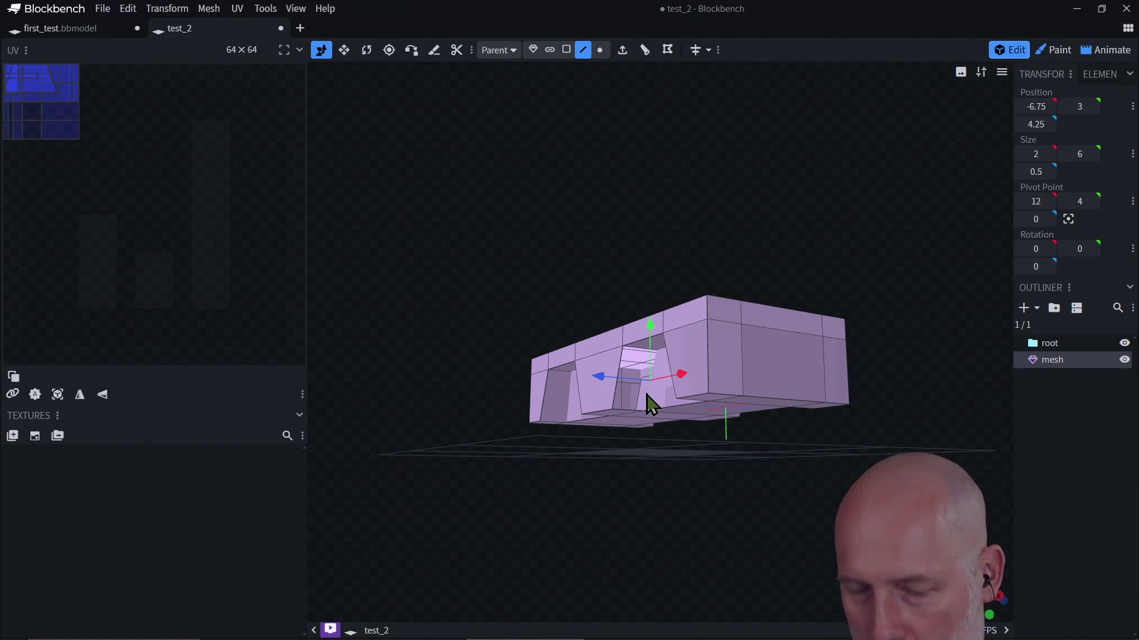
click(617, 389)
click(616, 414)
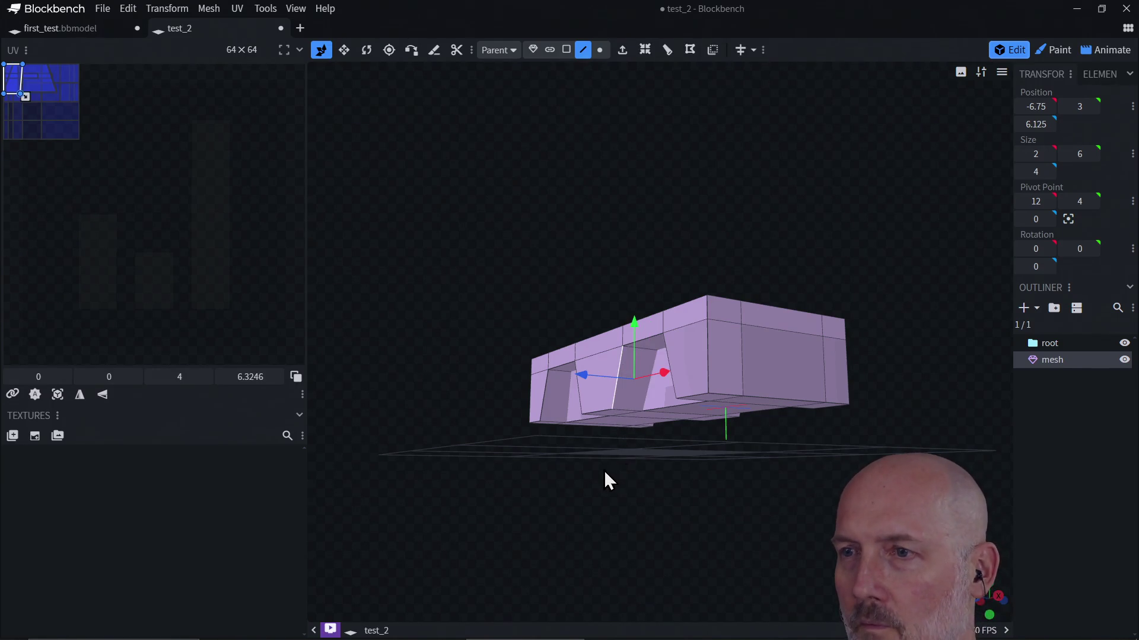
mouse_move(604, 478)
mouse_down()
mouse_move(656, 364)
mouse_move(682, 412)
mouse_up()
drag(666, 315, 729, 363)
click(740, 356)
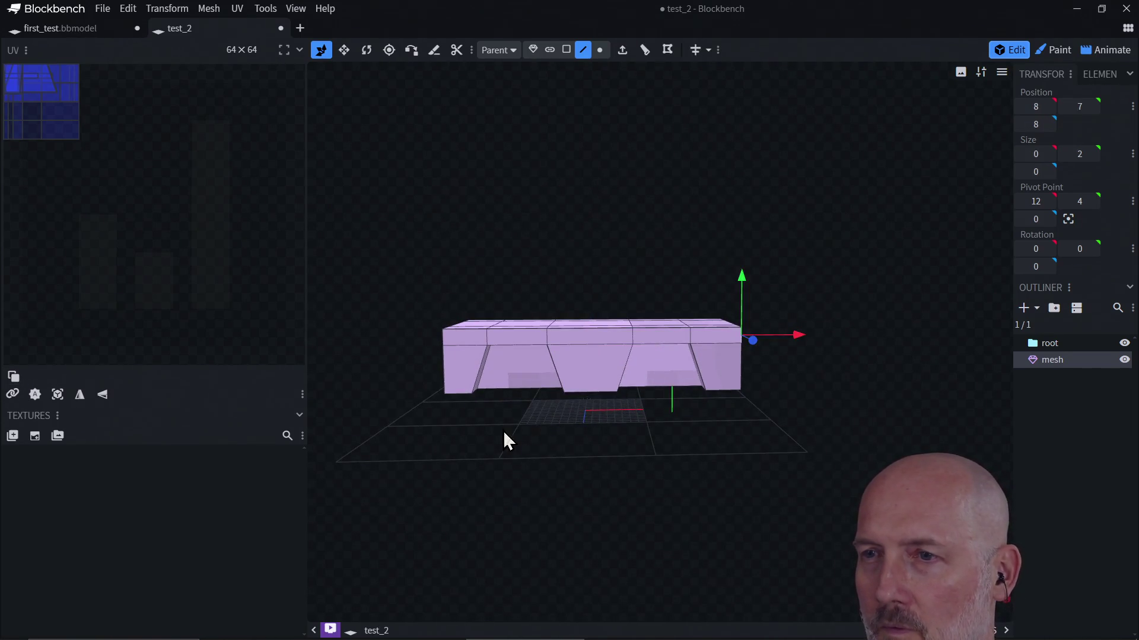
mouse_move(454, 425)
mouse_down()
mouse_move(618, 464)
mouse_move(647, 380)
mouse_move(768, 429)
mouse_move(735, 374)
mouse_move(808, 372)
mouse_move(717, 297)
mouse_move(682, 322)
mouse_move(678, 363)
mouse_move(724, 418)
mouse_move(662, 316)
mouse_move(609, 401)
mouse_move(591, 492)
mouse_move(622, 508)
mouse_move(688, 488)
mouse_move(641, 470)
mouse_move(574, 484)
mouse_move(607, 485)
mouse_move(623, 522)
mouse_move(628, 412)
mouse_move(601, 451)
mouse_move(573, 435)
mouse_move(674, 447)
mouse_move(596, 449)
mouse_move(635, 455)
mouse_move(603, 452)
mouse_move(693, 422)
mouse_move(738, 368)
mouse_move(727, 411)
mouse_move(732, 369)
mouse_move(701, 425)
mouse_move(785, 332)
mouse_move(779, 349)
mouse_move(788, 310)
mouse_move(722, 384)
mouse_move(694, 443)
mouse_move(761, 398)
mouse_move(760, 375)
mouse_move(778, 468)
mouse_move(744, 501)
mouse_move(830, 394)
mouse_move(597, 448)
mouse_move(753, 419)
mouse_move(648, 457)
mouse_move(681, 445)
mouse_up()
click(701, 407)
click(656, 427)
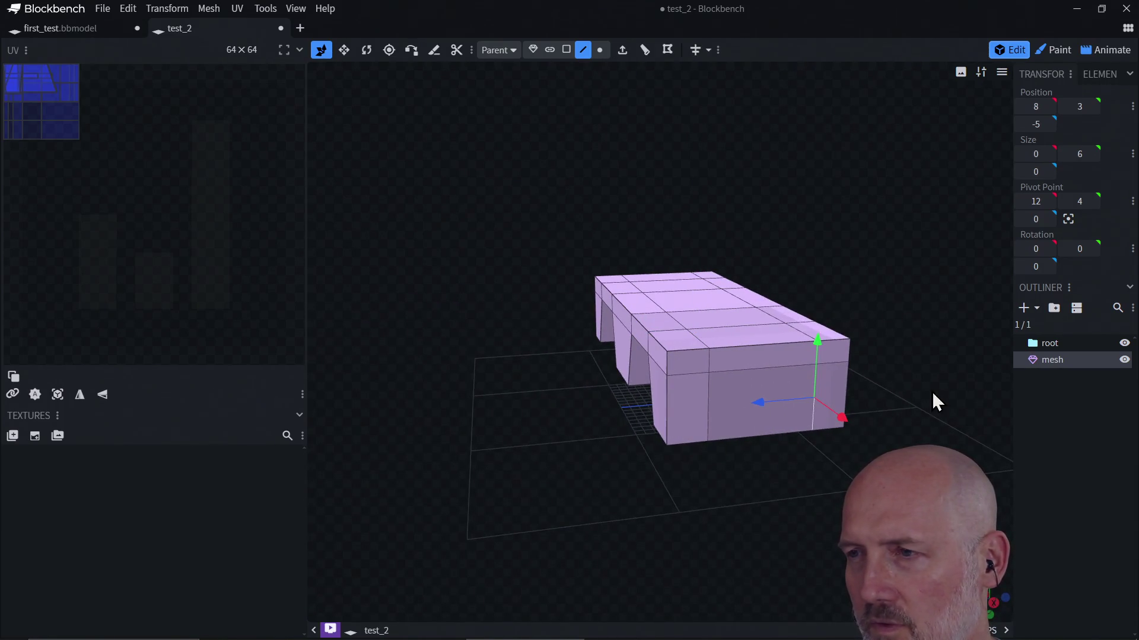
mouse_move(933, 394)
mouse_down()
mouse_move(757, 407)
mouse_move(796, 272)
mouse_move(712, 374)
mouse_move(720, 234)
mouse_move(688, 408)
mouse_move(991, 472)
mouse_move(798, 482)
mouse_up()
mouse_move(873, 439)
mouse_down()
mouse_move(795, 338)
mouse_move(907, 355)
mouse_move(686, 356)
mouse_move(740, 395)
mouse_move(762, 356)
mouse_move(765, 375)
mouse_move(848, 371)
mouse_move(866, 383)
mouse_up()
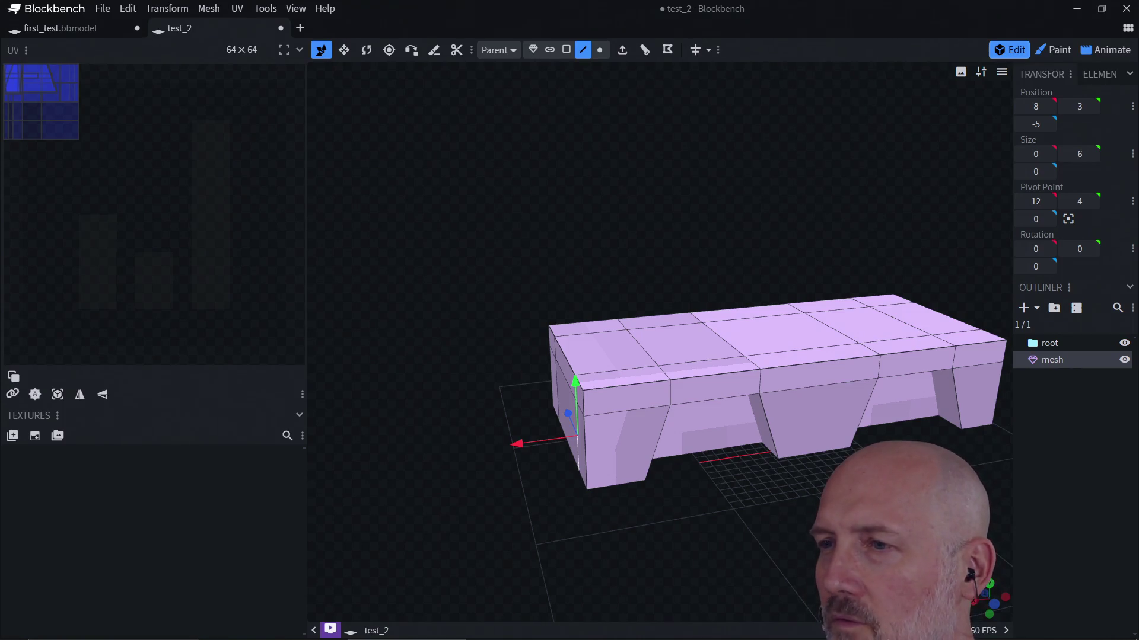
click(791, 338)
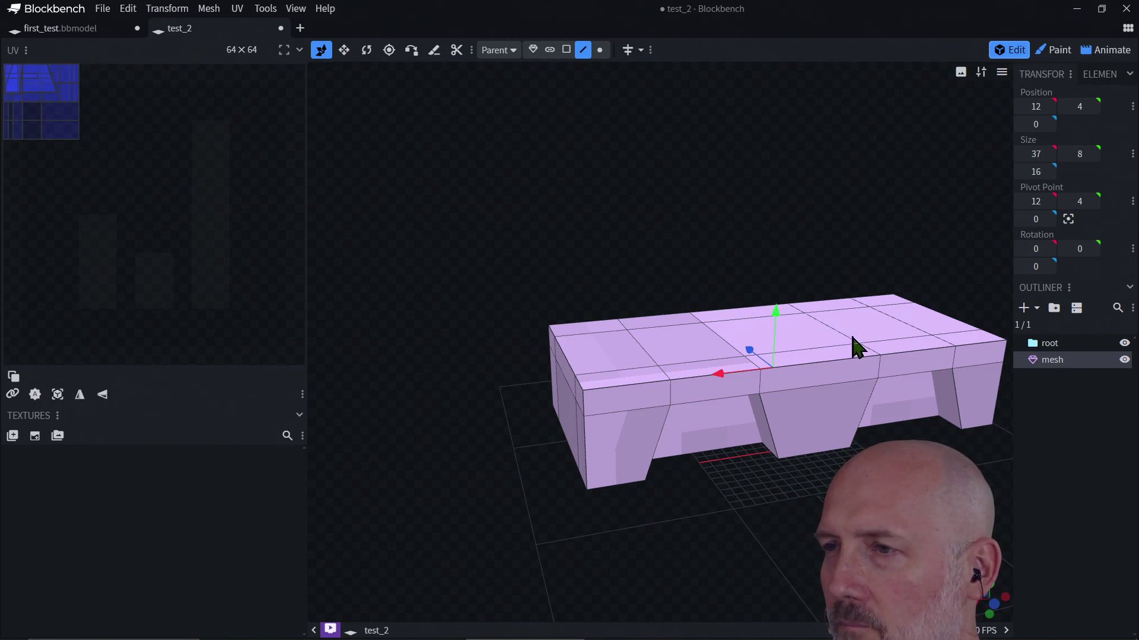
Select three rows of the body's middle top faces in face mode
click(566, 50)
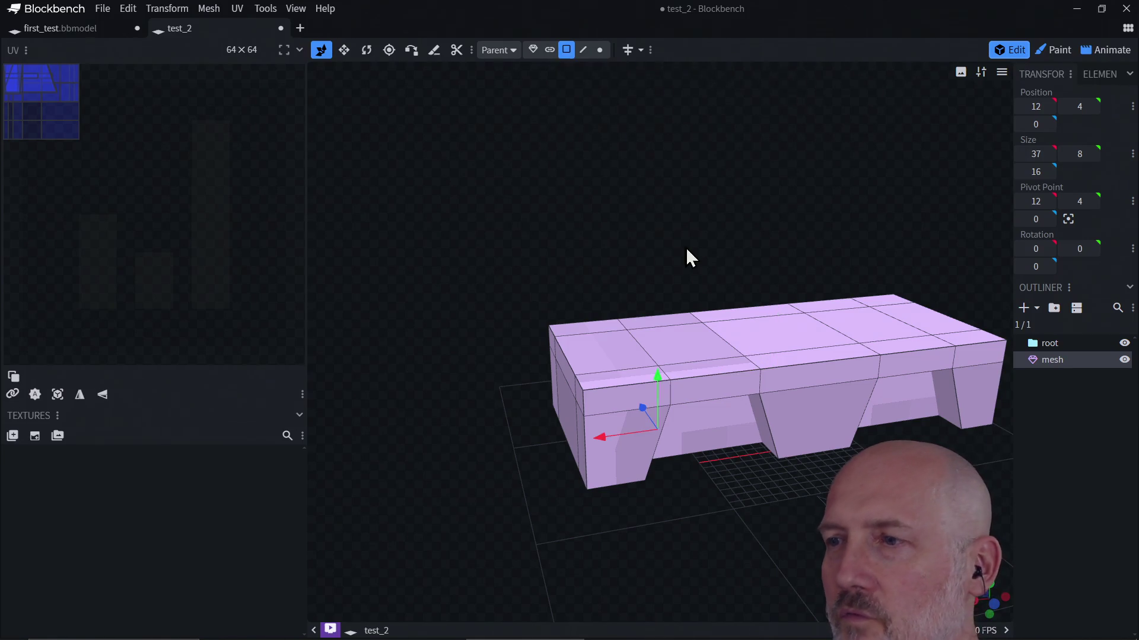
click(800, 342)
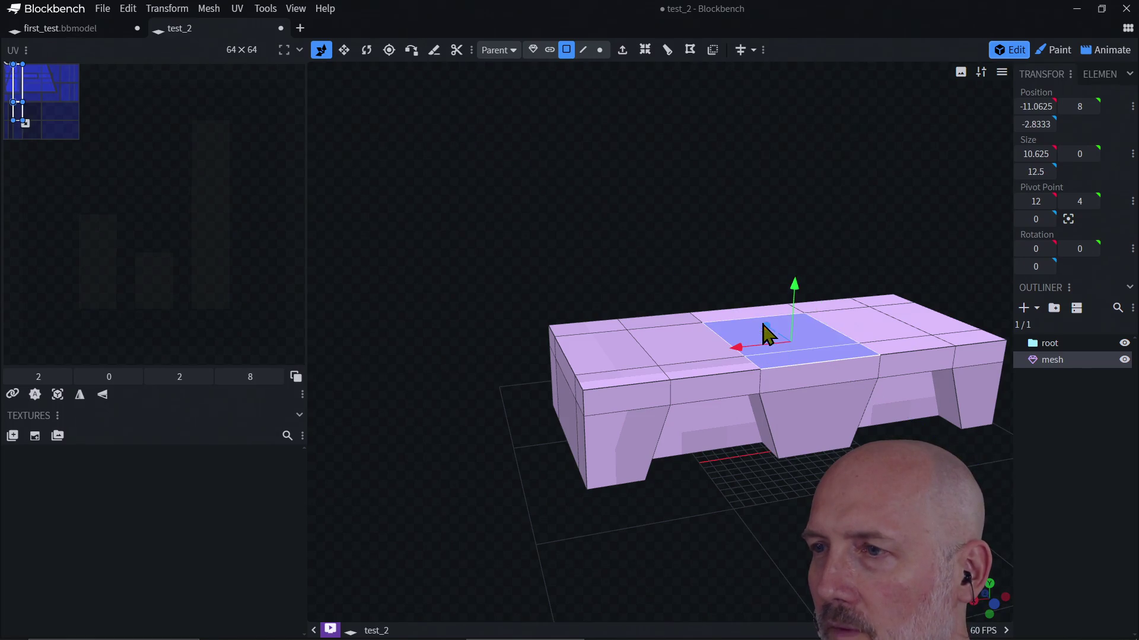
shift+click(765, 330)
shift+click(759, 321)
Try raising the selected top faces several times, undoing each attempt
drag(778, 281, 780, 231)
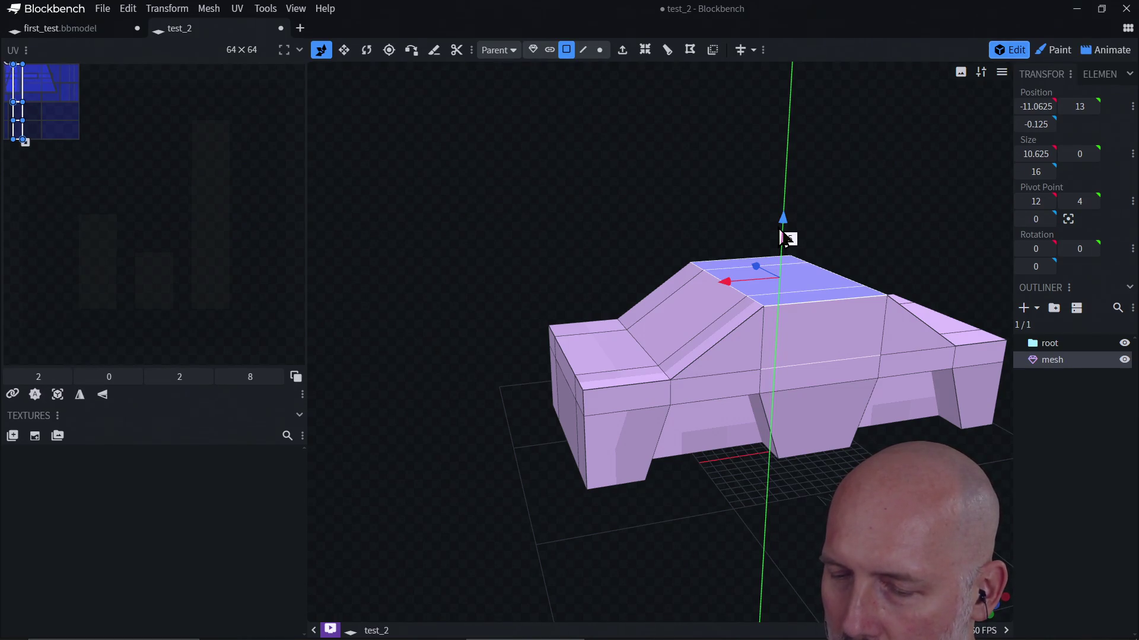
drag(780, 231, 780, 233)
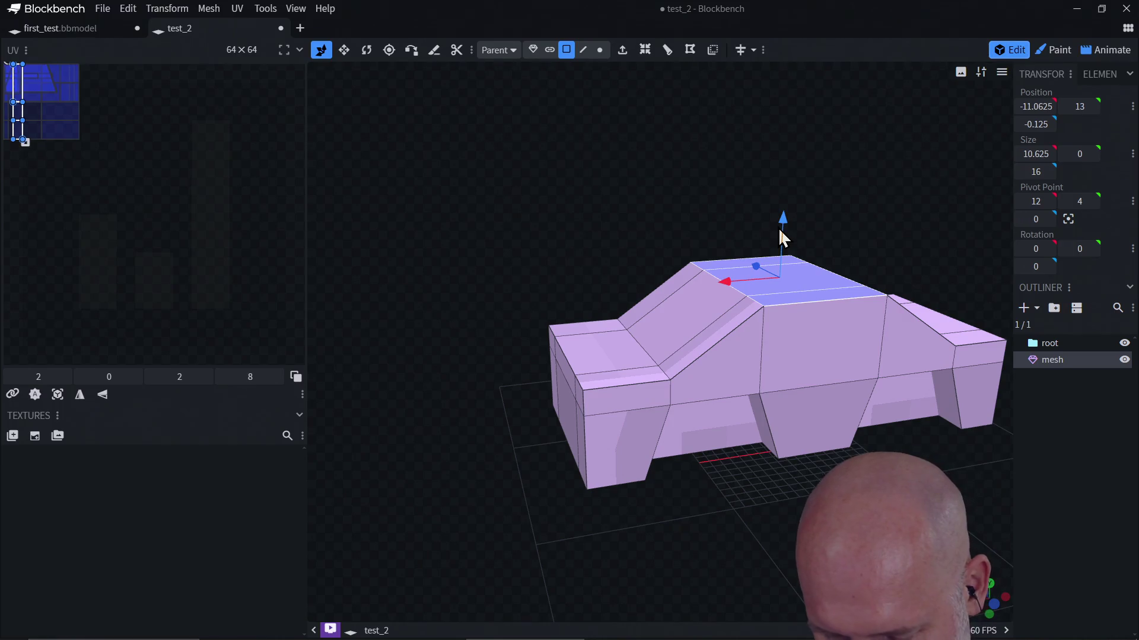
key(ctrl+z)
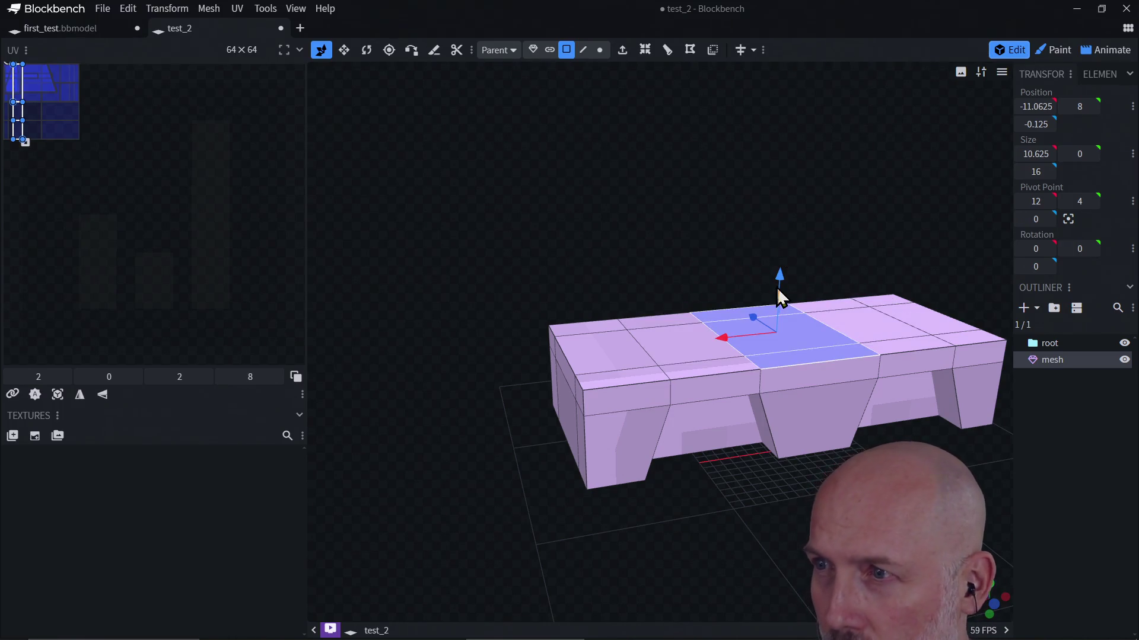
drag(781, 279, 780, 231)
key(ctrl+z)
drag(780, 280, 782, 240)
key(ctrl+z)
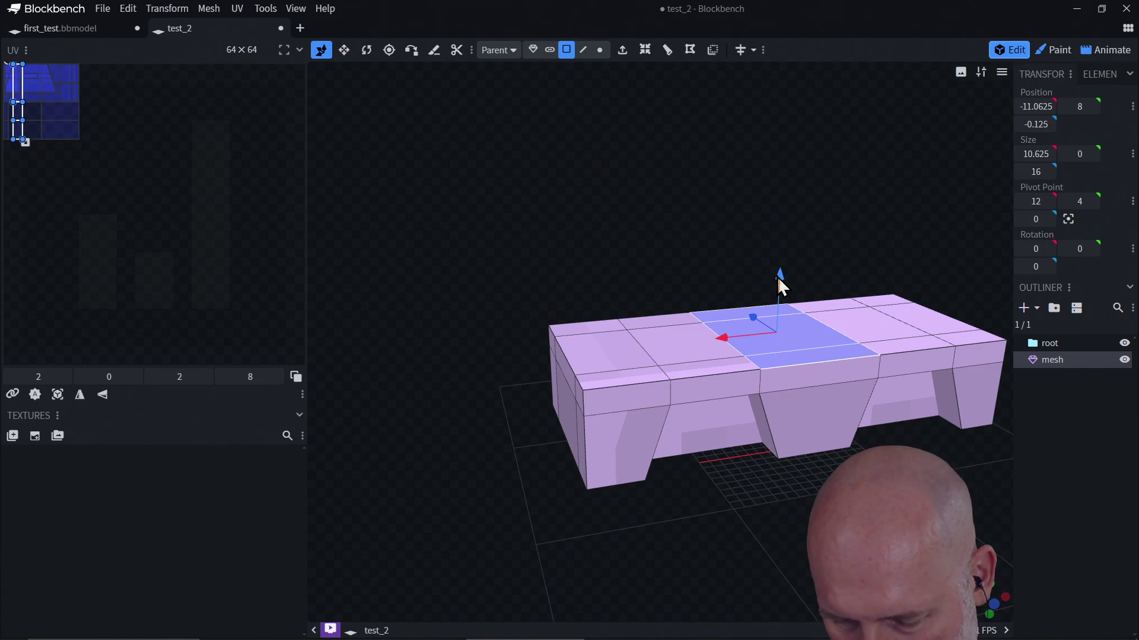
Extrude the selected top faces with E and lift them into a cab block
key(e)
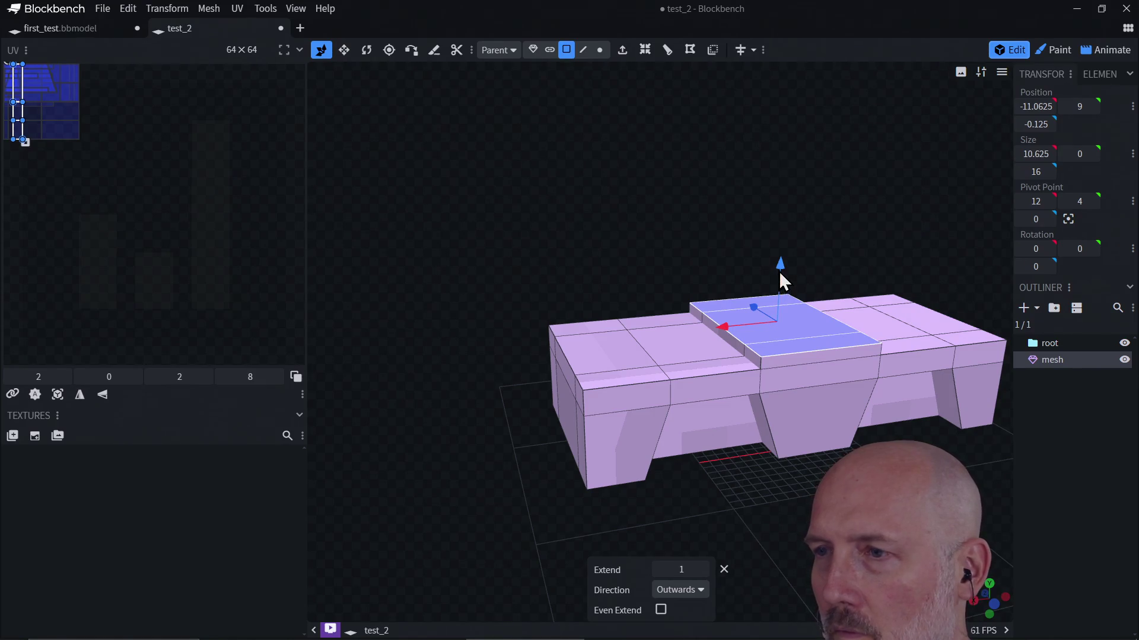
drag(780, 273, 787, 232)
click(791, 385)
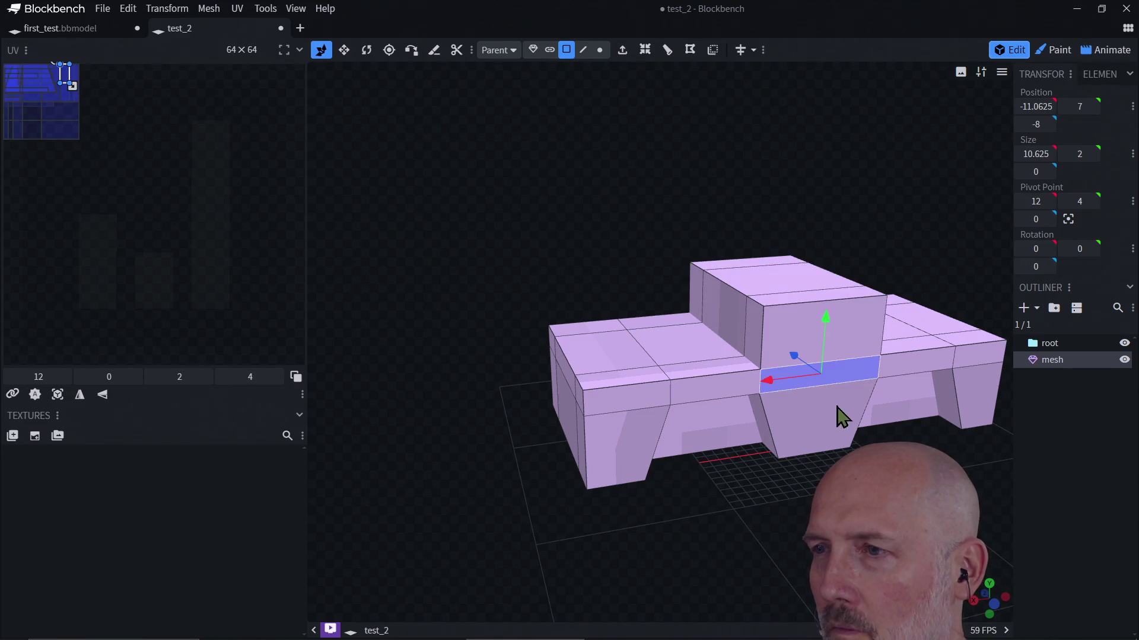
mouse_move(757, 499)
mouse_down()
mouse_move(703, 464)
mouse_move(749, 500)
mouse_move(676, 496)
mouse_move(737, 481)
mouse_move(735, 457)
mouse_move(709, 468)
mouse_move(727, 518)
mouse_move(770, 488)
mouse_move(808, 498)
mouse_move(755, 506)
mouse_move(773, 506)
mouse_move(752, 381)
mouse_up()
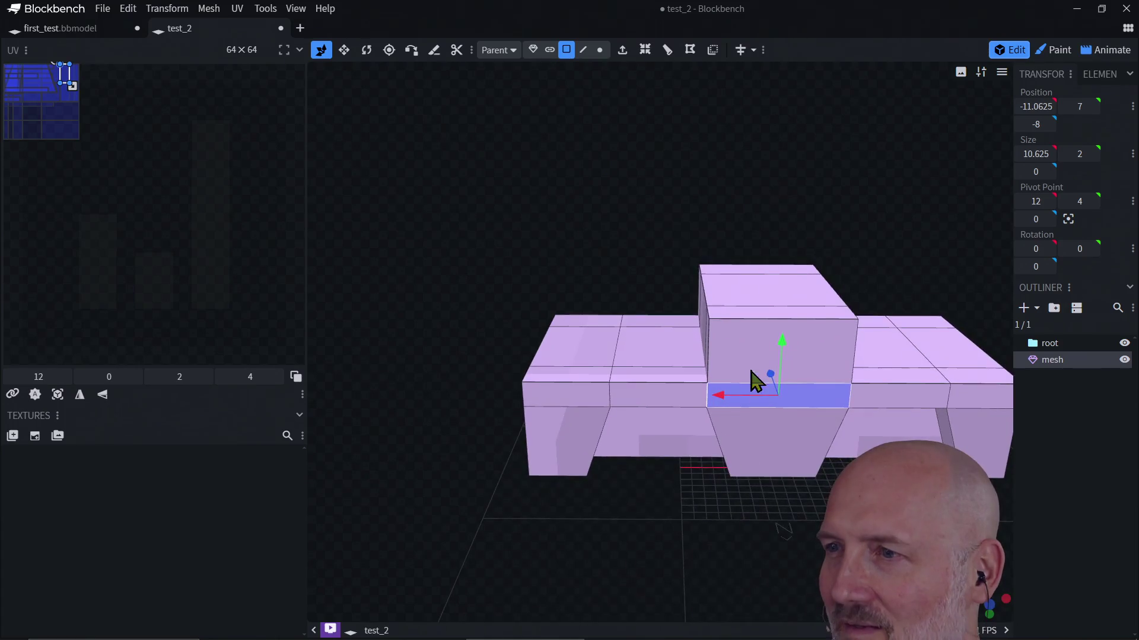
Adjust the cab's top face height, settling it at 14
click(764, 304)
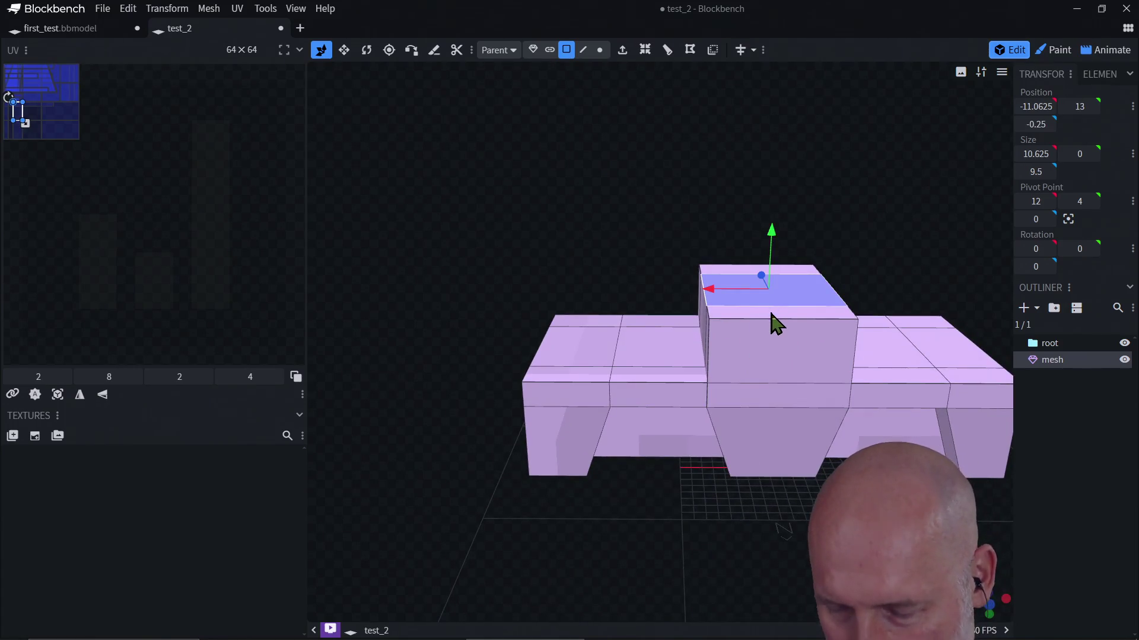
shift+click(778, 313)
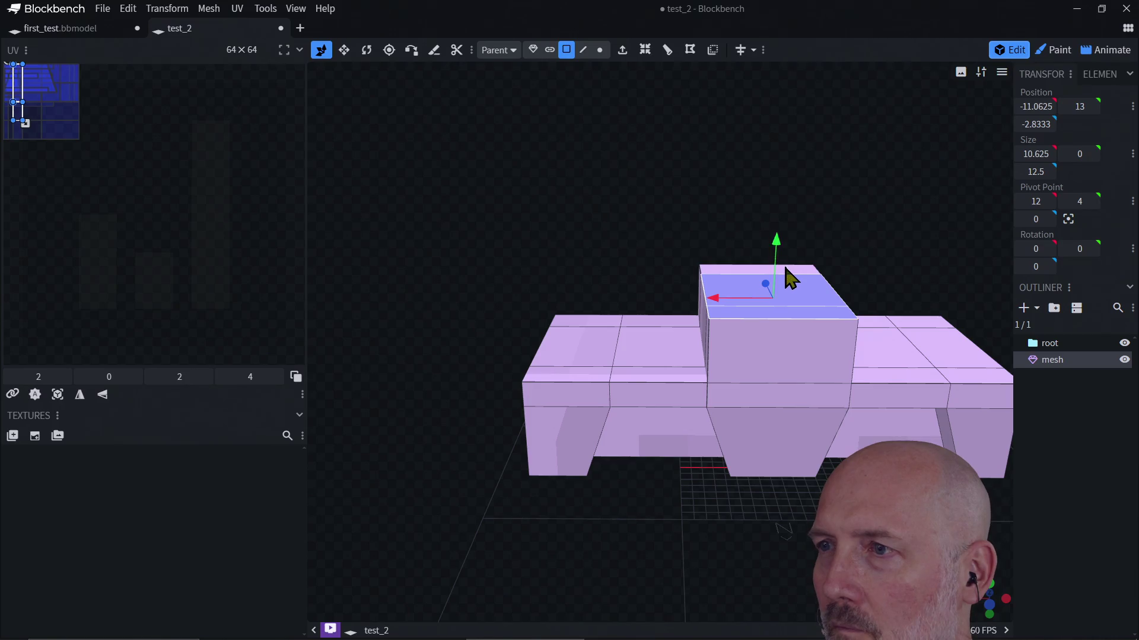
drag(773, 230, 780, 220)
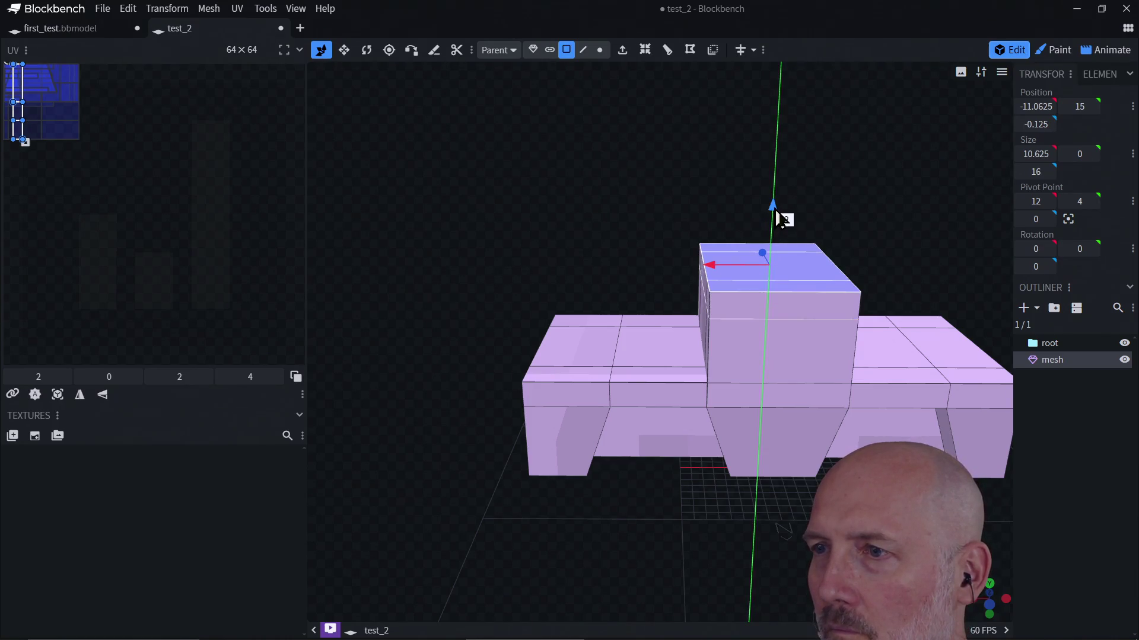
click(746, 357)
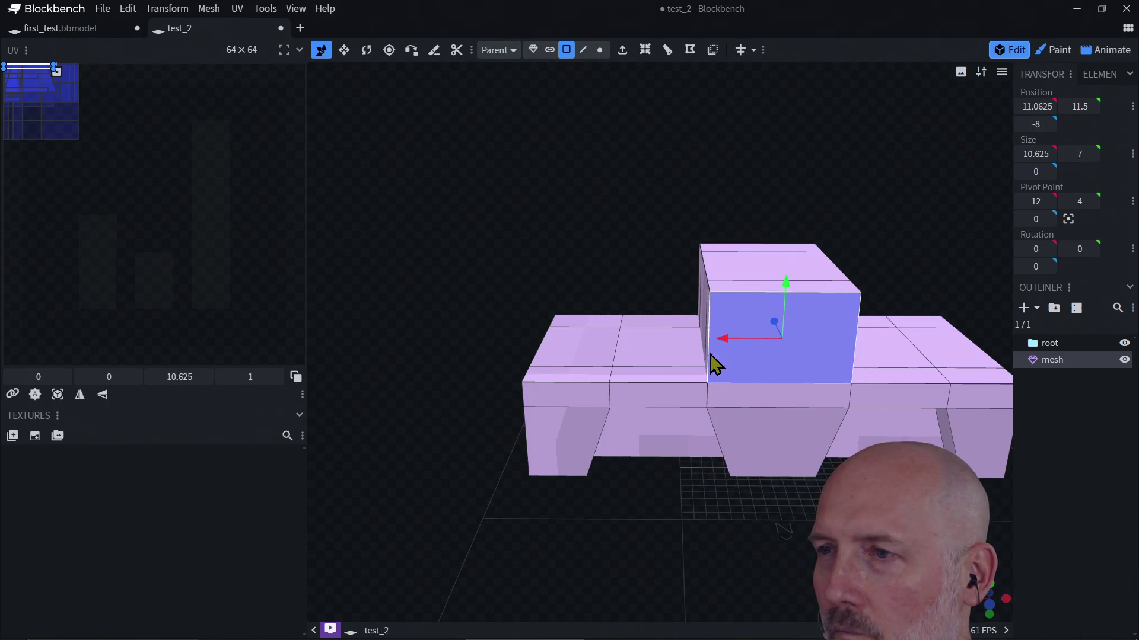
click(739, 289)
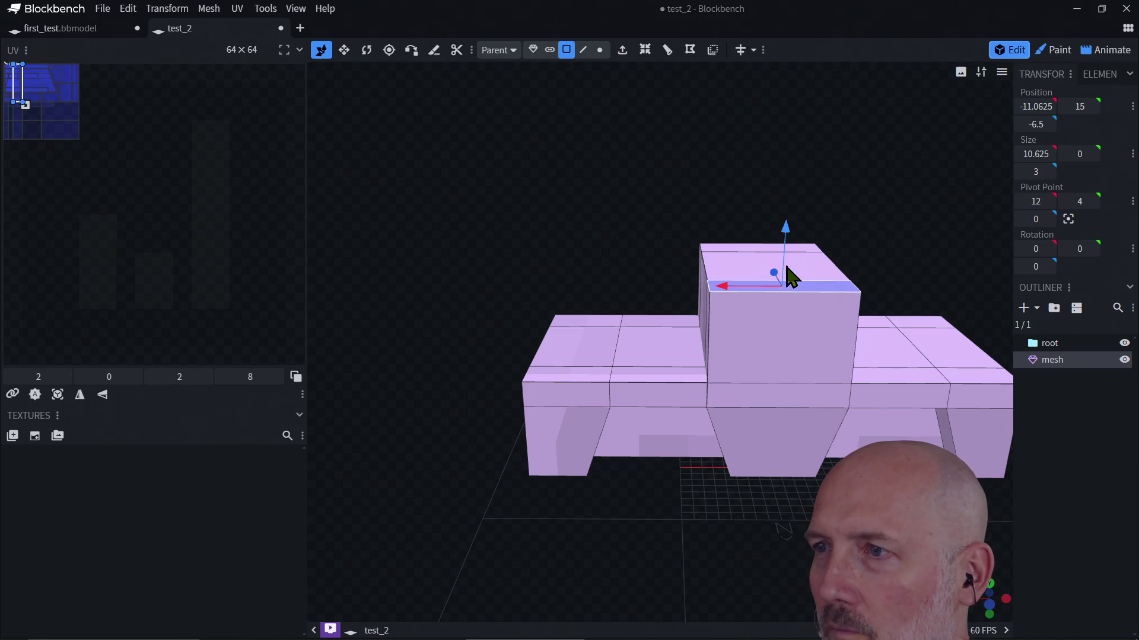
click(793, 262)
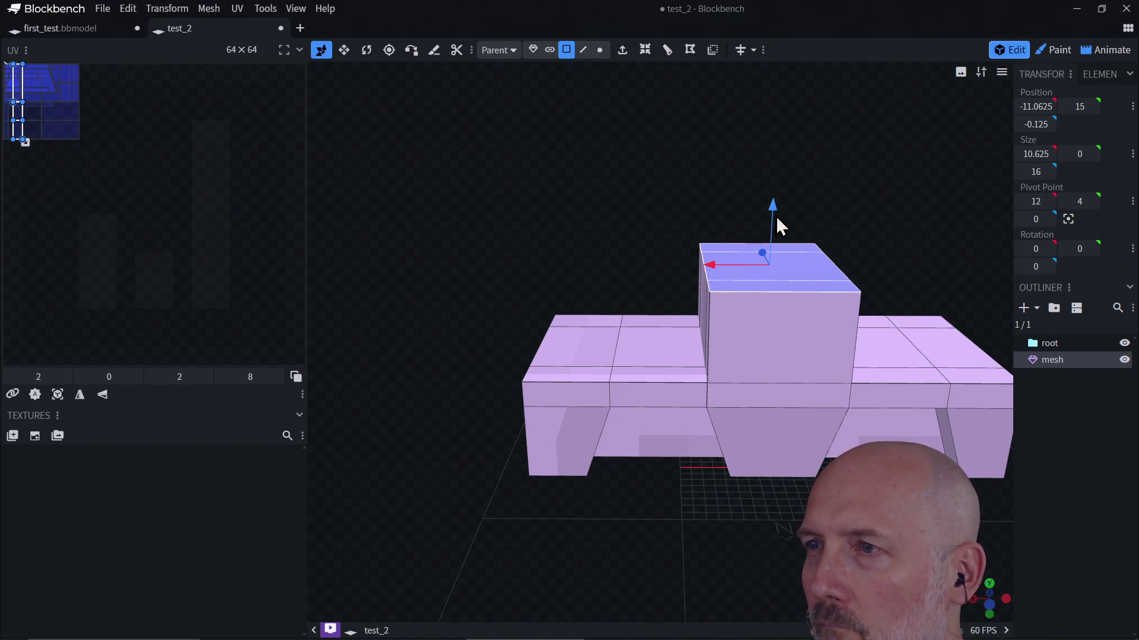
drag(777, 224, 785, 233)
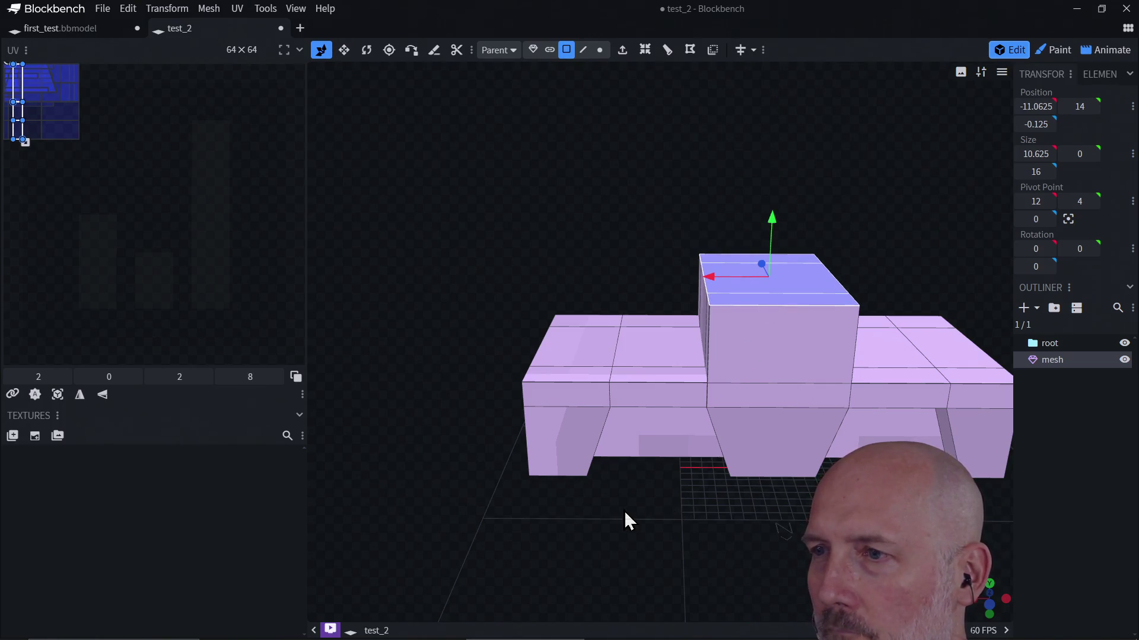
mouse_move(624, 512)
mouse_down()
mouse_move(742, 513)
mouse_move(742, 482)
mouse_move(684, 470)
mouse_move(671, 514)
mouse_move(741, 510)
mouse_up()
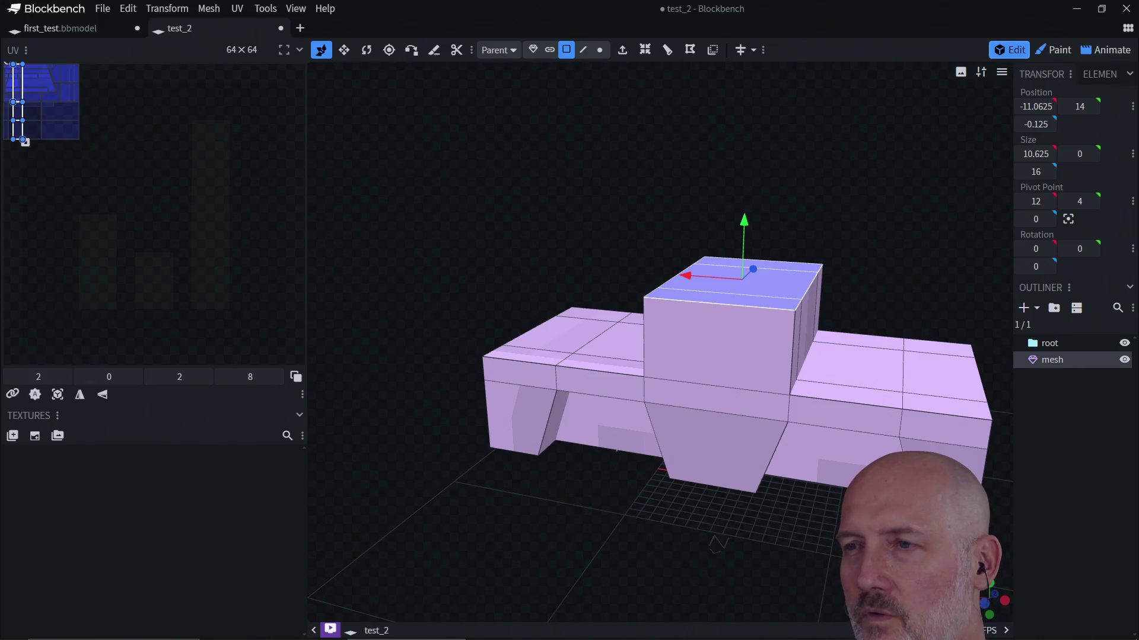
click(709, 338)
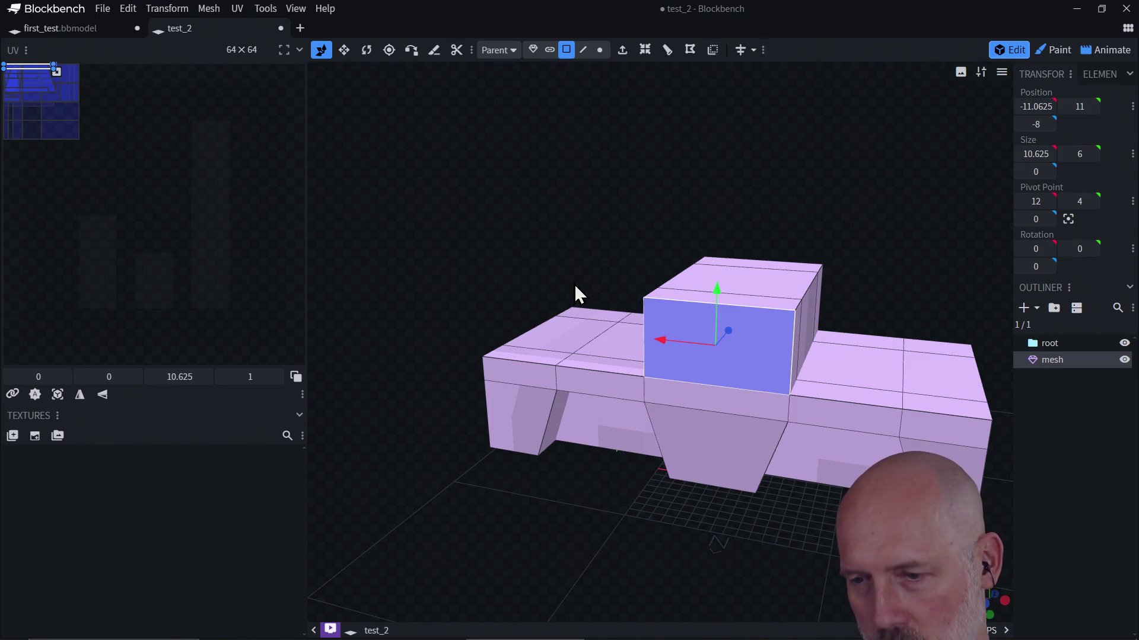
mouse_move(571, 268)
mouse_down()
mouse_move(755, 322)
mouse_move(630, 282)
mouse_move(633, 244)
mouse_move(690, 294)
mouse_move(659, 290)
mouse_up()
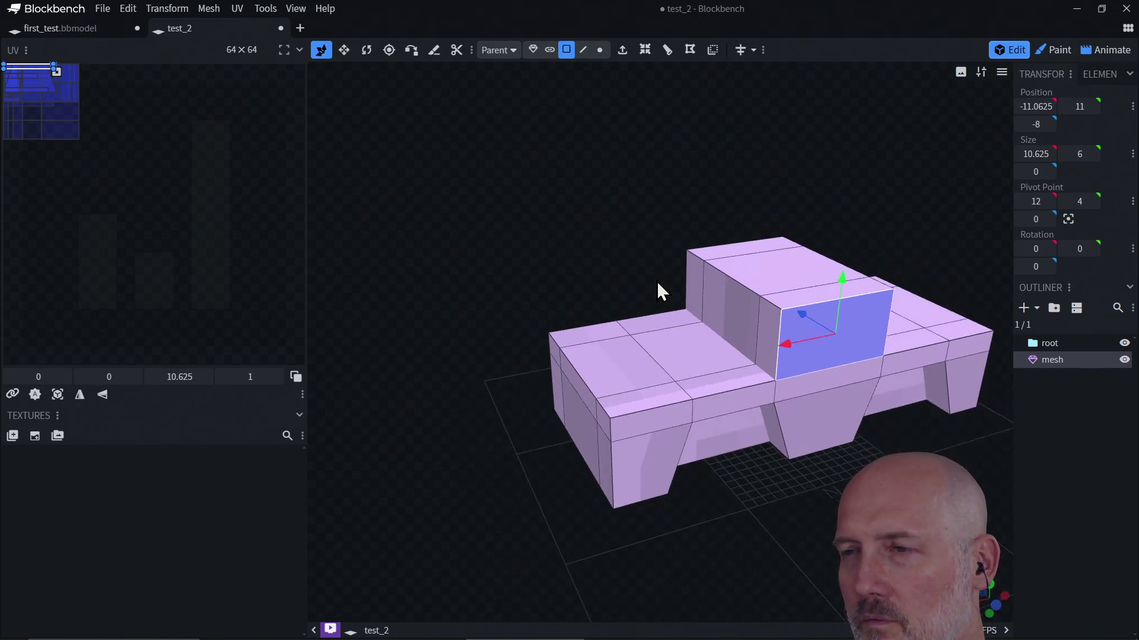
click(727, 326)
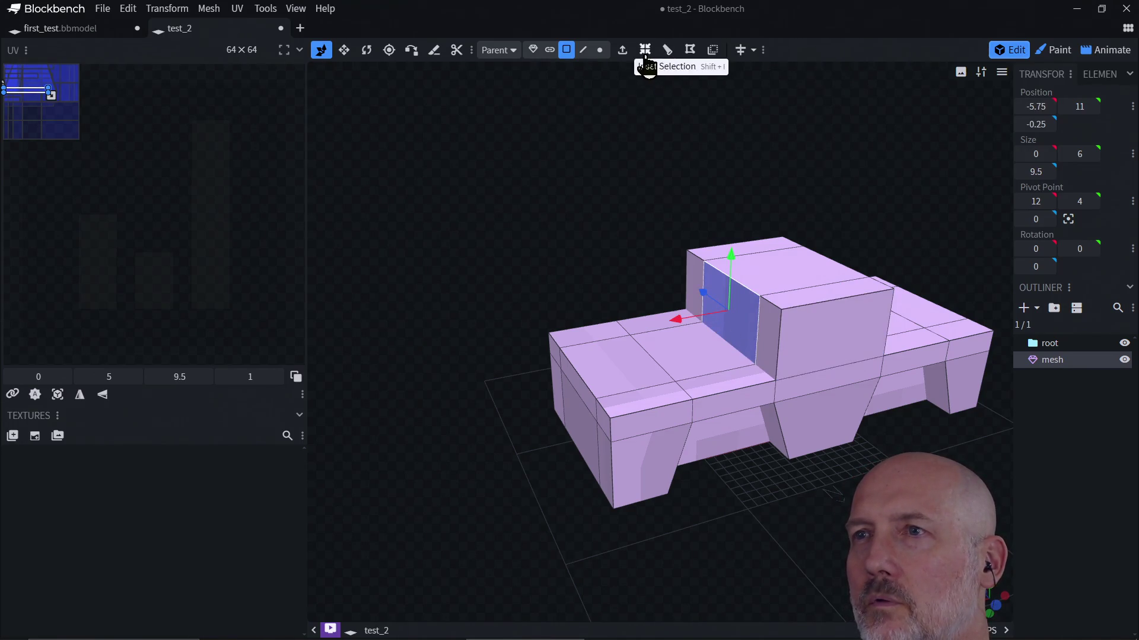
In edge mode, select the cab's front base edge and test sliding it, undoing the move
click(587, 52)
click(768, 382)
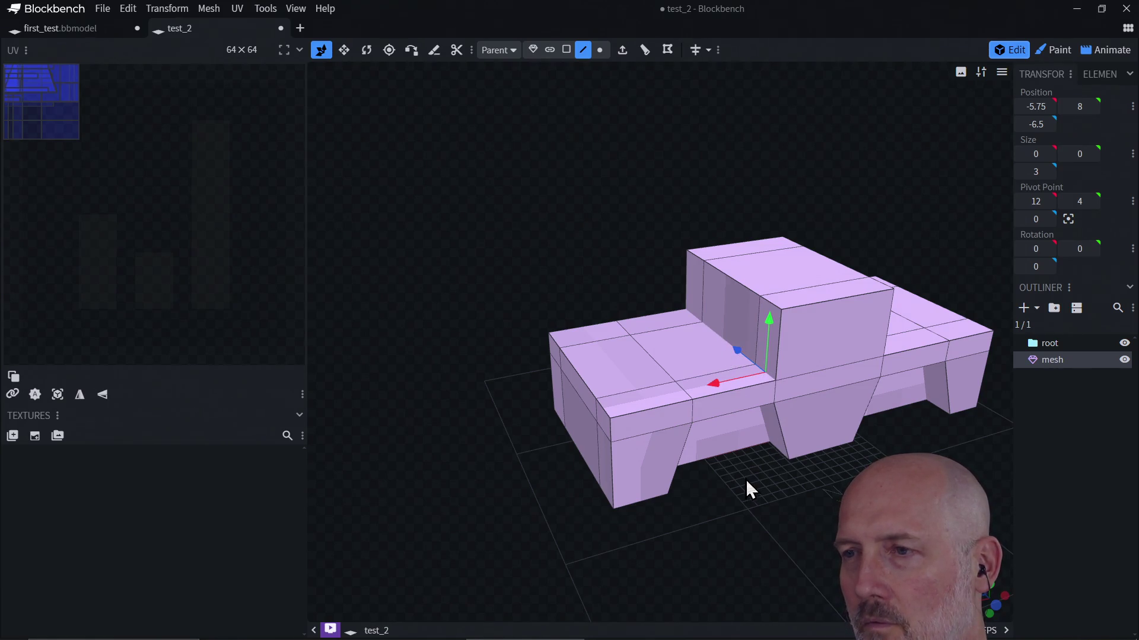
drag(750, 488, 682, 492)
drag(747, 344, 775, 343)
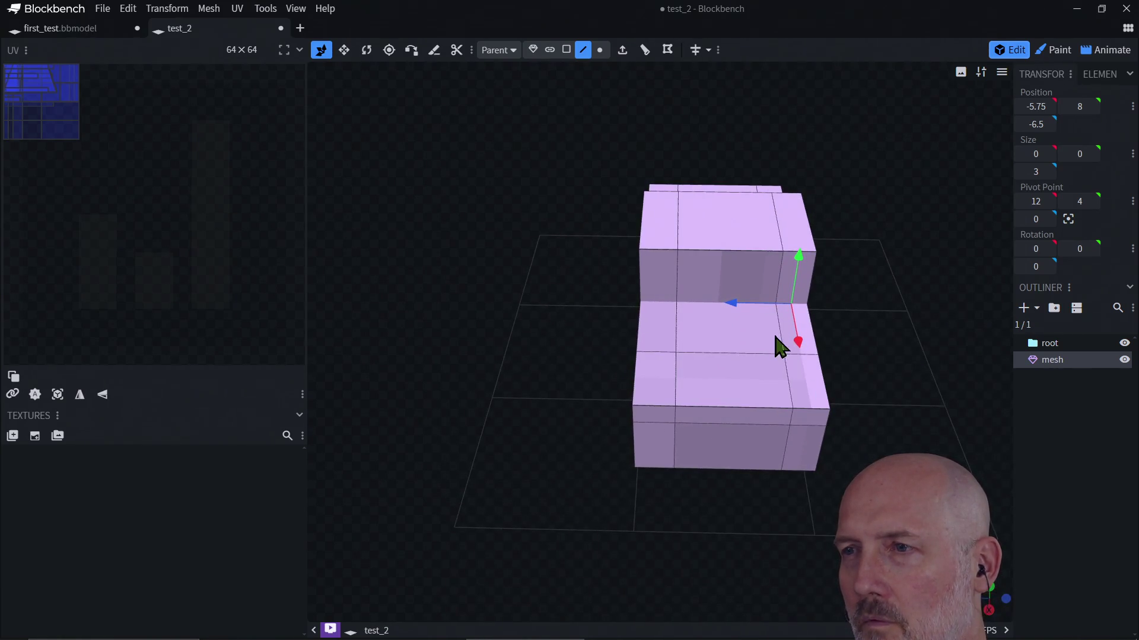
click(723, 310)
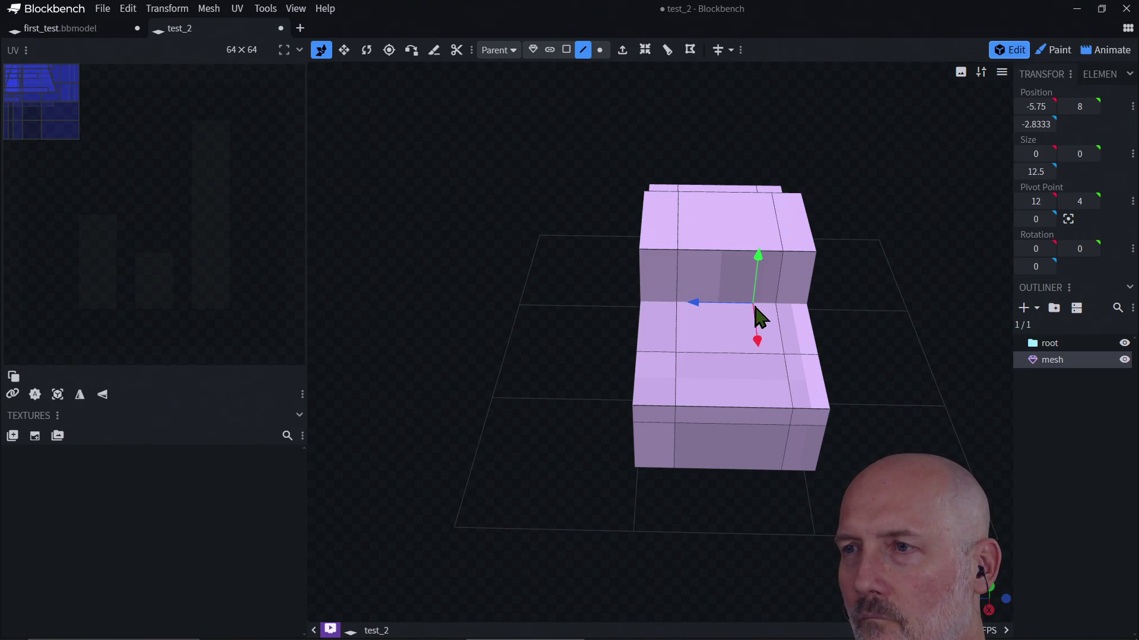
click(769, 317)
shift+click(712, 312)
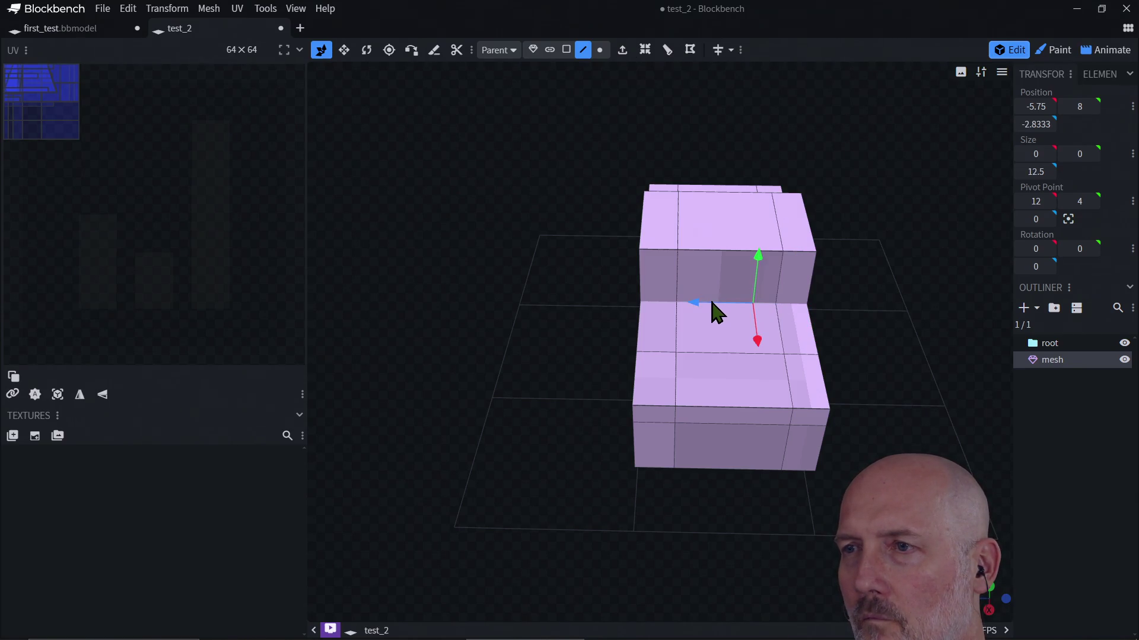
shift+click(667, 311)
shift+click(753, 320)
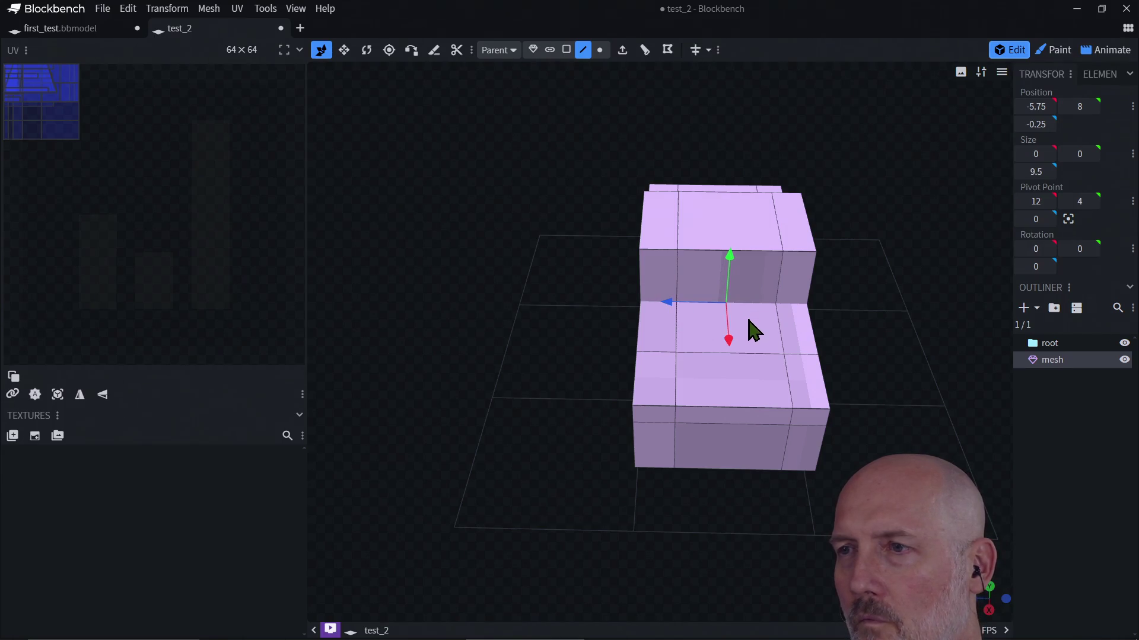
shift+click(793, 319)
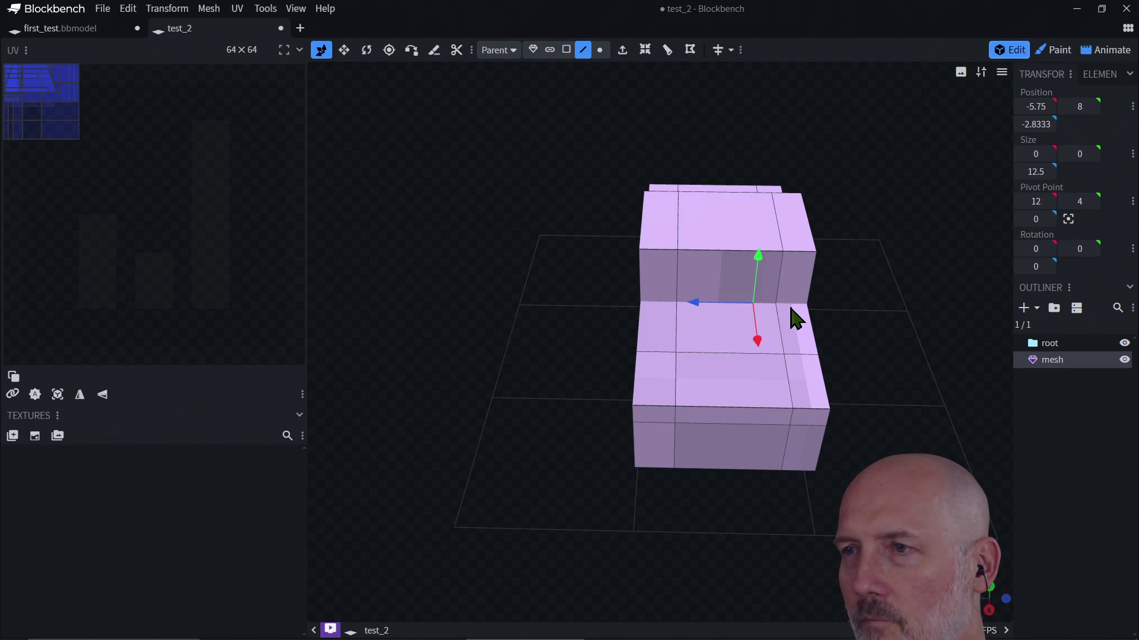
click(685, 312)
shift+click(663, 310)
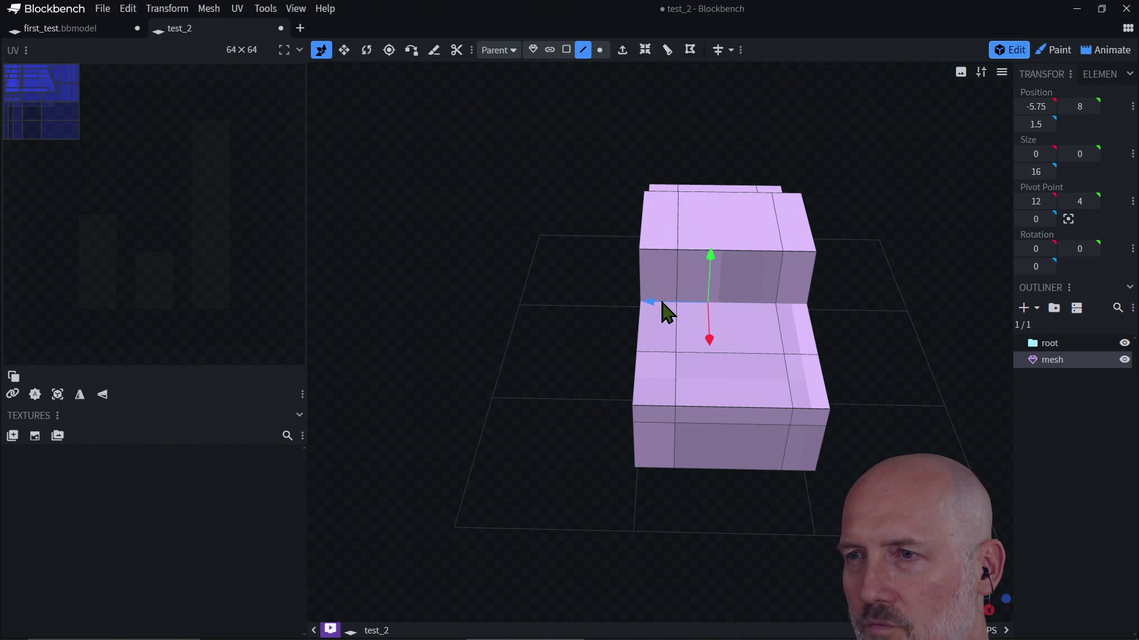
drag(710, 344, 711, 370)
key(ctrl+z)
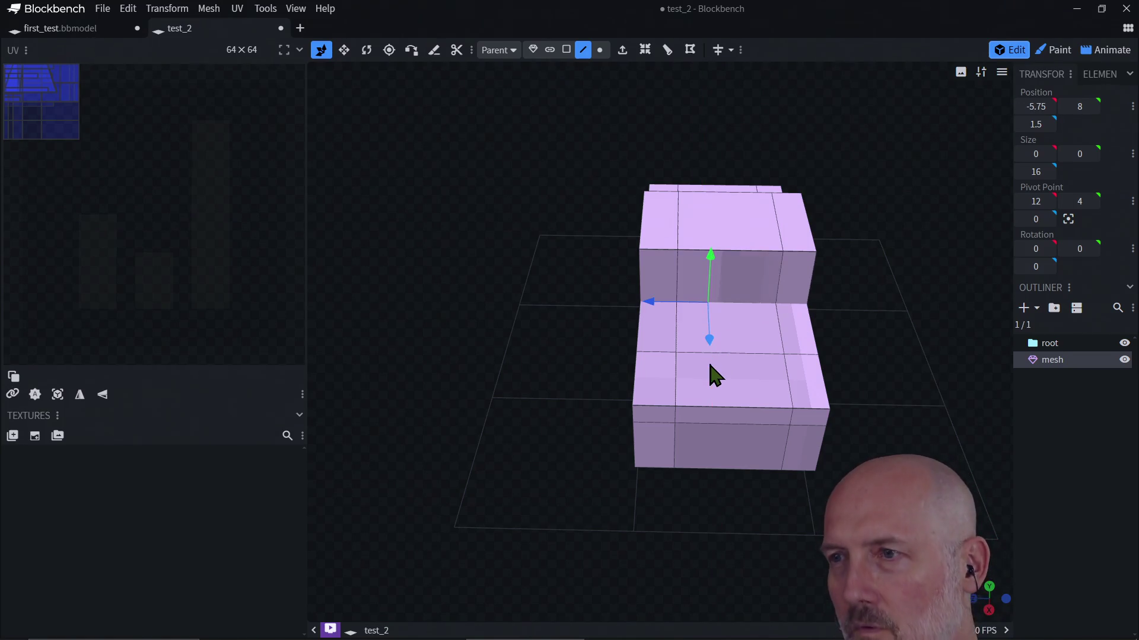
Select shorter edges and vertices beside the cab, then nudge the whole truck mesh
click(789, 307)
click(735, 312)
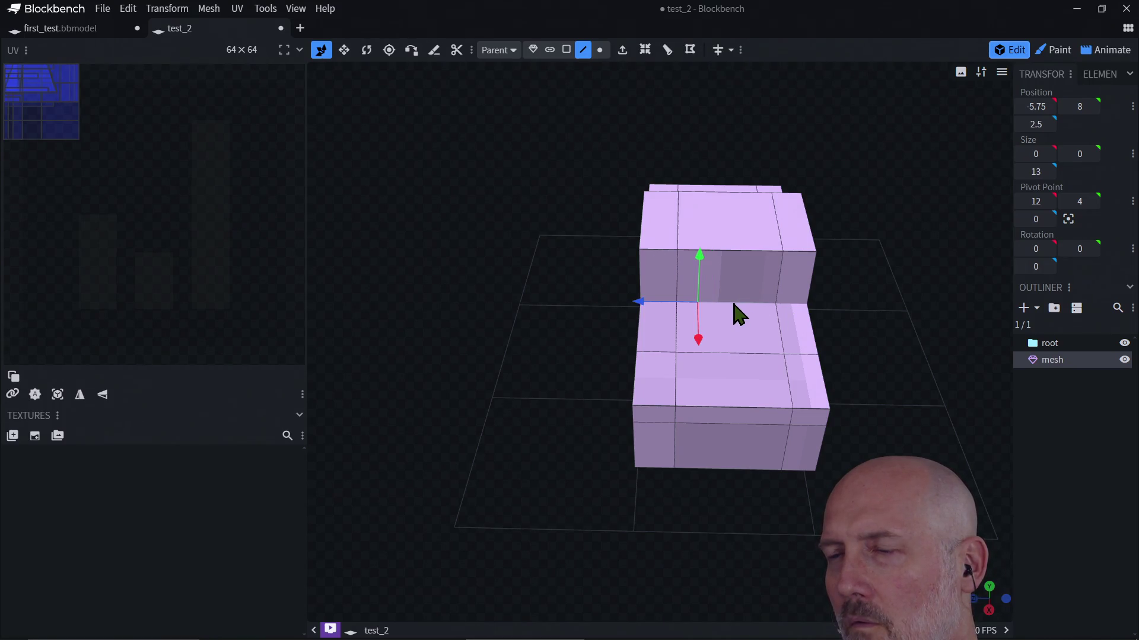
click(714, 314)
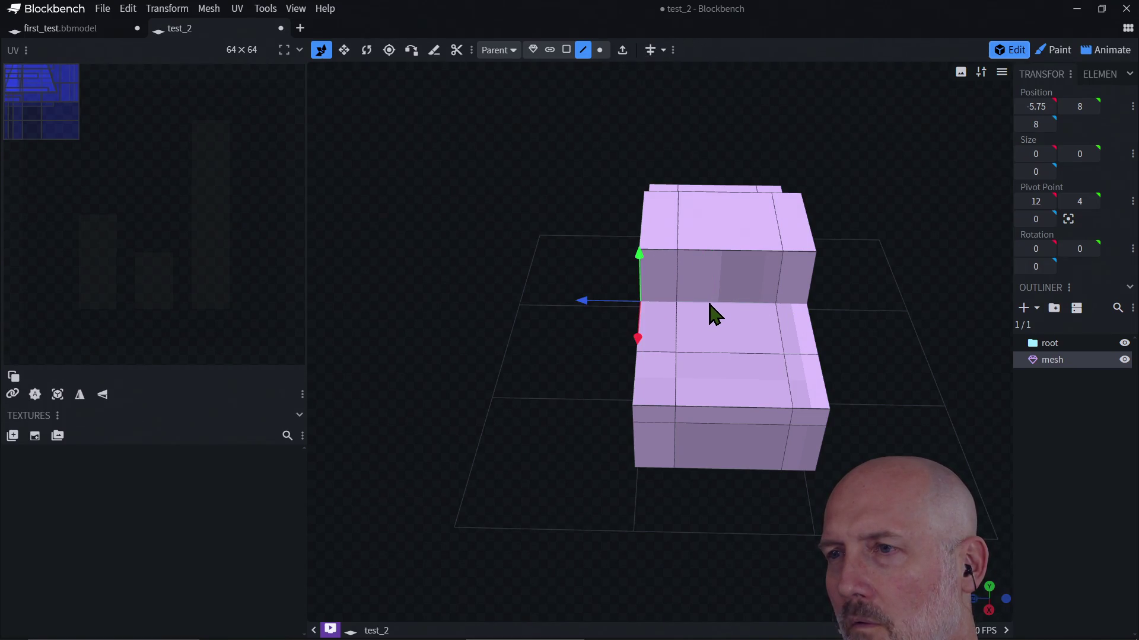
click(652, 307)
drag(727, 447, 727, 461)
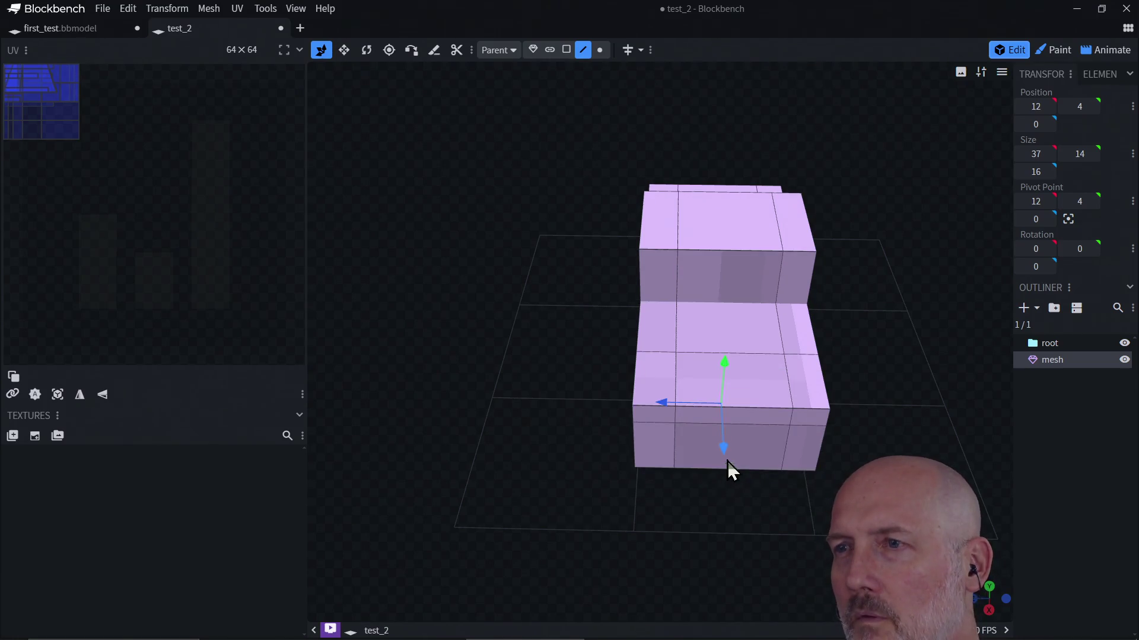
Push the edge where cab meets hood forward, Position X -5.75 to -1.75
click(751, 307)
drag(838, 336, 761, 246)
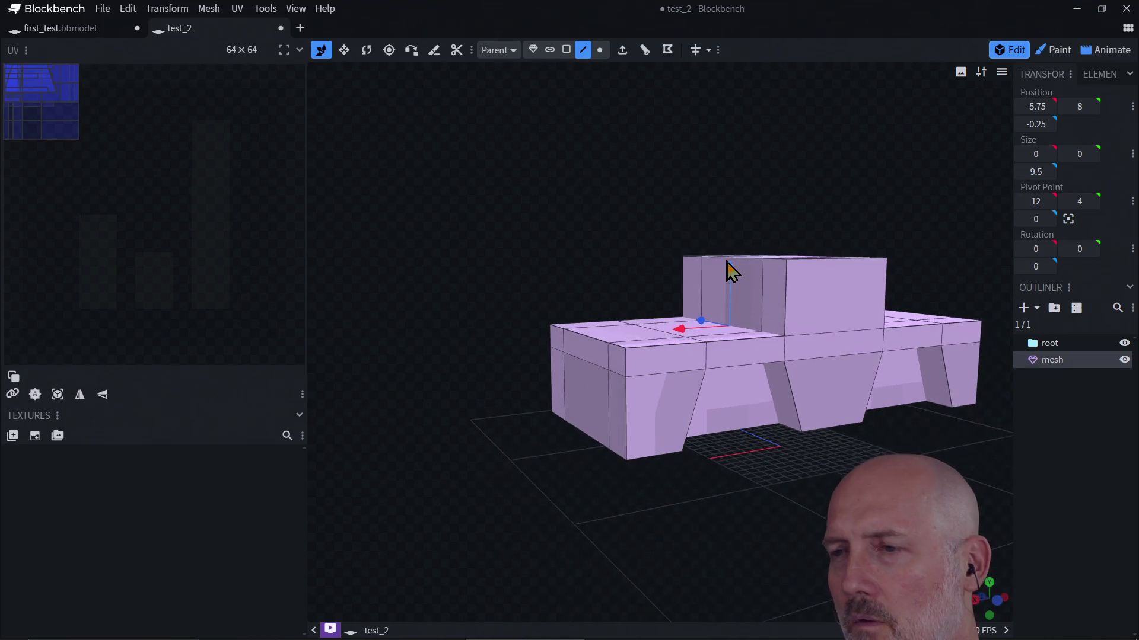
scroll(793, 325, up, 2)
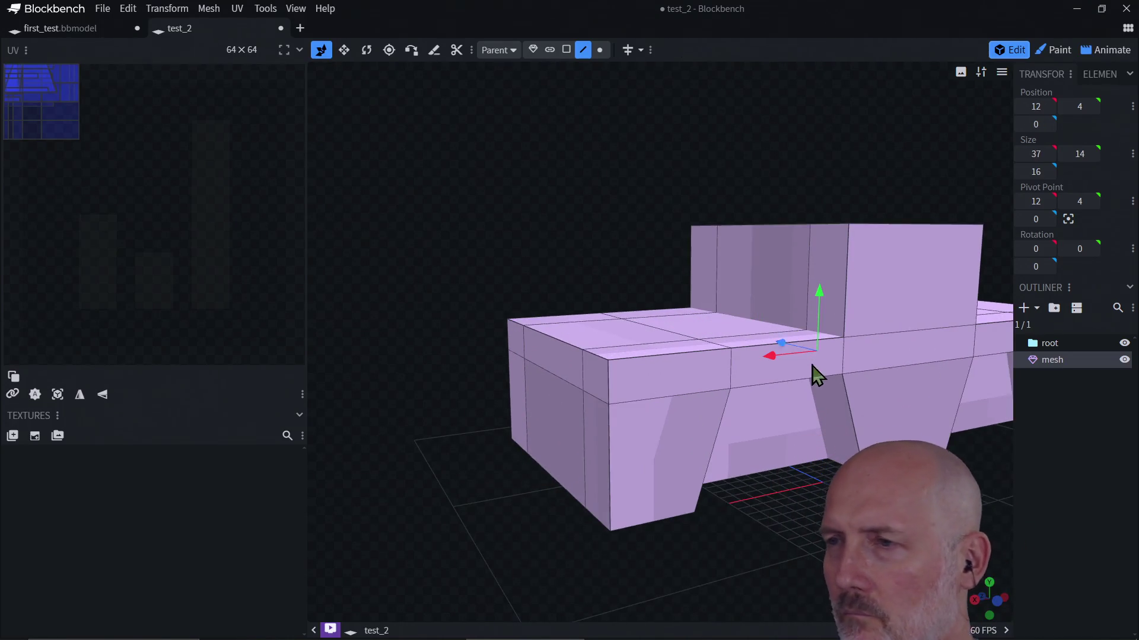
drag(709, 397, 611, 279)
scroll(632, 267, up, 5)
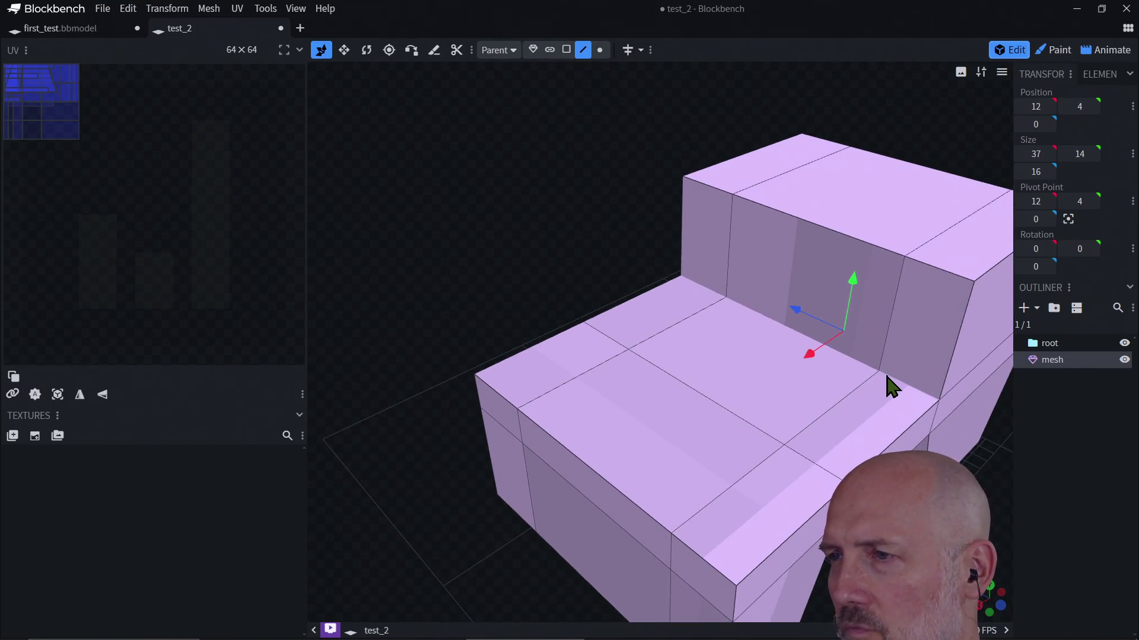
click(889, 385)
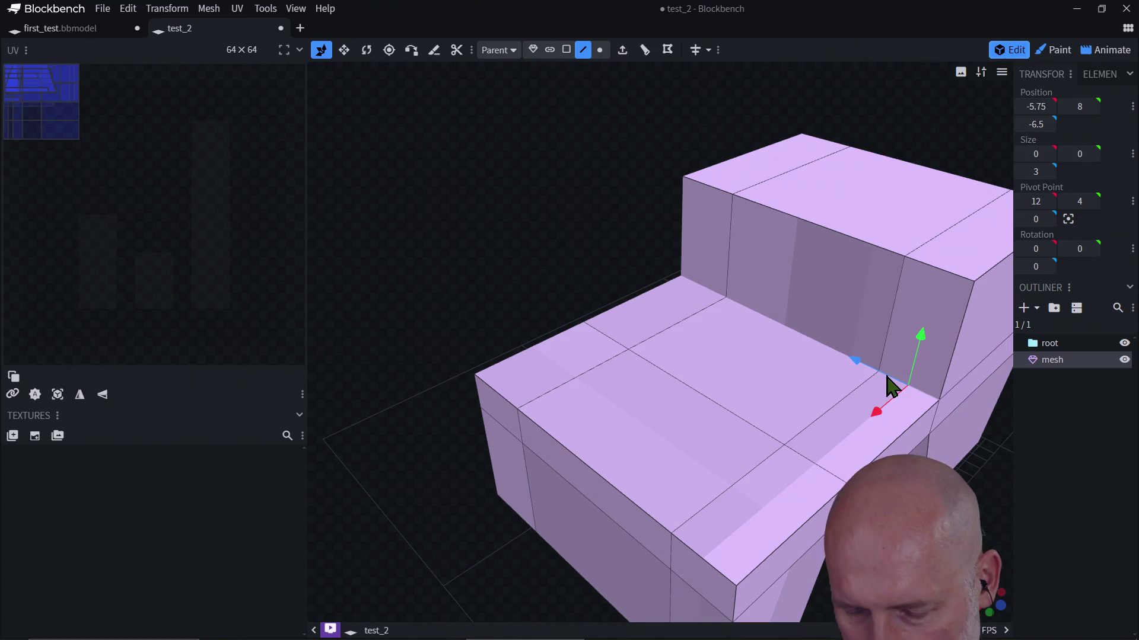
click(824, 351)
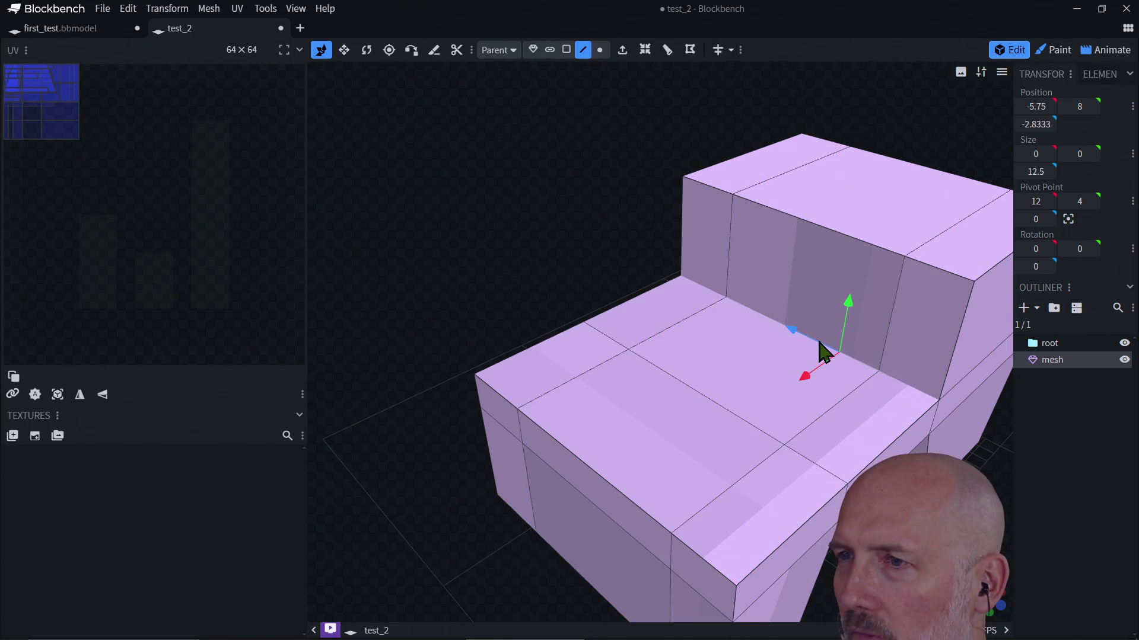
click(705, 290)
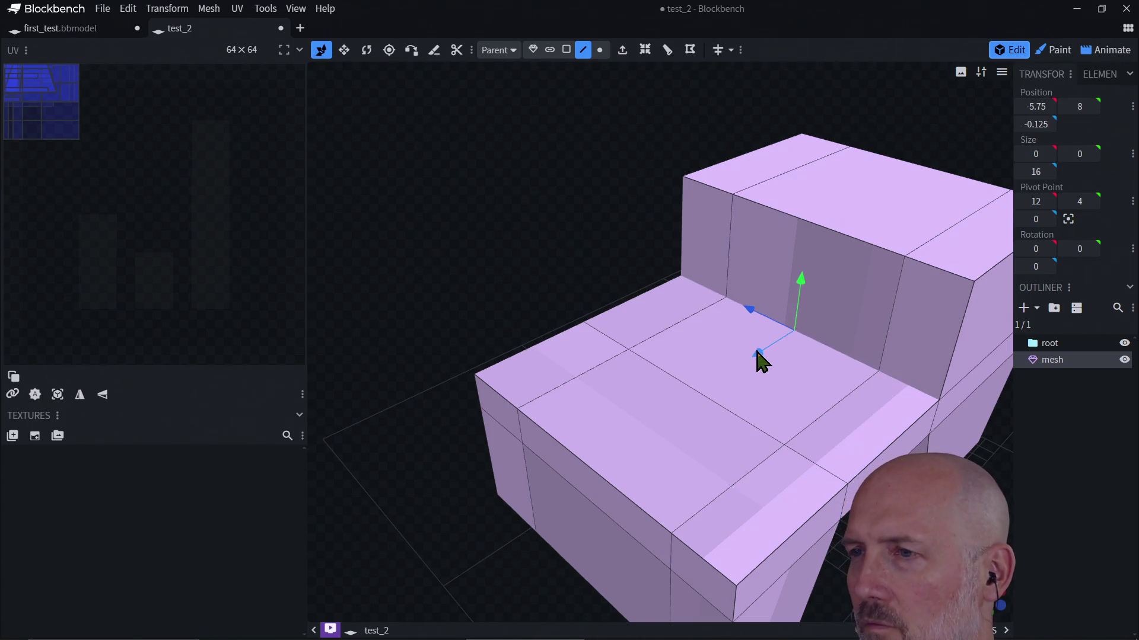
drag(757, 361, 708, 384)
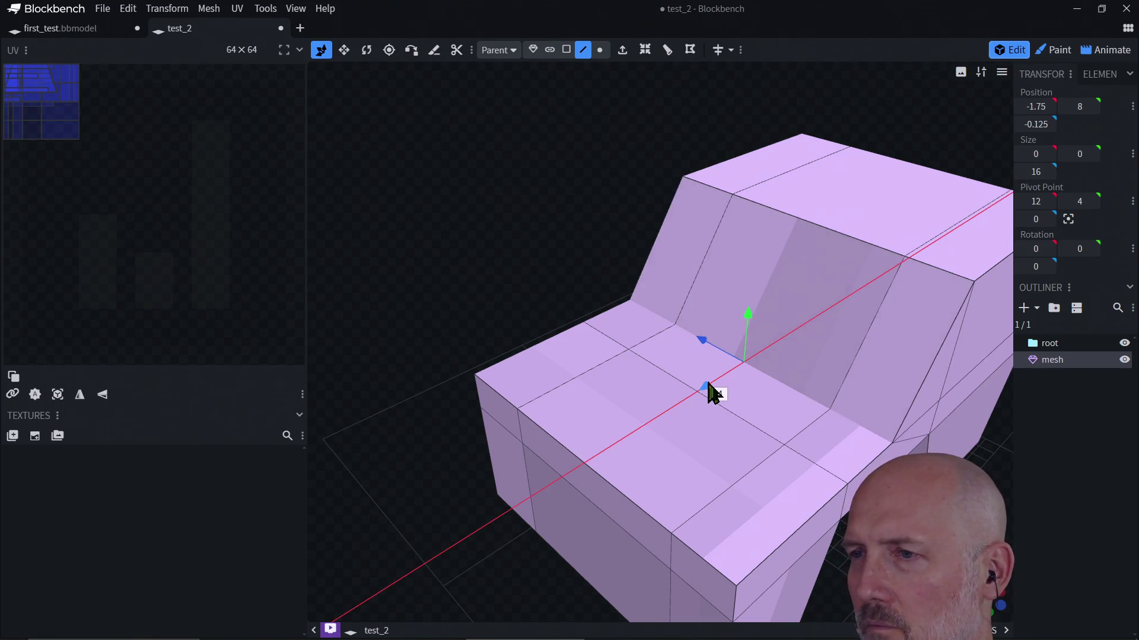
scroll(841, 369, down, 5)
mouse_move(841, 368)
mouse_down()
mouse_move(869, 425)
mouse_move(749, 354)
mouse_move(778, 355)
mouse_move(750, 302)
mouse_move(792, 348)
mouse_move(792, 269)
mouse_move(808, 237)
mouse_move(739, 277)
mouse_move(736, 254)
mouse_up()
drag(821, 214, 852, 267)
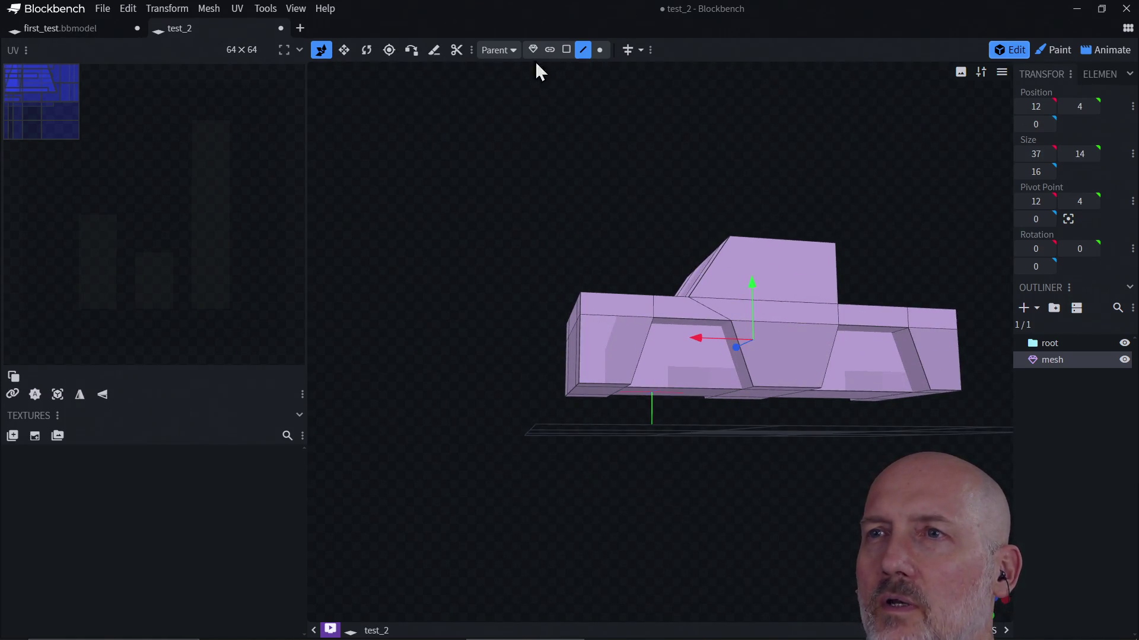
In face mode, select faces inside the first wheel arch and along its lower edge
click(566, 49)
drag(832, 462, 869, 370)
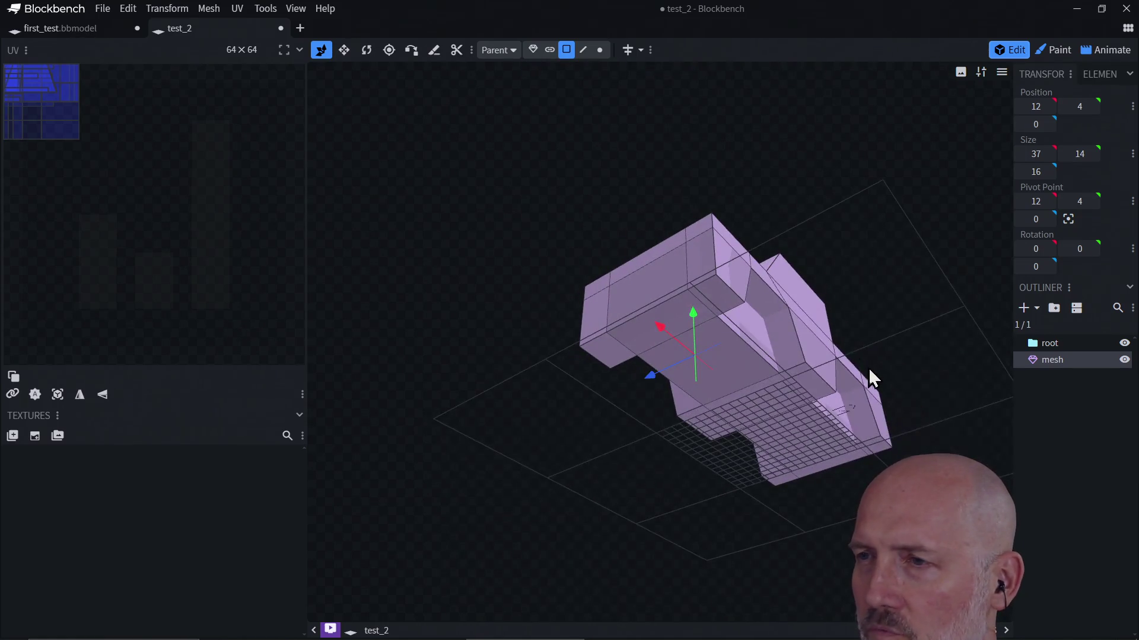
mouse_move(771, 345)
mouse_down()
mouse_move(935, 318)
mouse_move(849, 351)
mouse_up()
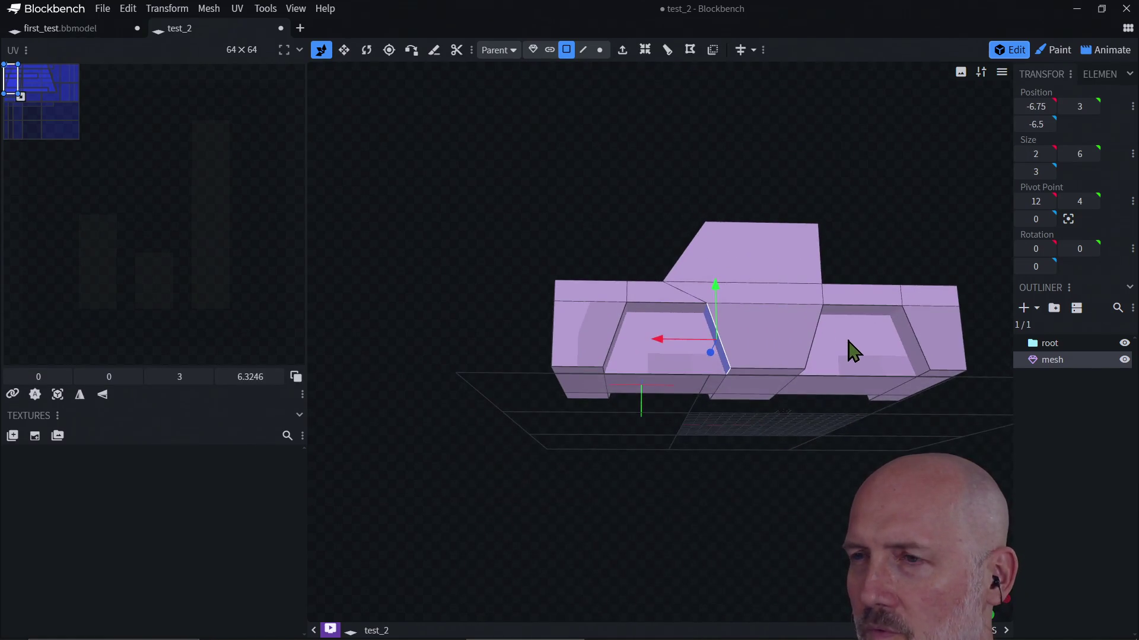
click(768, 326)
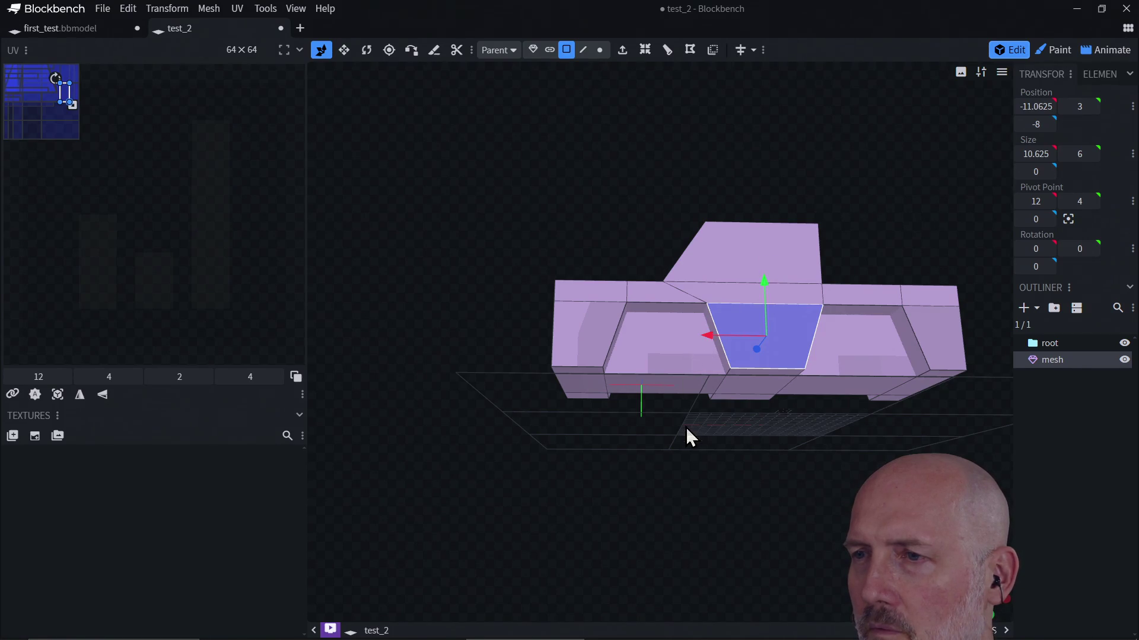
mouse_move(685, 427)
mouse_down()
mouse_move(750, 393)
mouse_move(776, 304)
mouse_up()
click(777, 305)
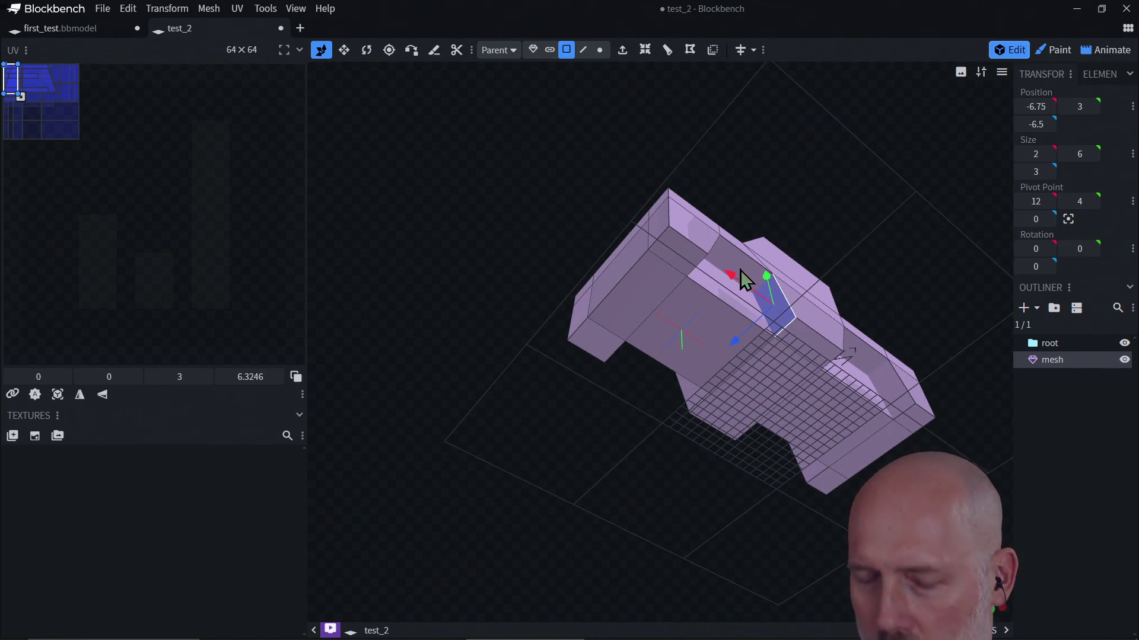
shift+click(740, 272)
shift+click(729, 301)
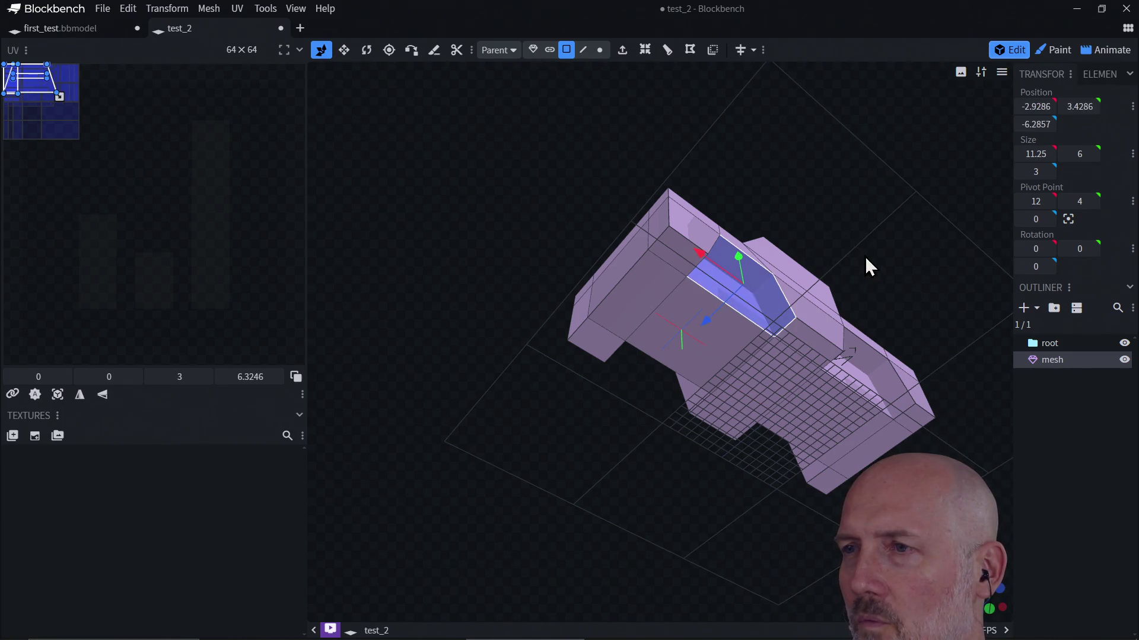
mouse_move(921, 227)
mouse_down()
mouse_move(856, 272)
mouse_move(793, 290)
mouse_up()
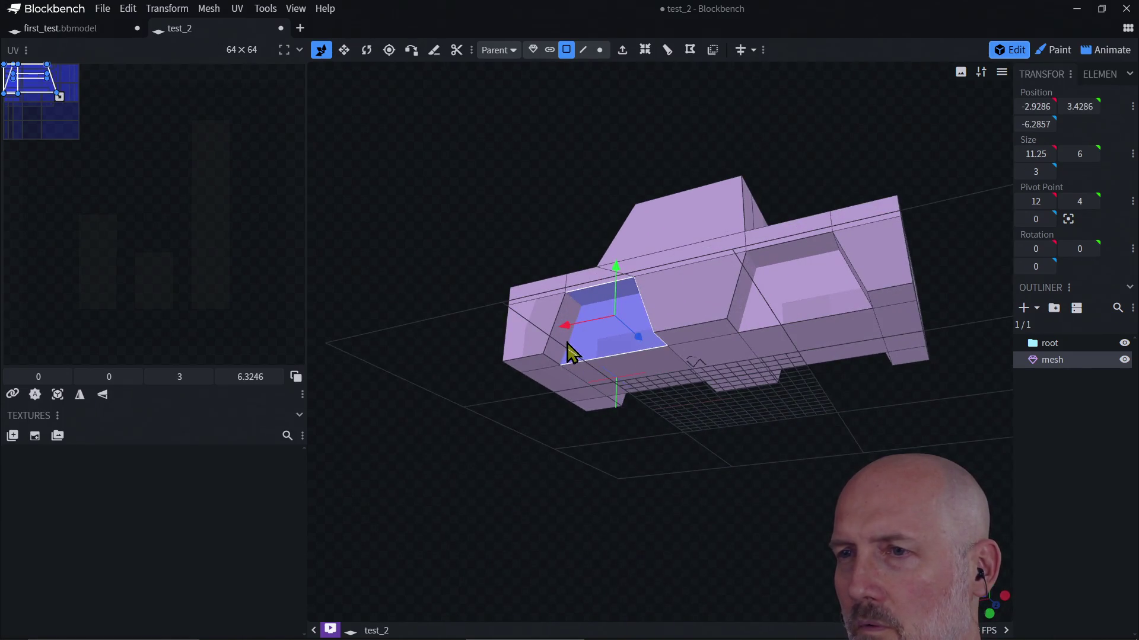
mouse_move(580, 399)
mouse_down()
mouse_move(647, 311)
mouse_move(650, 254)
mouse_move(650, 364)
mouse_move(677, 404)
mouse_move(799, 393)
mouse_move(827, 442)
mouse_move(732, 443)
mouse_up()
shift+click(648, 355)
shift+click(617, 382)
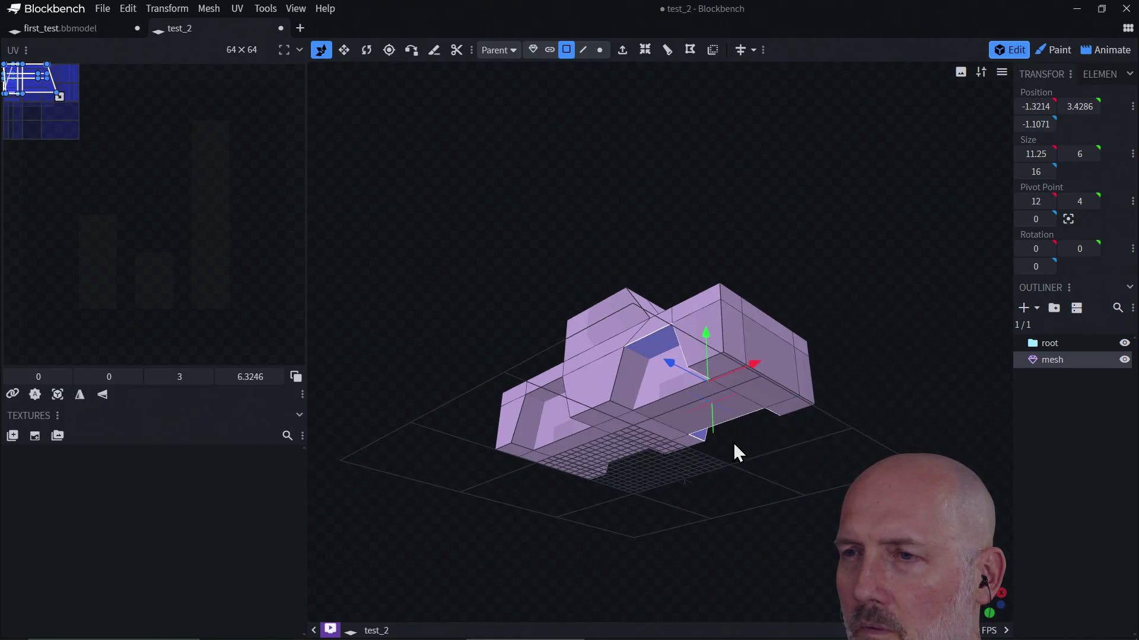
shift+click(625, 378)
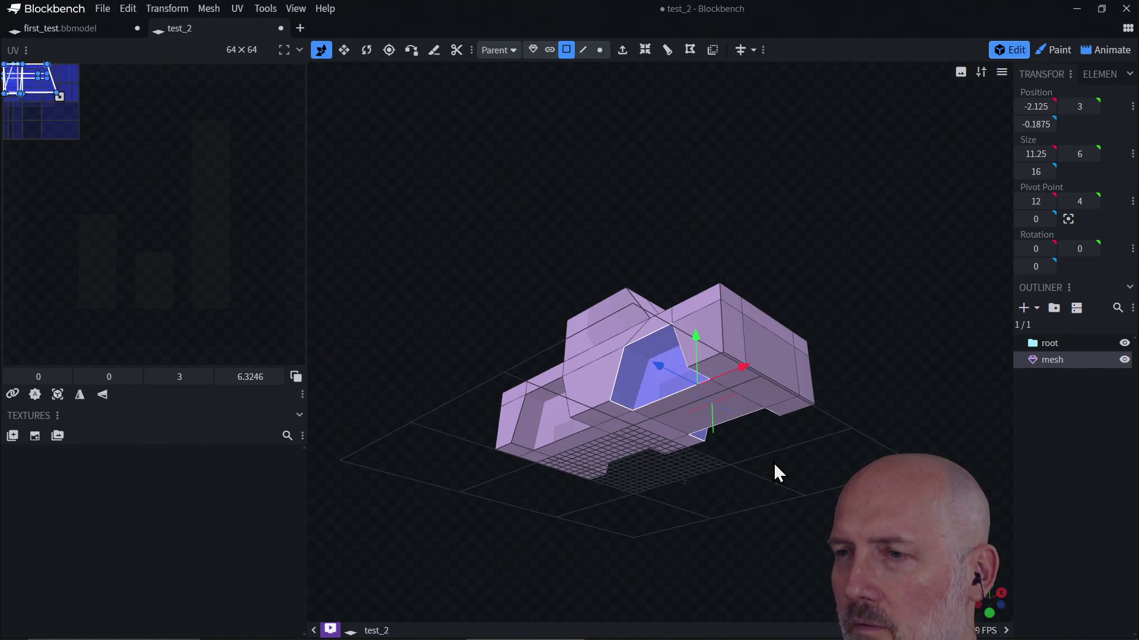
Add the other arch face and the strip faces beside both arches, then clear the selection
drag(773, 462, 752, 330)
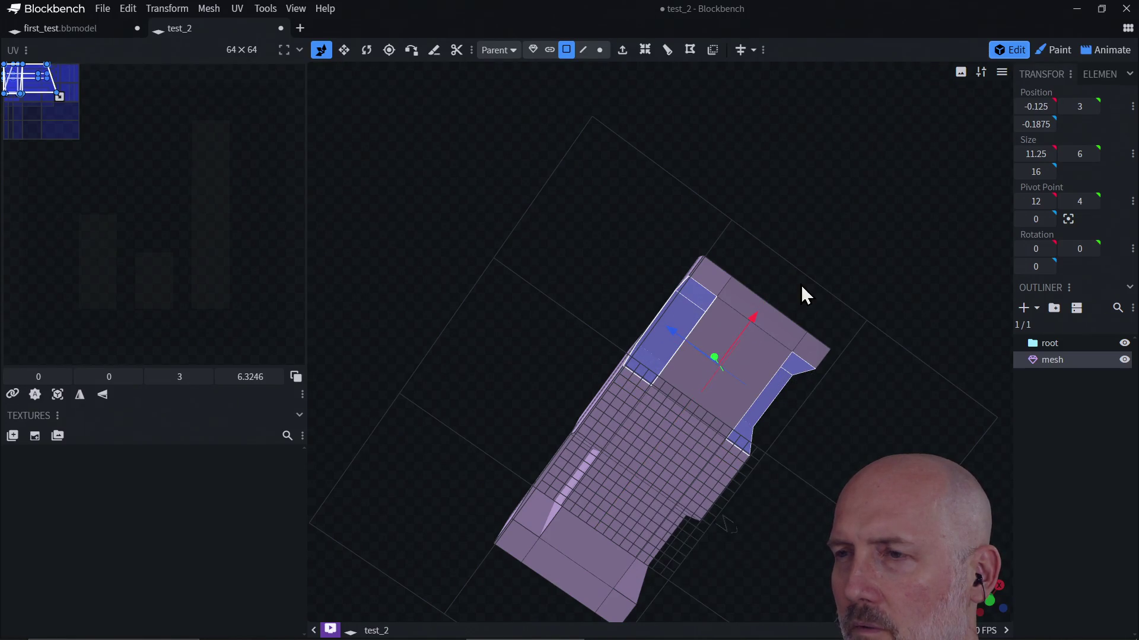
drag(803, 282, 857, 414)
key(KP_1)
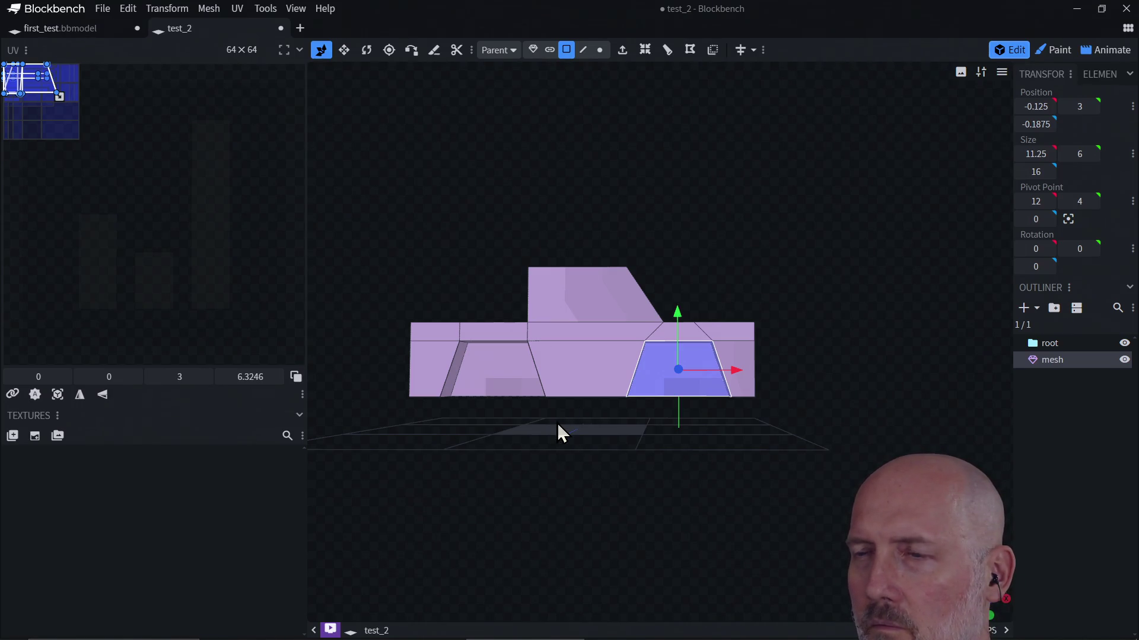
click(534, 393)
mouse_move(530, 482)
mouse_down()
mouse_move(614, 428)
mouse_move(700, 404)
mouse_move(699, 383)
mouse_move(682, 377)
mouse_move(623, 432)
mouse_move(623, 480)
mouse_move(668, 453)
mouse_move(721, 408)
mouse_move(673, 368)
mouse_up()
shift+click(636, 272)
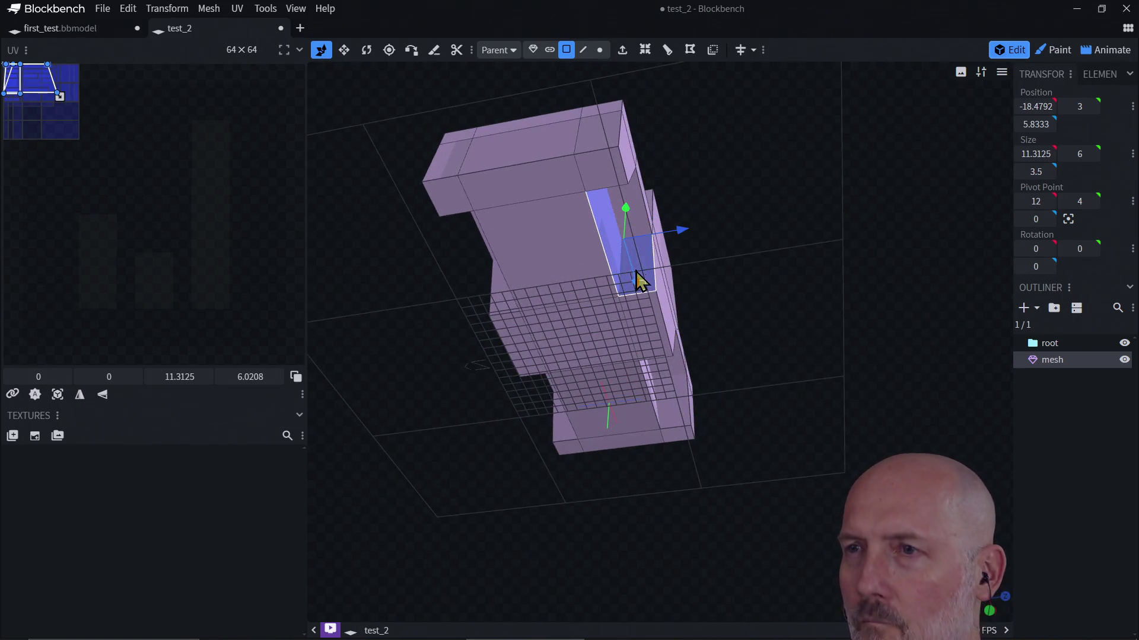
shift+click(638, 215)
mouse_move(638, 214)
mouse_down()
mouse_move(740, 277)
mouse_move(568, 333)
mouse_up()
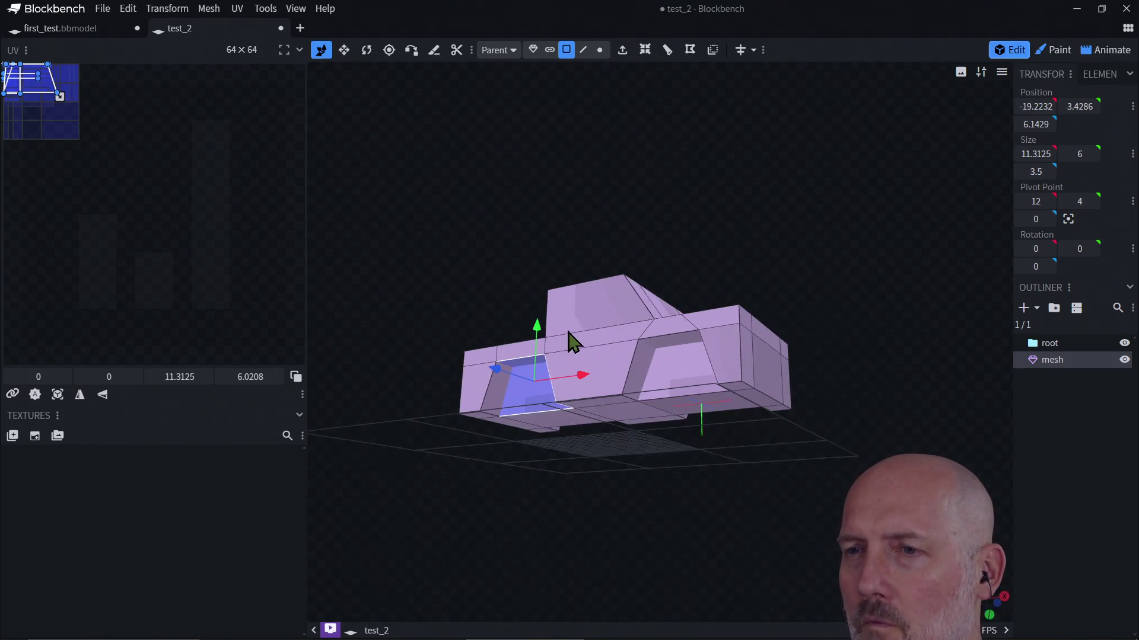
shift+click(503, 409)
mouse_move(553, 485)
mouse_down()
mouse_move(677, 325)
mouse_move(534, 411)
mouse_move(681, 469)
mouse_up()
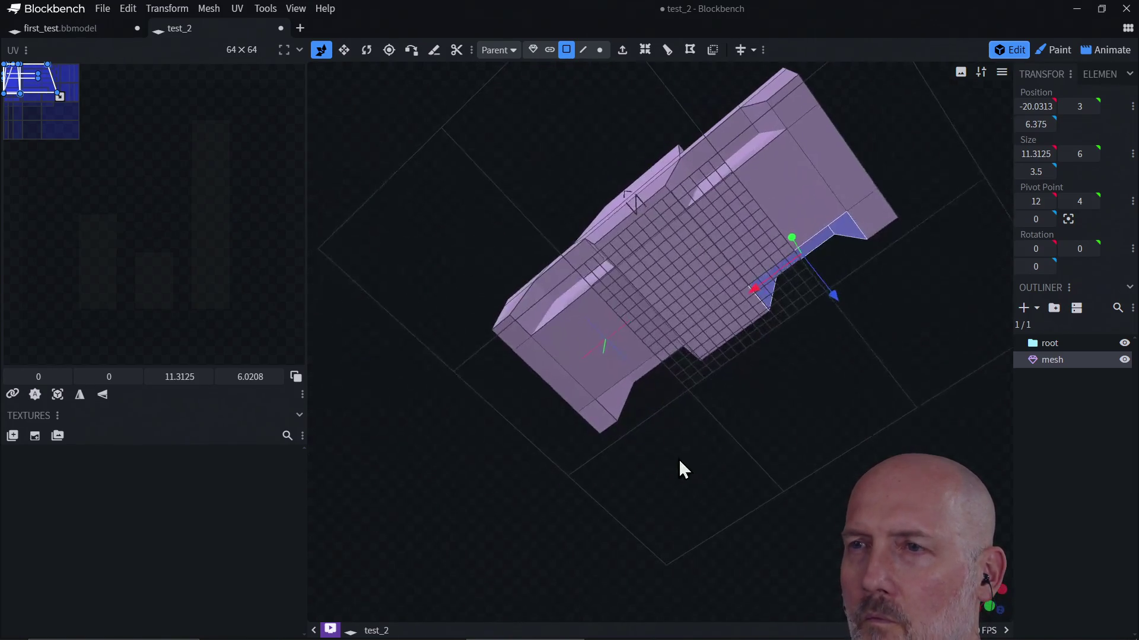
click(681, 387)
mouse_move(747, 359)
mouse_down()
mouse_move(711, 350)
mouse_move(689, 364)
mouse_up()
click(689, 236)
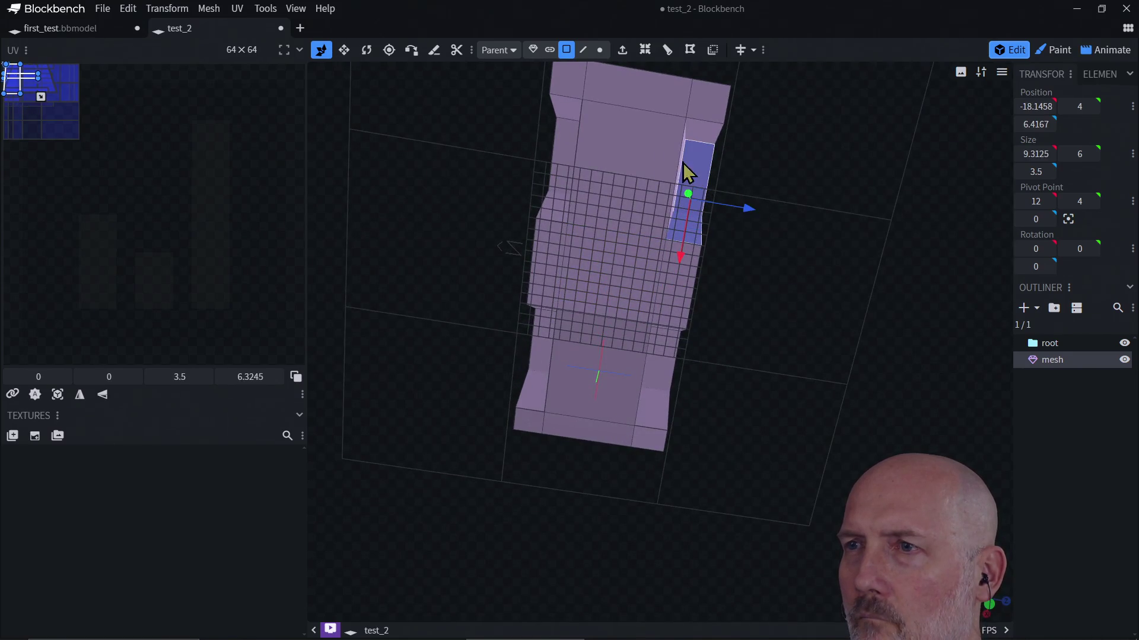
shift+click(699, 133)
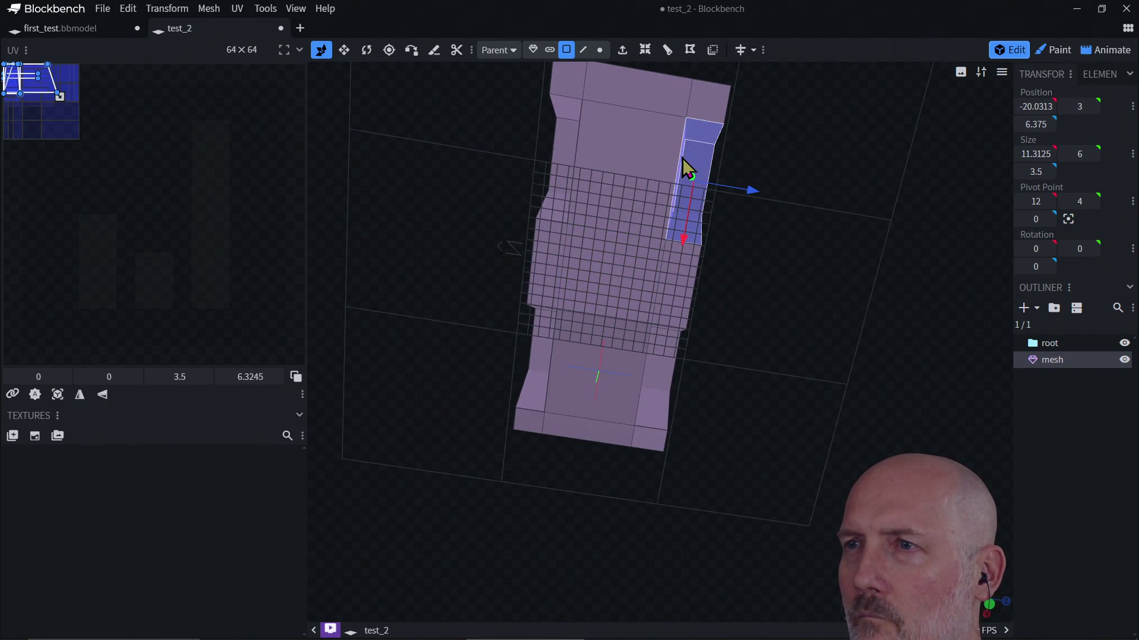
shift+click(560, 178)
shift+click(564, 114)
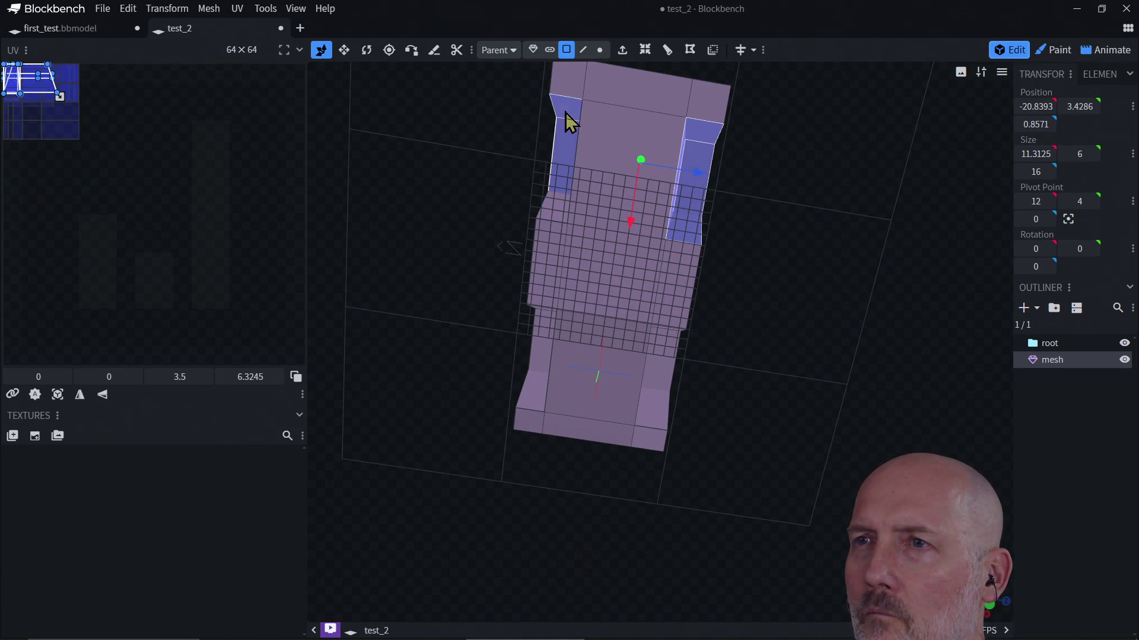
mouse_move(785, 297)
mouse_down()
mouse_move(826, 351)
mouse_move(854, 356)
mouse_up()
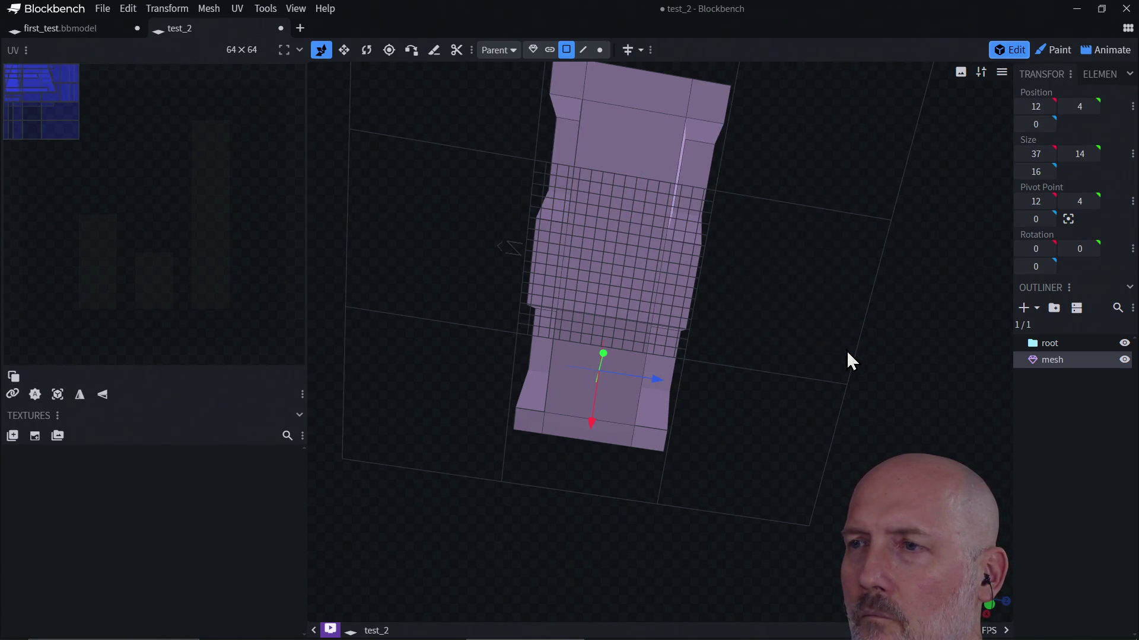
Select the arch strip faces and both slanted inner faces, then move them two units along X
click(687, 224)
shift+click(694, 183)
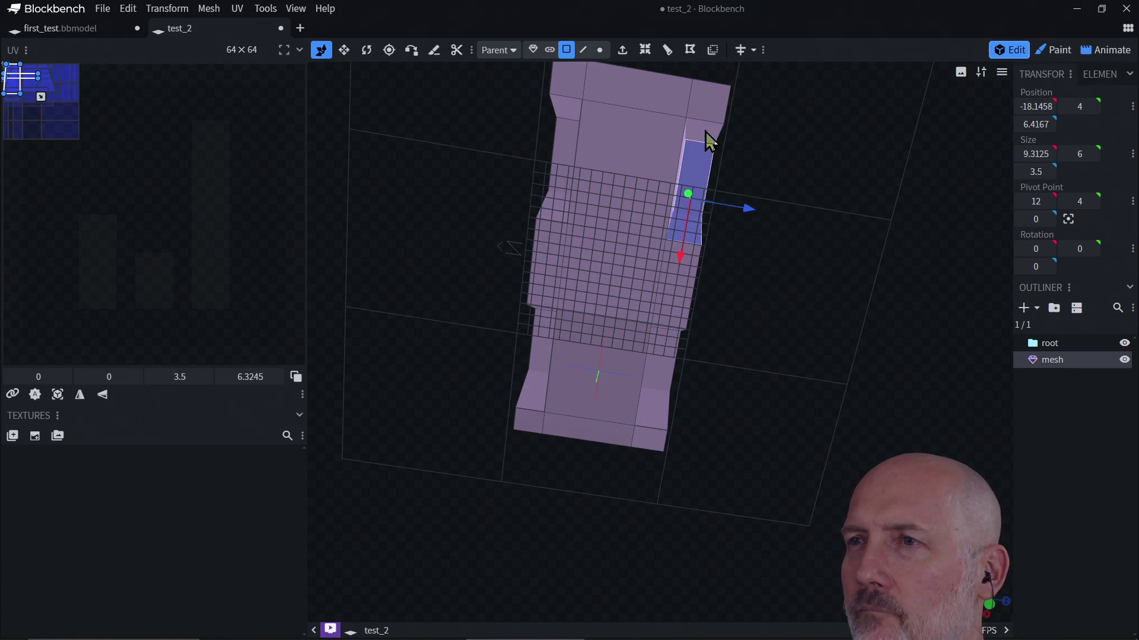
shift+click(705, 131)
shift+click(681, 157)
mouse_move(771, 264)
mouse_down()
mouse_move(915, 393)
mouse_move(781, 326)
mouse_up()
click(788, 310)
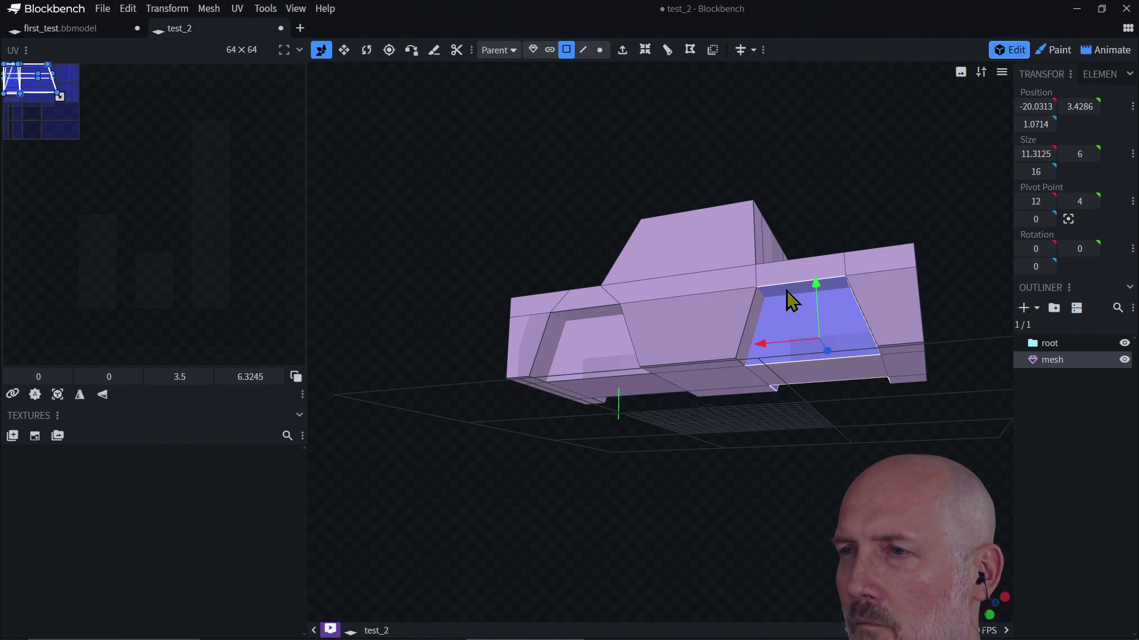
shift+click(759, 325)
drag(796, 453, 900, 397)
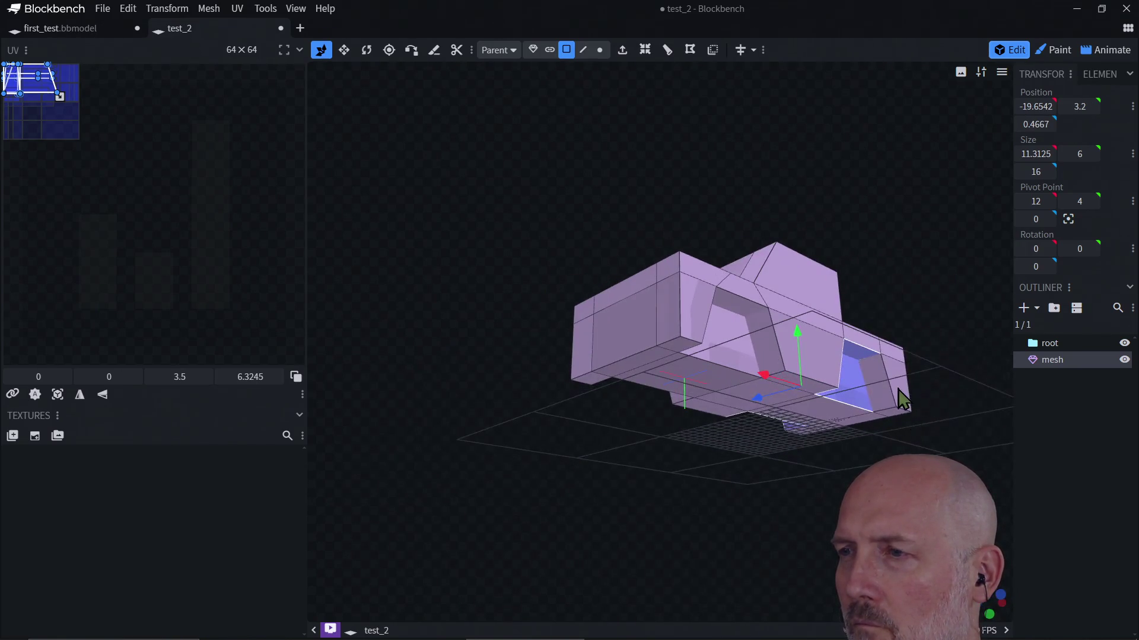
drag(994, 408, 867, 426)
drag(762, 361, 765, 359)
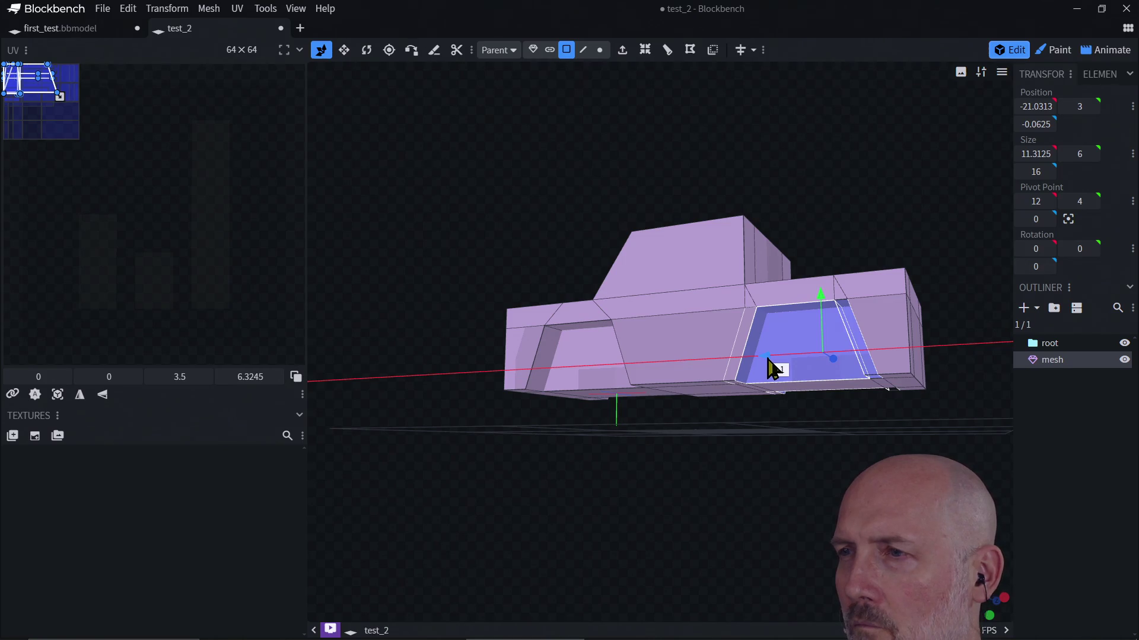
drag(772, 358, 775, 364)
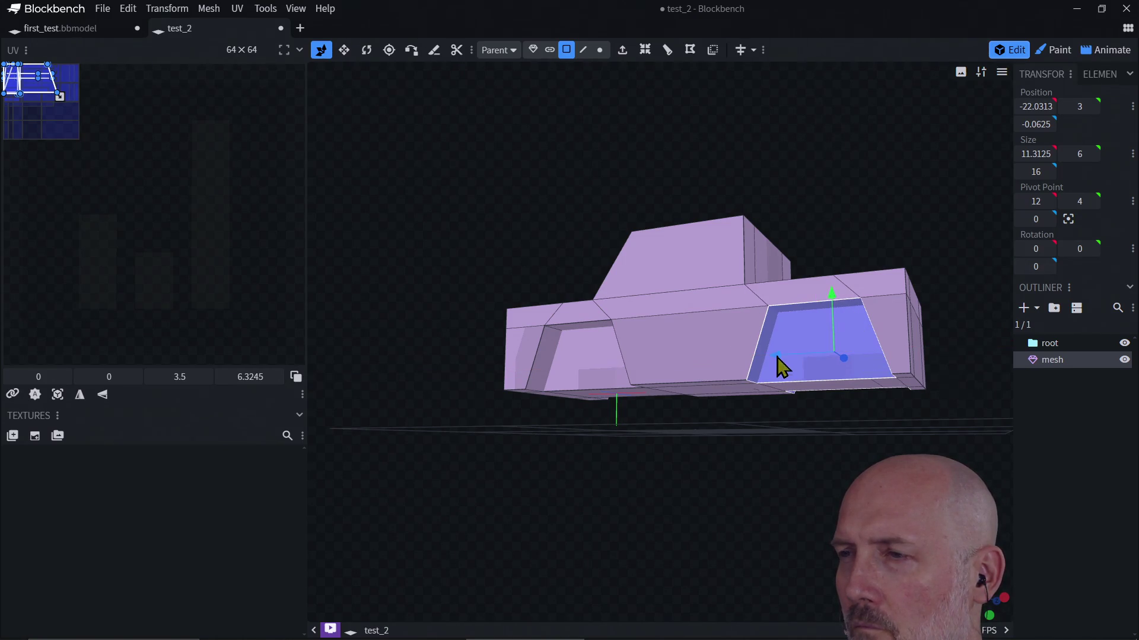
From a high view, select the front-left bottom face of the truck
mouse_move(704, 468)
mouse_down()
mouse_move(762, 499)
mouse_move(753, 372)
mouse_move(735, 327)
mouse_move(720, 442)
mouse_move(729, 492)
mouse_move(762, 474)
mouse_move(740, 495)
mouse_move(747, 439)
mouse_up()
click(729, 393)
click(670, 393)
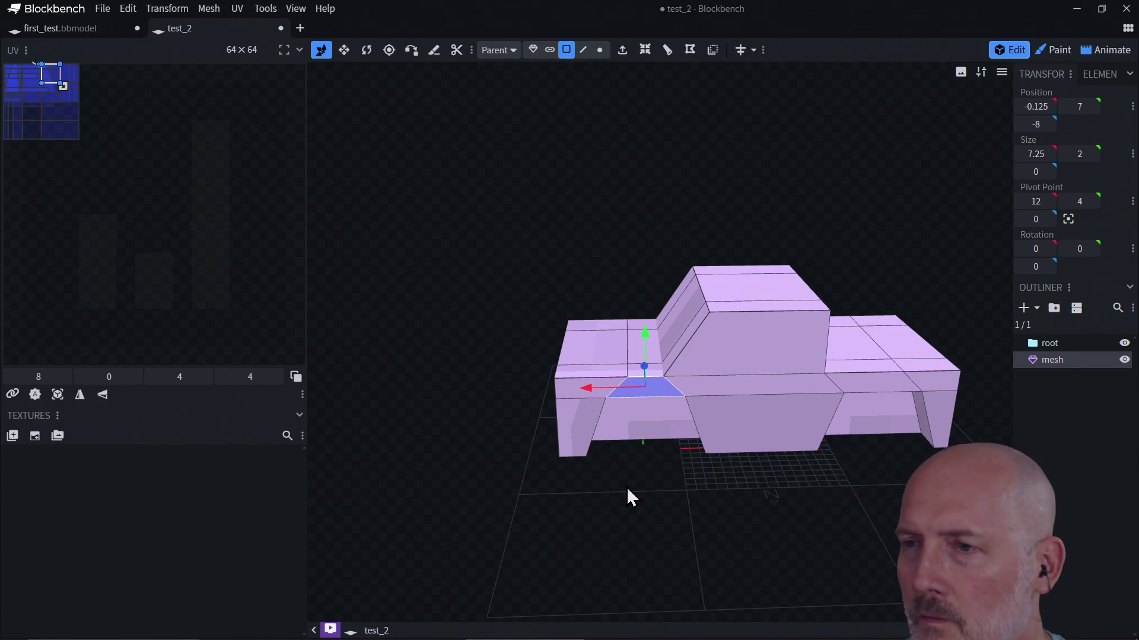
Switch to edge selection and pick the front vertical corner edge of the lower body
click(581, 436)
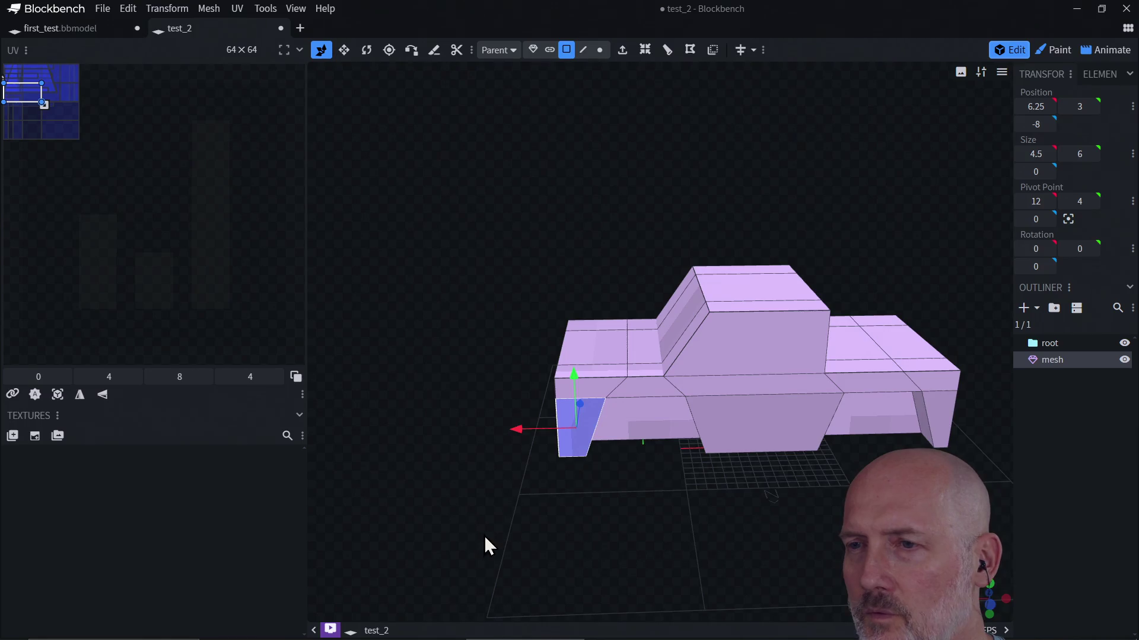
mouse_move(485, 539)
mouse_down()
mouse_move(692, 516)
mouse_move(591, 555)
mouse_move(536, 533)
mouse_move(584, 544)
mouse_move(565, 545)
mouse_up()
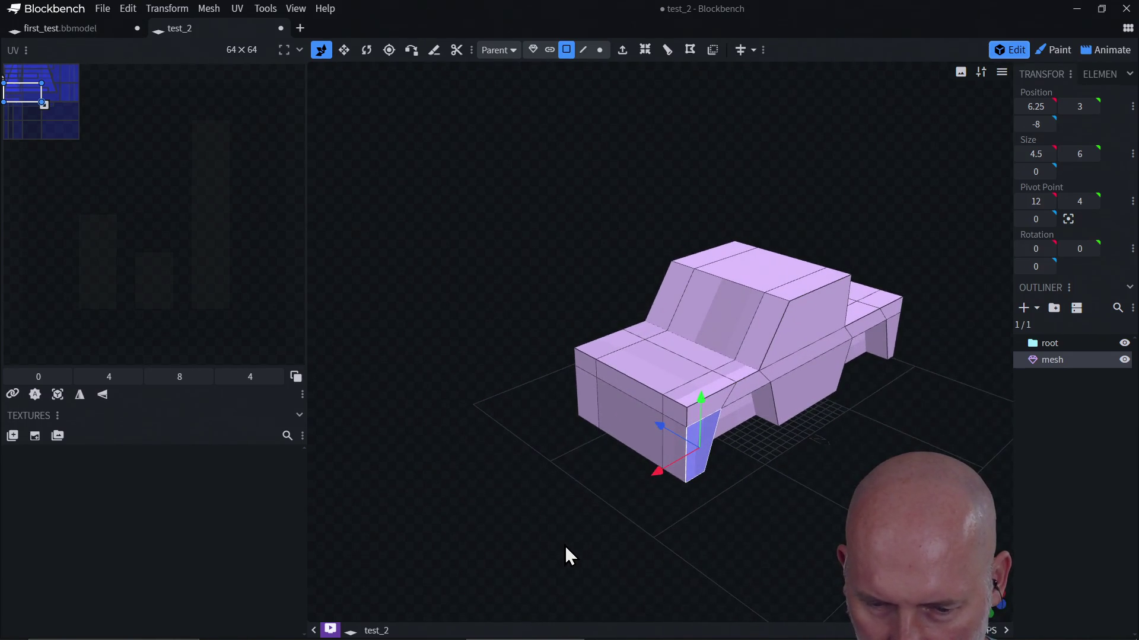
click(687, 420)
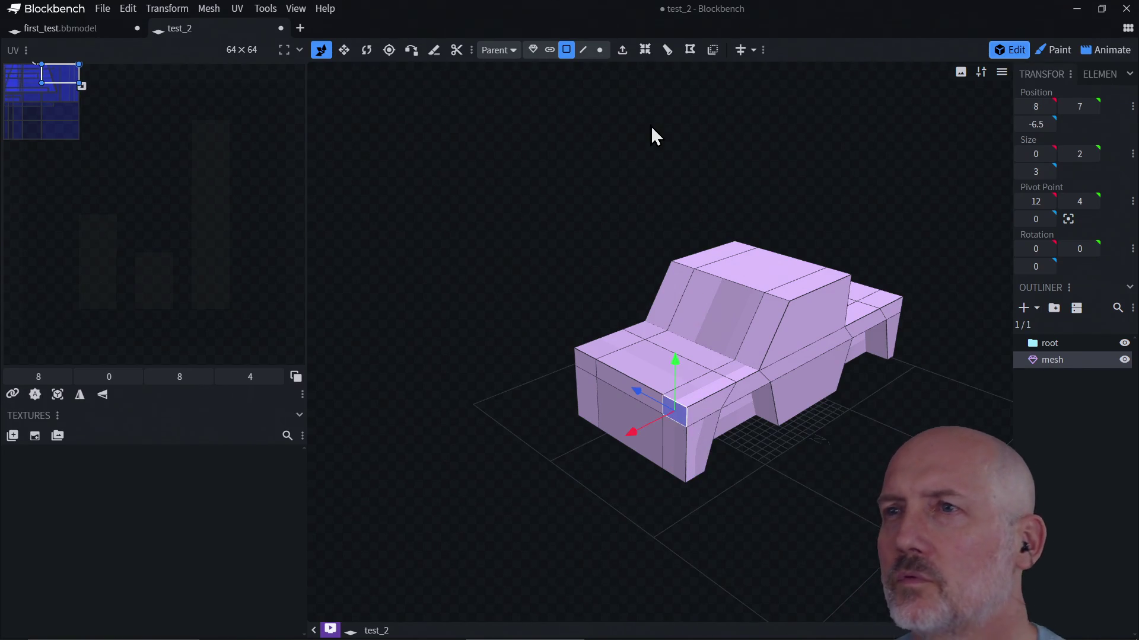
click(583, 50)
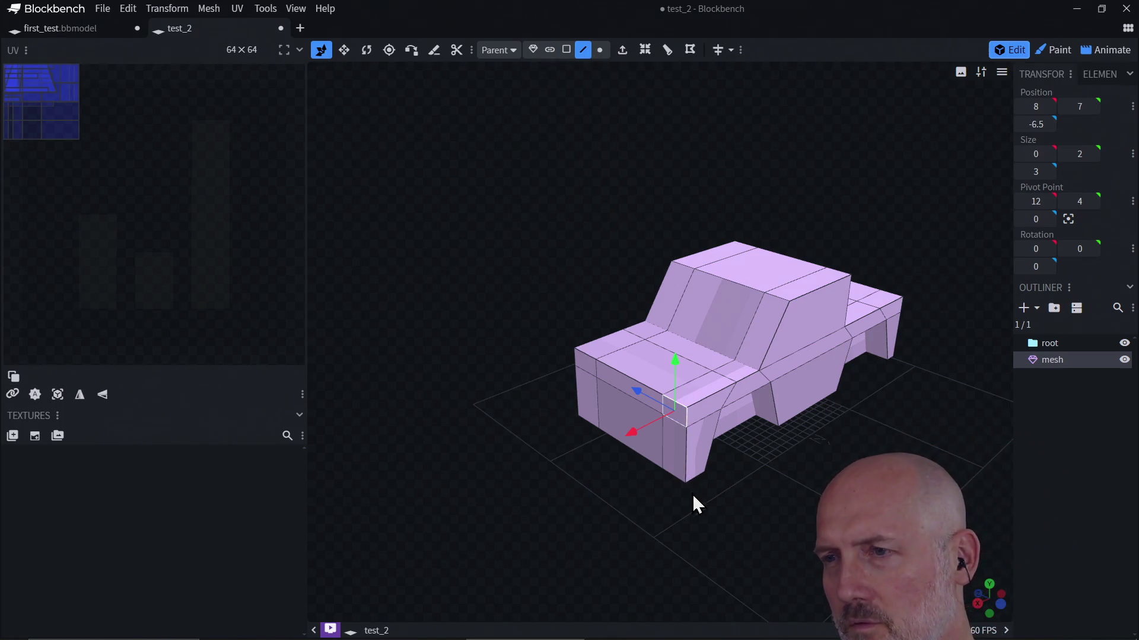
mouse_move(692, 494)
mouse_down()
mouse_move(719, 474)
mouse_move(706, 516)
mouse_move(714, 531)
mouse_up()
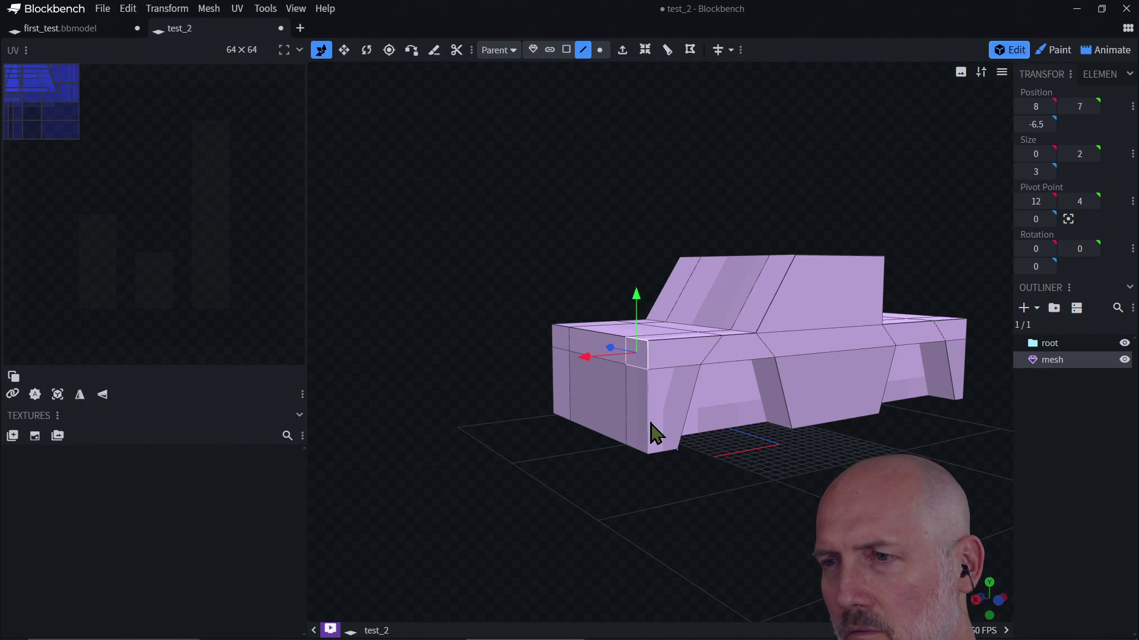
drag(659, 482, 651, 460)
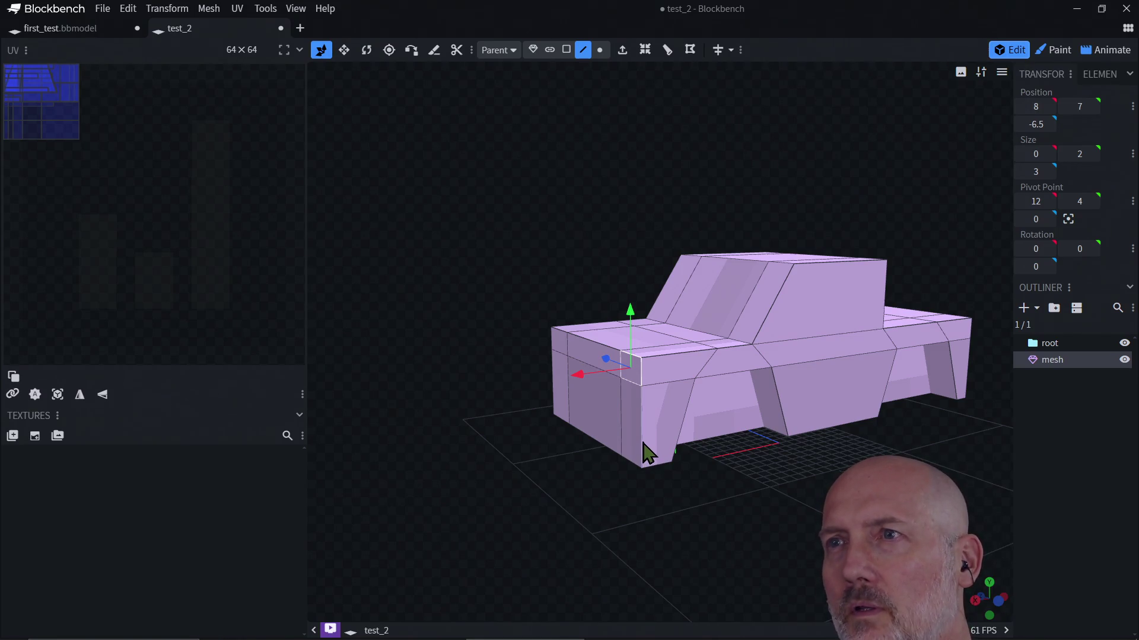
click(642, 446)
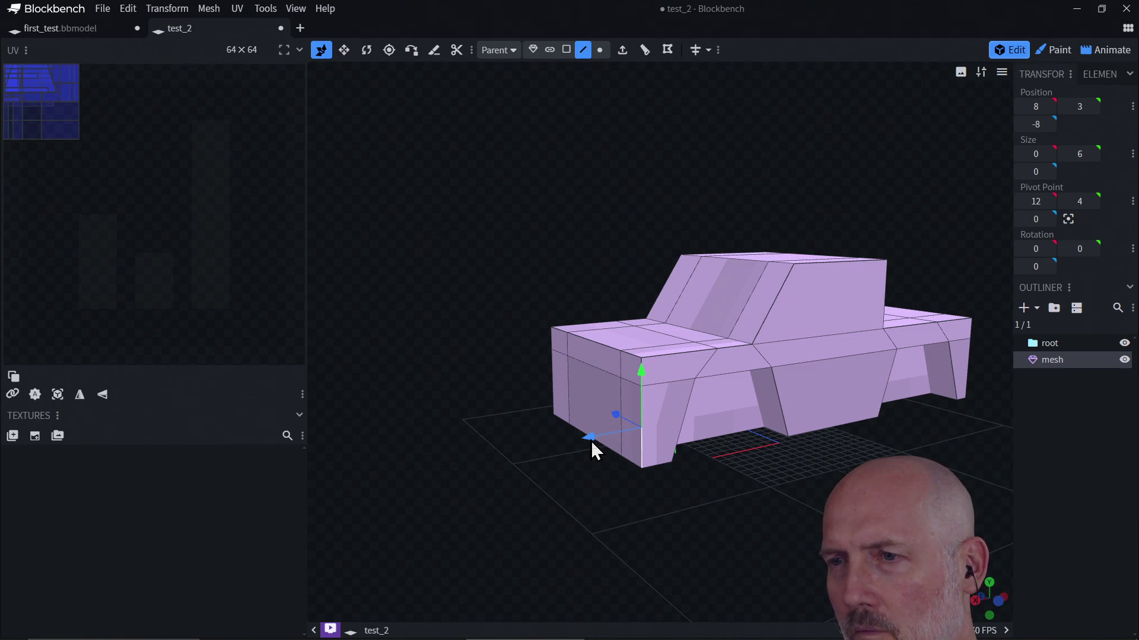
Select a corner edge of the body and move it one unit along X, from 8 to 7
drag(671, 504, 718, 526)
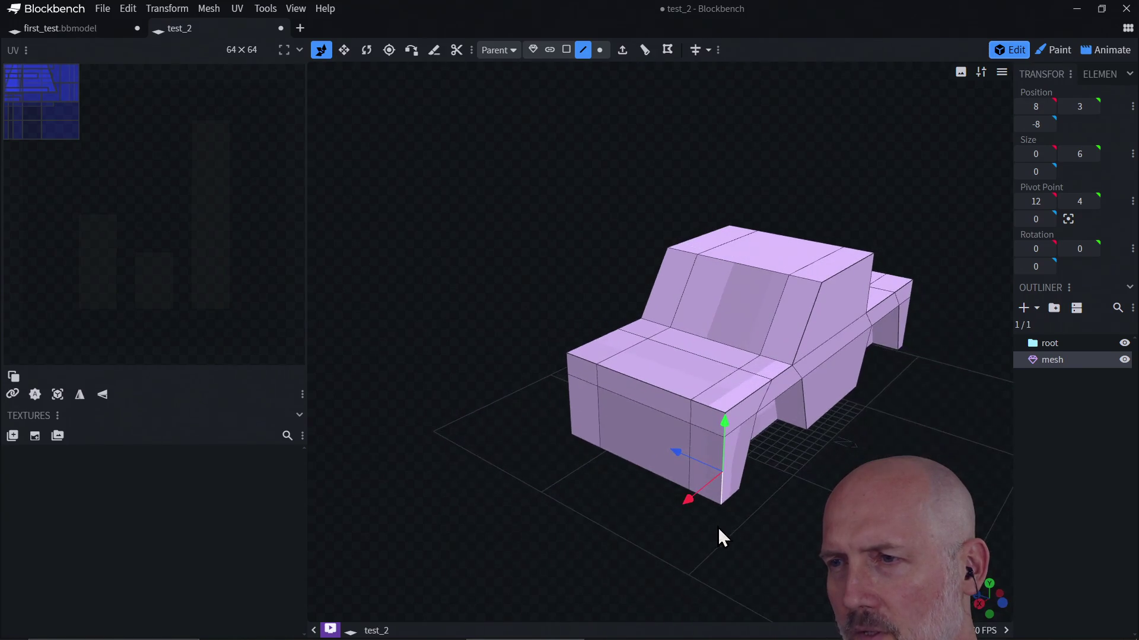
mouse_move(729, 452)
mouse_down()
mouse_move(749, 501)
mouse_move(741, 511)
mouse_move(733, 485)
mouse_up()
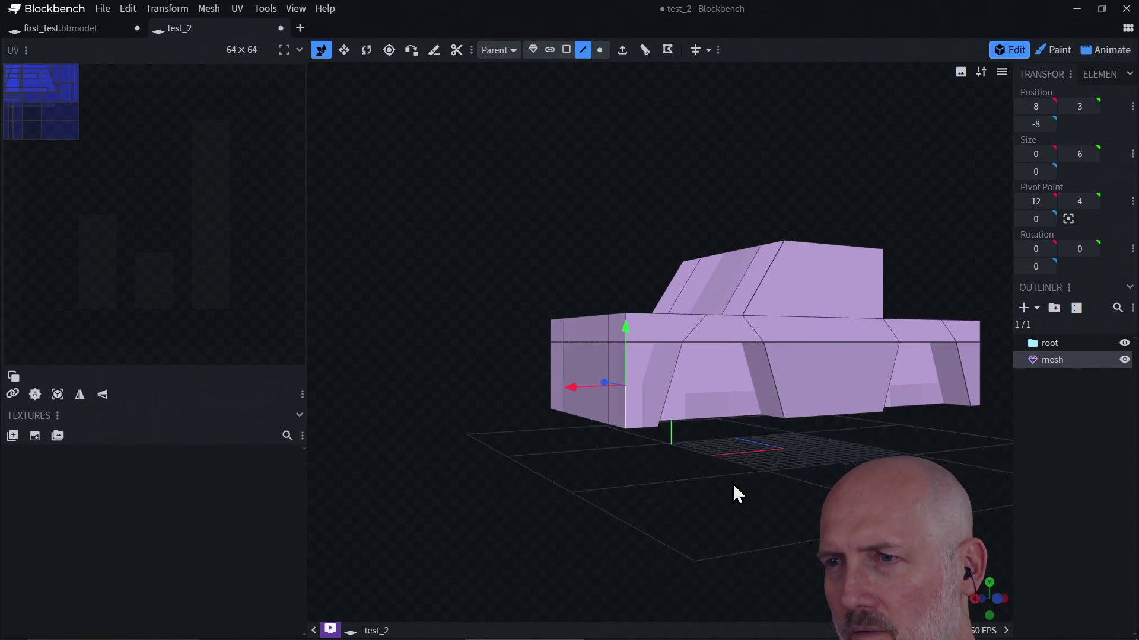
drag(629, 327, 760, 365)
click(760, 364)
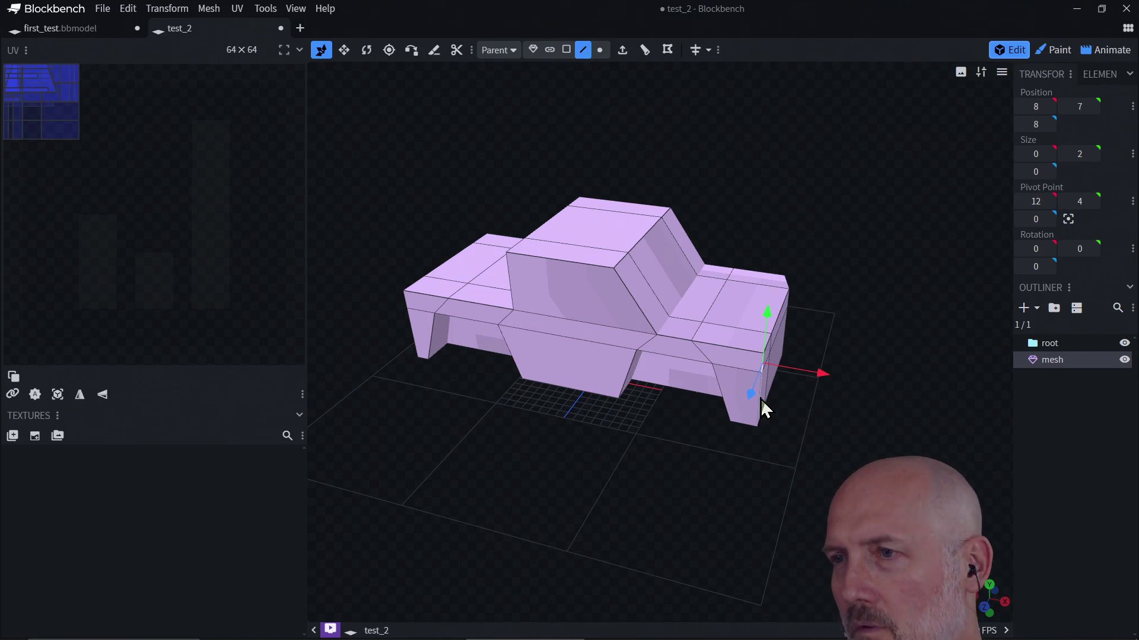
mouse_move(762, 419)
mouse_down()
mouse_move(757, 432)
mouse_move(755, 392)
mouse_up()
click(759, 379)
drag(813, 361, 808, 360)
mouse_move(865, 432)
mouse_down()
mouse_move(814, 427)
mouse_move(710, 475)
mouse_move(658, 443)
mouse_move(614, 454)
mouse_move(664, 454)
mouse_move(694, 422)
mouse_up()
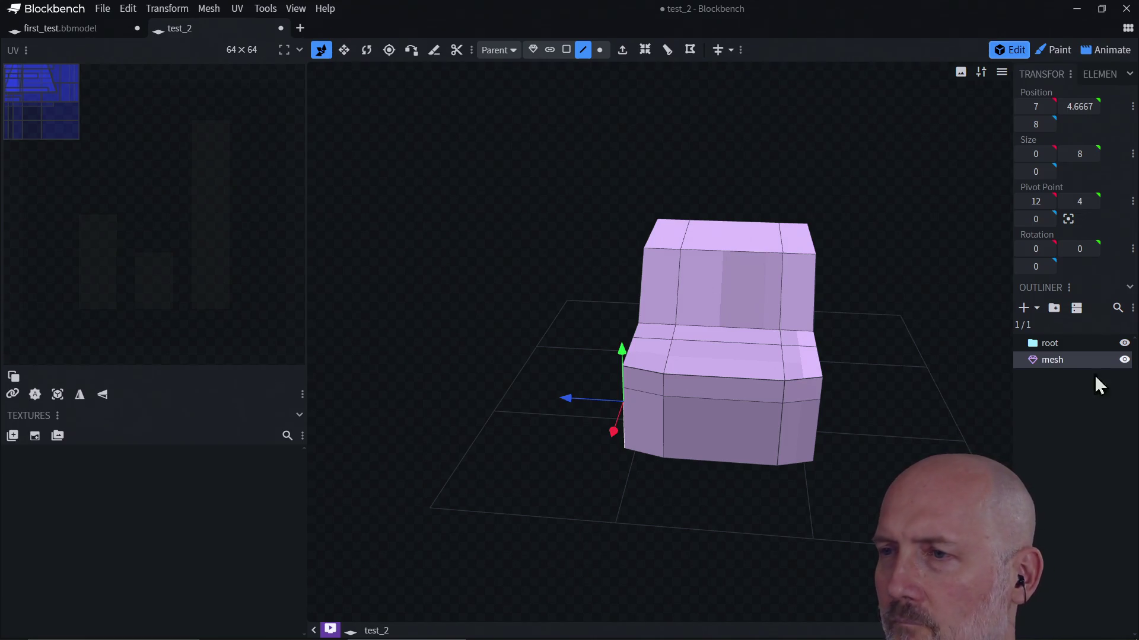
Select the hood's full top front edge and drop it one unit so the front slopes
click(803, 380)
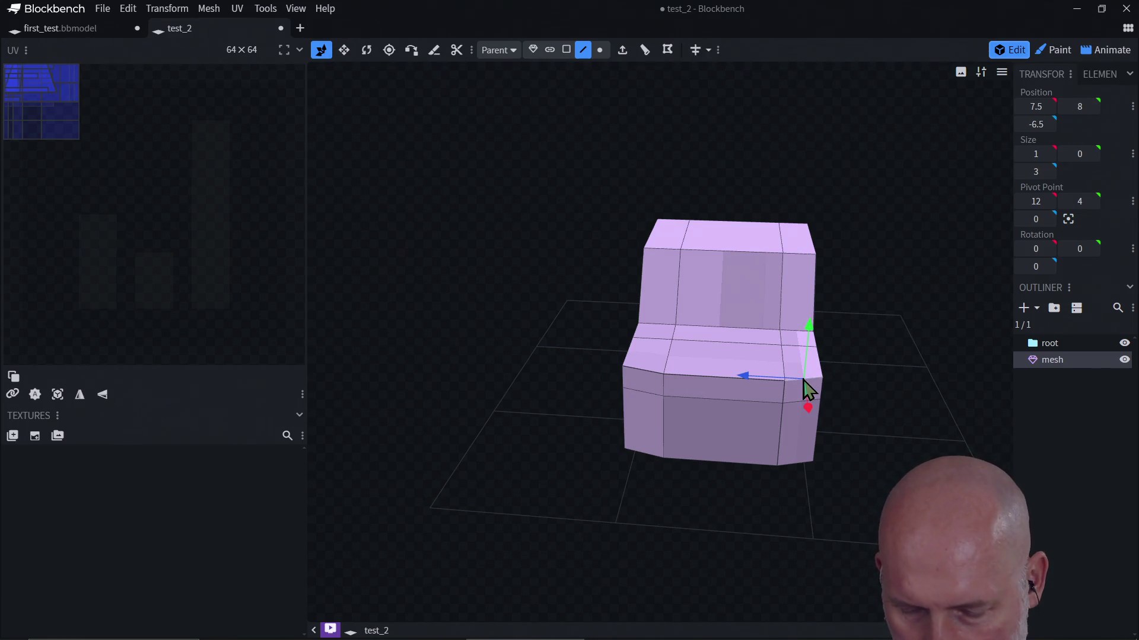
shift+click(661, 375)
shift+click(645, 381)
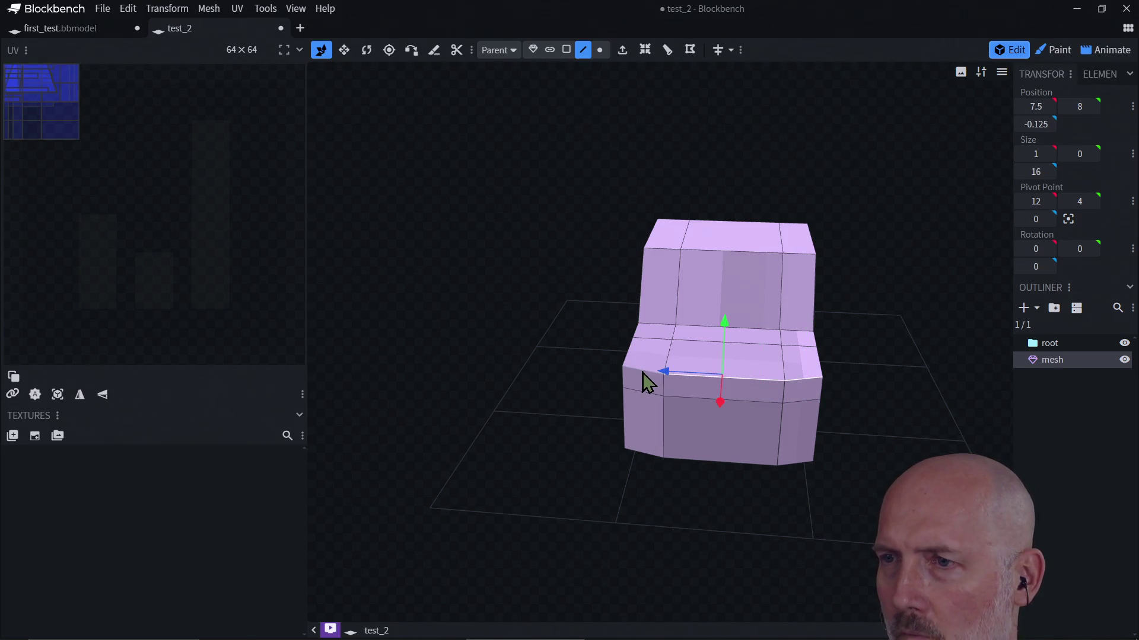
drag(729, 326, 719, 335)
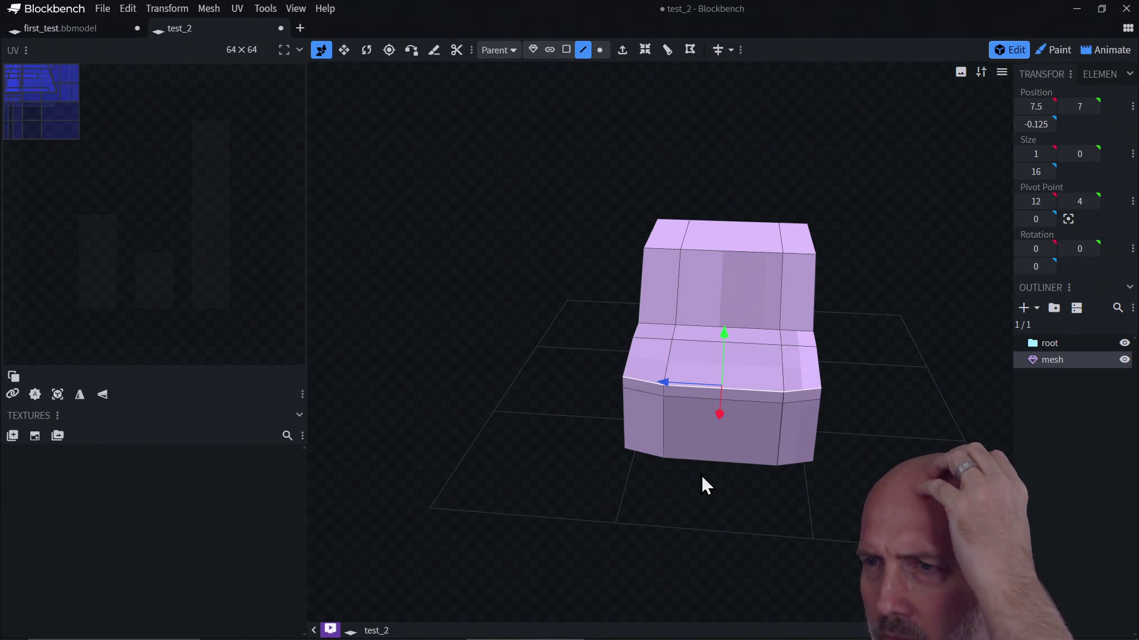
mouse_move(599, 486)
mouse_down()
mouse_move(730, 495)
mouse_move(764, 446)
mouse_move(784, 449)
mouse_move(718, 470)
mouse_move(650, 462)
mouse_move(582, 502)
mouse_move(665, 532)
mouse_move(781, 461)
mouse_move(618, 473)
mouse_move(812, 498)
mouse_up()
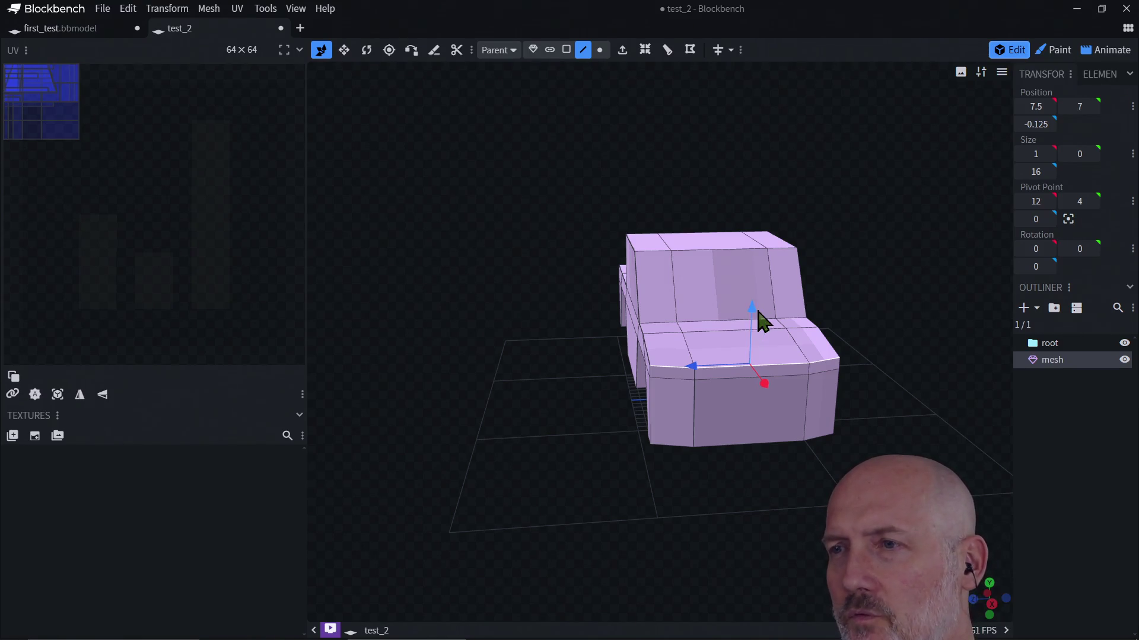
mouse_move(681, 364)
mouse_down()
mouse_move(767, 432)
mouse_move(801, 390)
mouse_up()
Push a lower-block edge 3 units along X, discarding an earlier 4-unit hood edge move
click(640, 442)
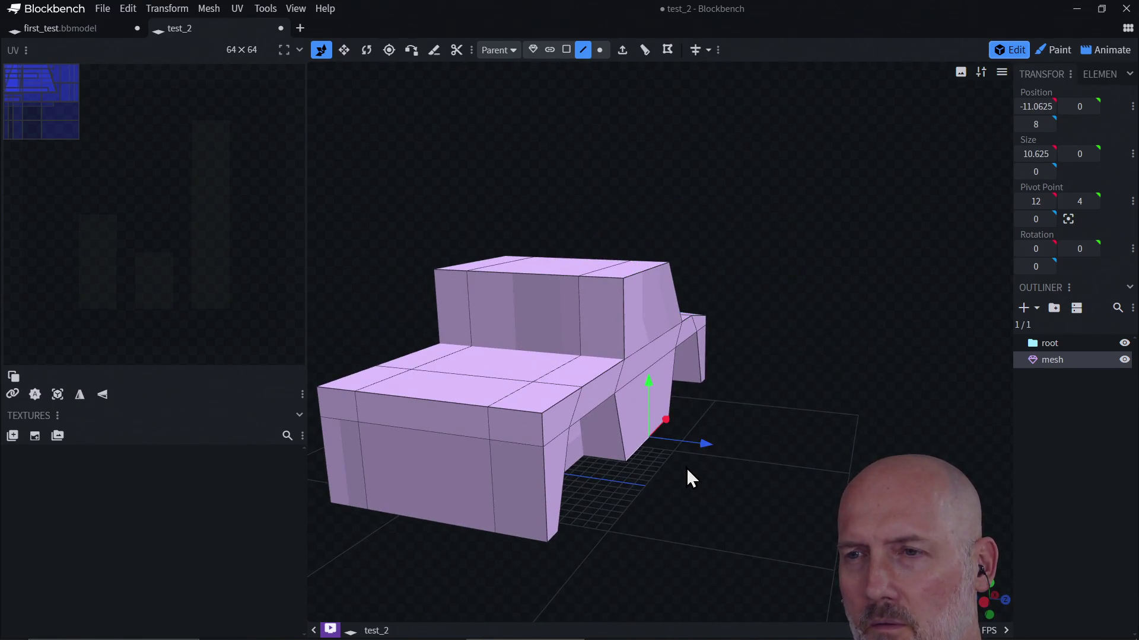
mouse_move(652, 478)
mouse_down()
mouse_move(635, 526)
mouse_move(658, 539)
mouse_up()
click(617, 522)
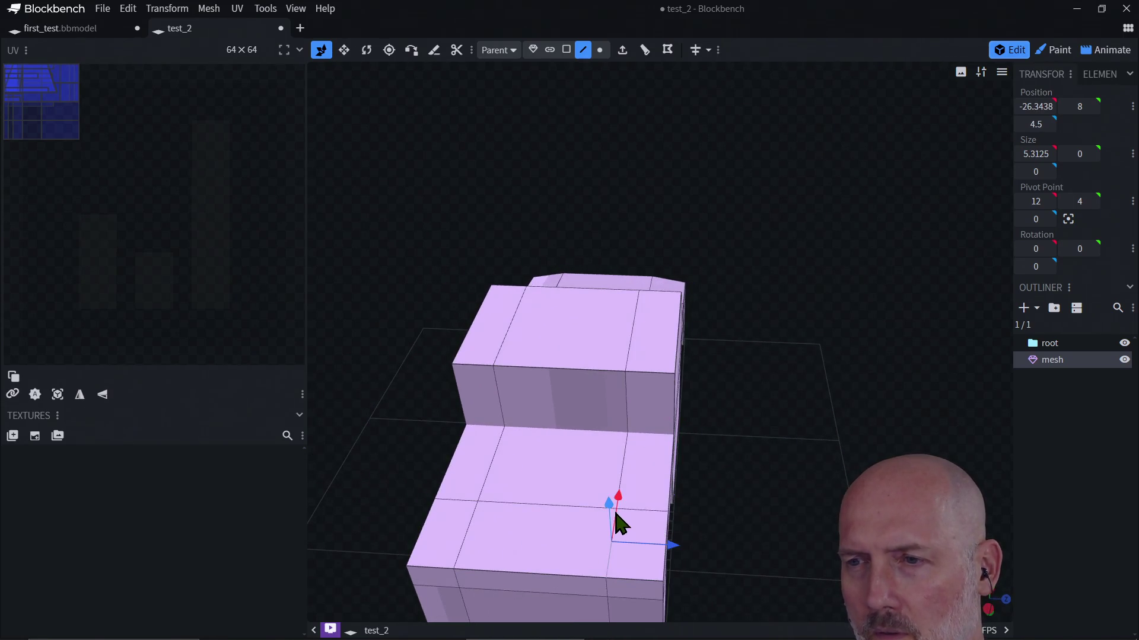
click(559, 506)
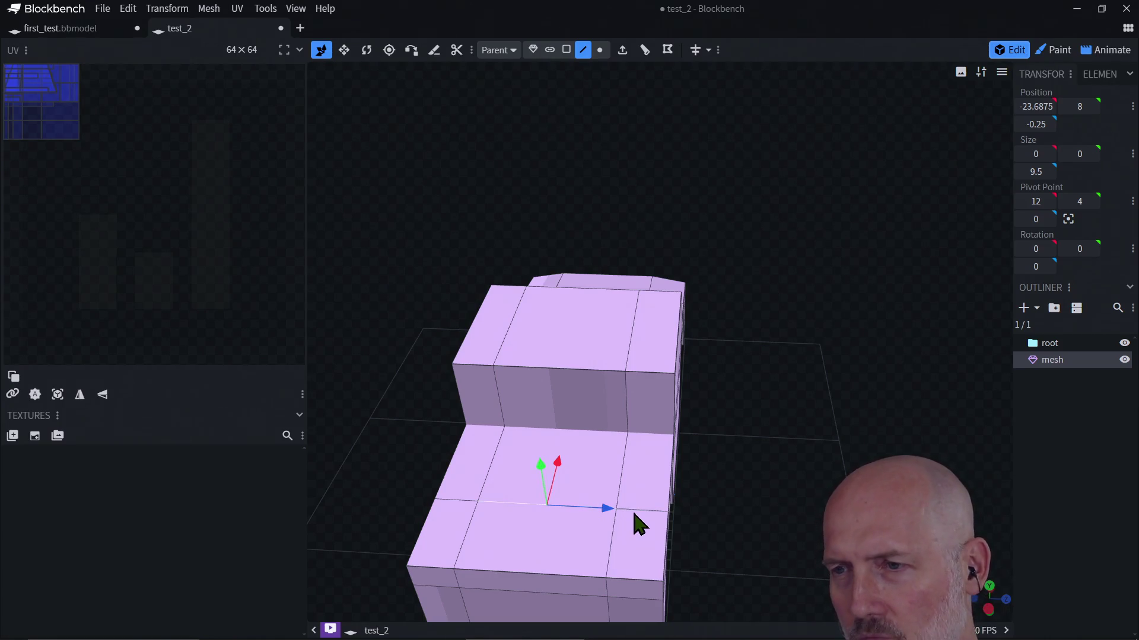
drag(564, 473, 553, 503)
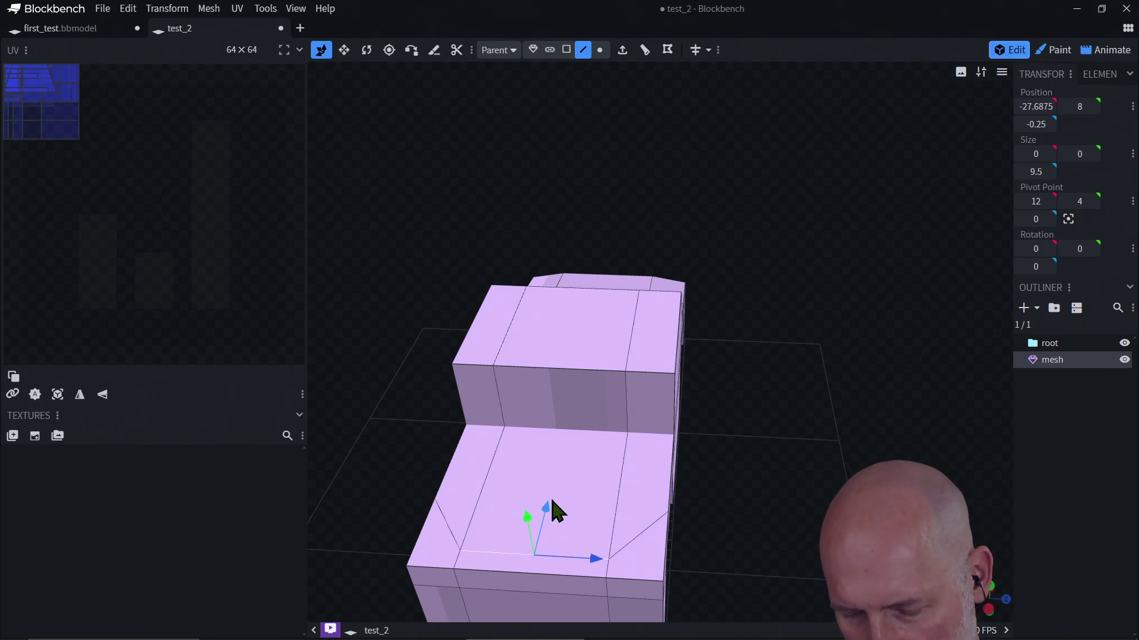
key(ctrl+z)
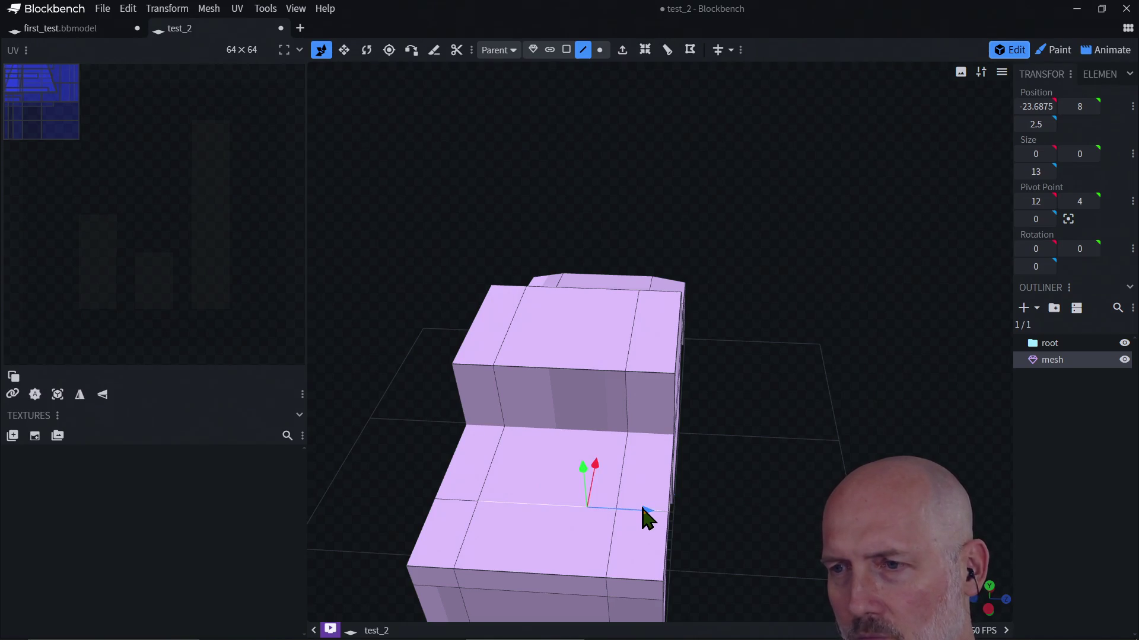
click(522, 503)
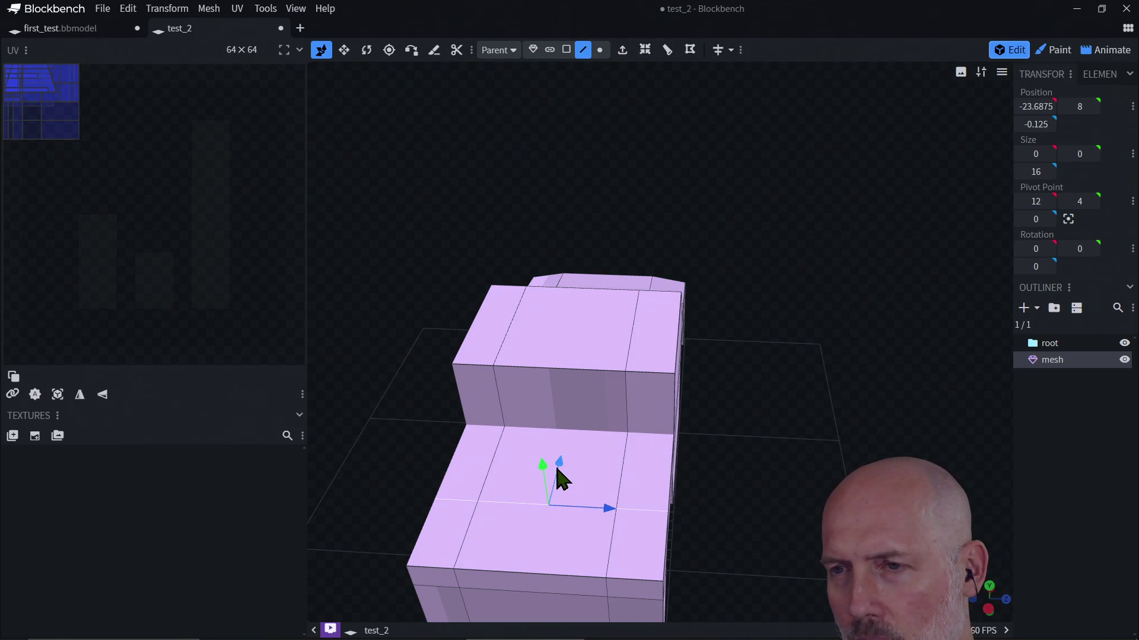
mouse_move(558, 471)
mouse_down()
mouse_move(554, 503)
mouse_move(550, 493)
mouse_up()
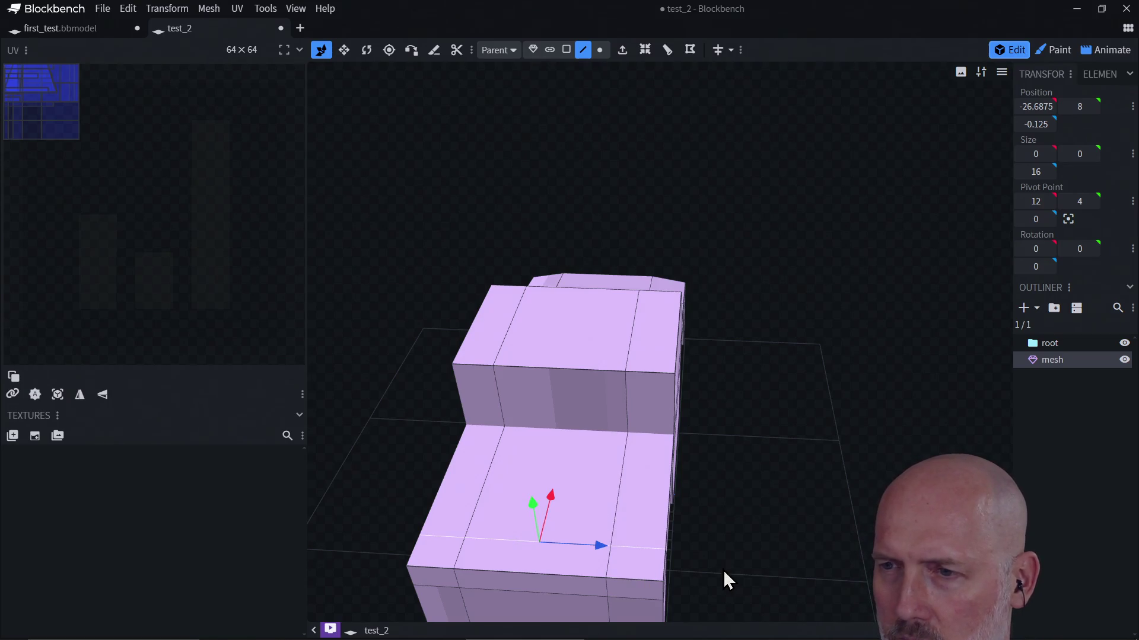
mouse_move(753, 546)
mouse_down()
mouse_move(707, 506)
mouse_move(755, 539)
mouse_move(611, 477)
mouse_up()
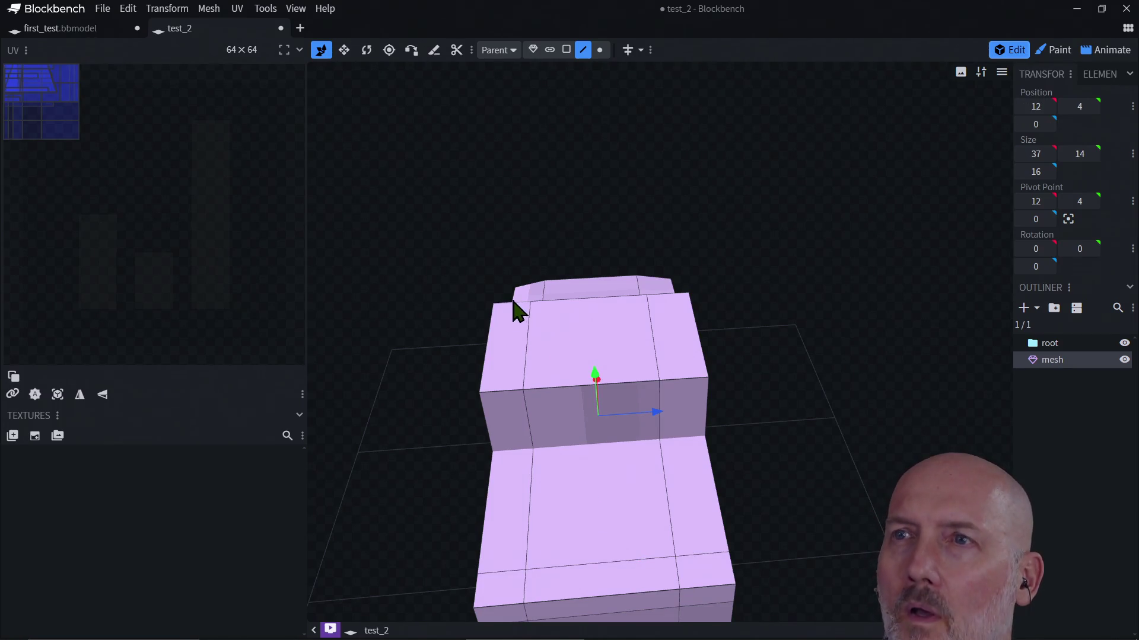
click(567, 50)
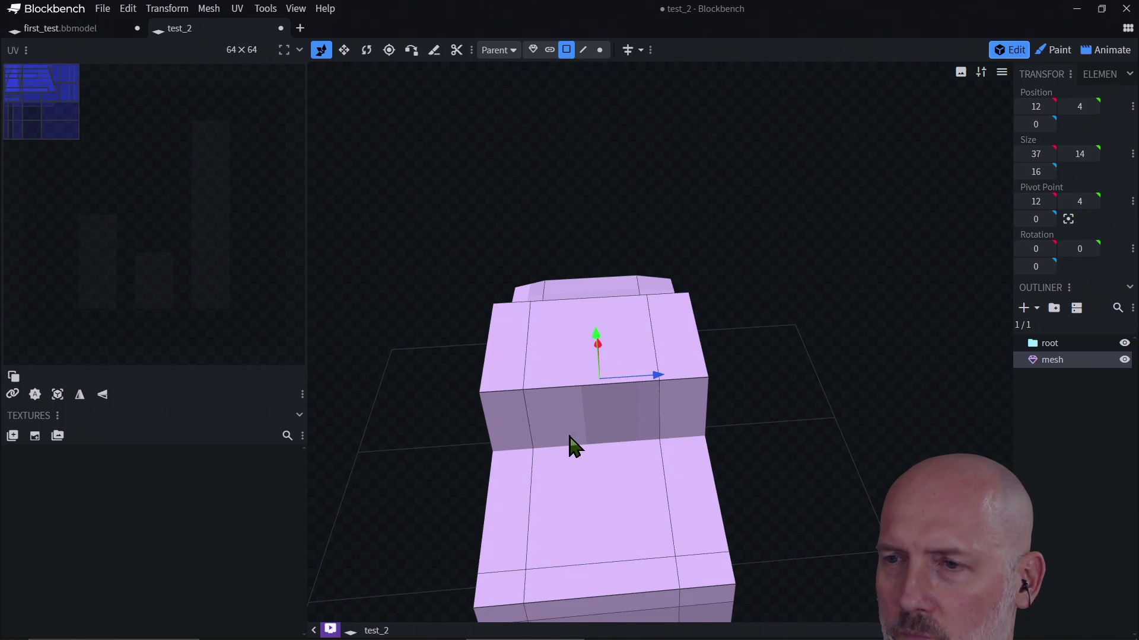
Extrude the rear block's top face, sink and fill it, undoing a 3-unit drop
click(610, 504)
key(e)
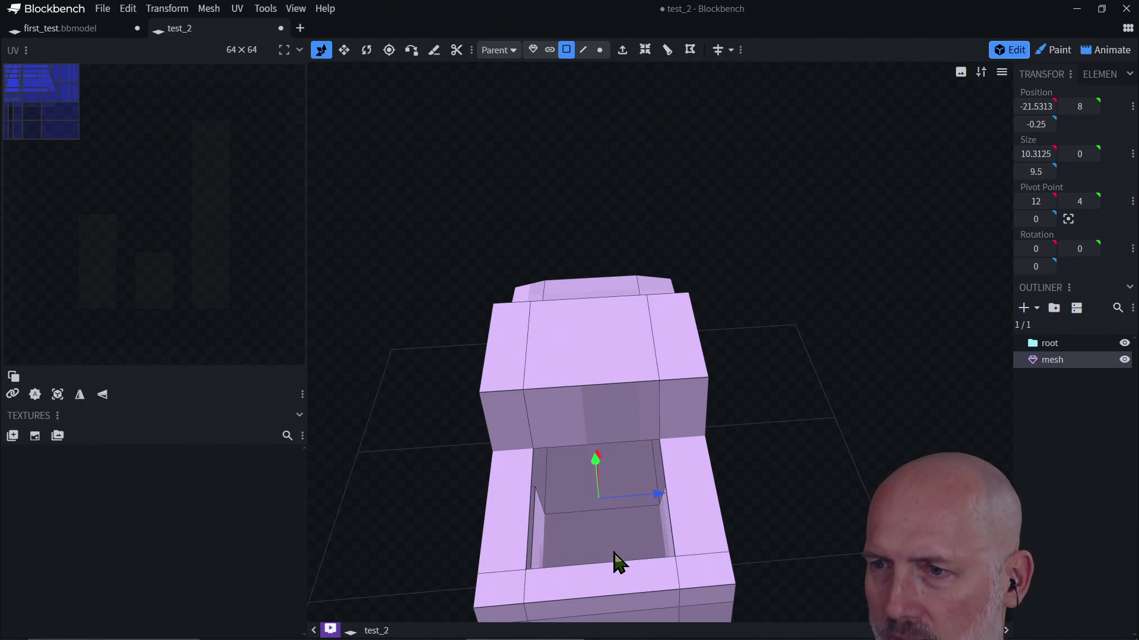
mouse_move(828, 516)
mouse_down()
mouse_move(874, 437)
mouse_move(790, 493)
mouse_move(765, 454)
mouse_move(826, 520)
mouse_move(830, 474)
mouse_up()
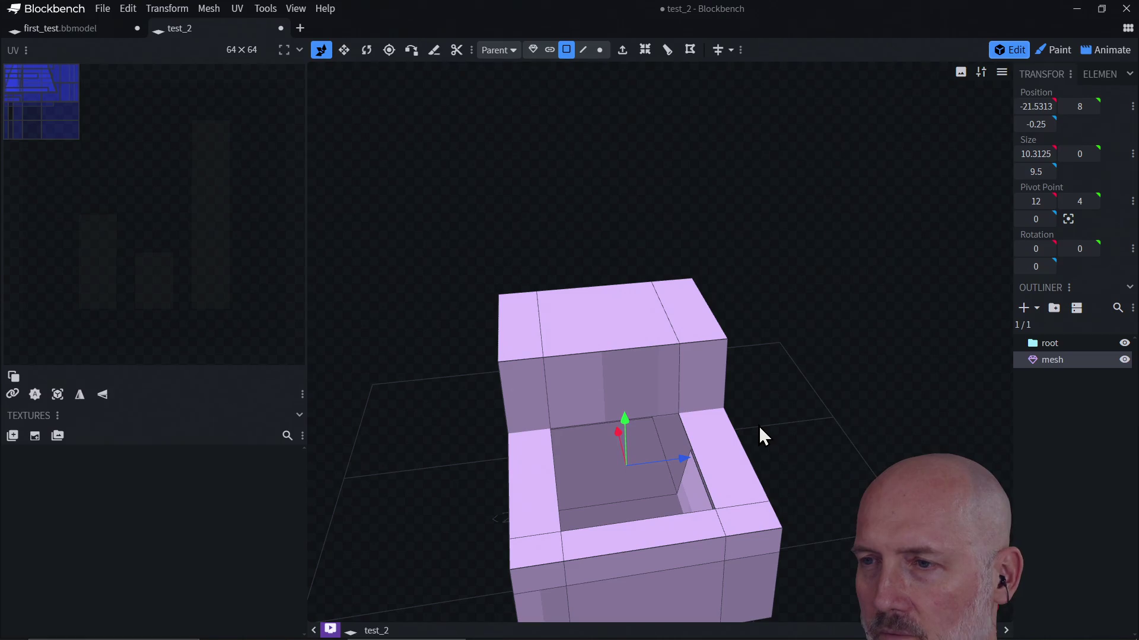
key(f)
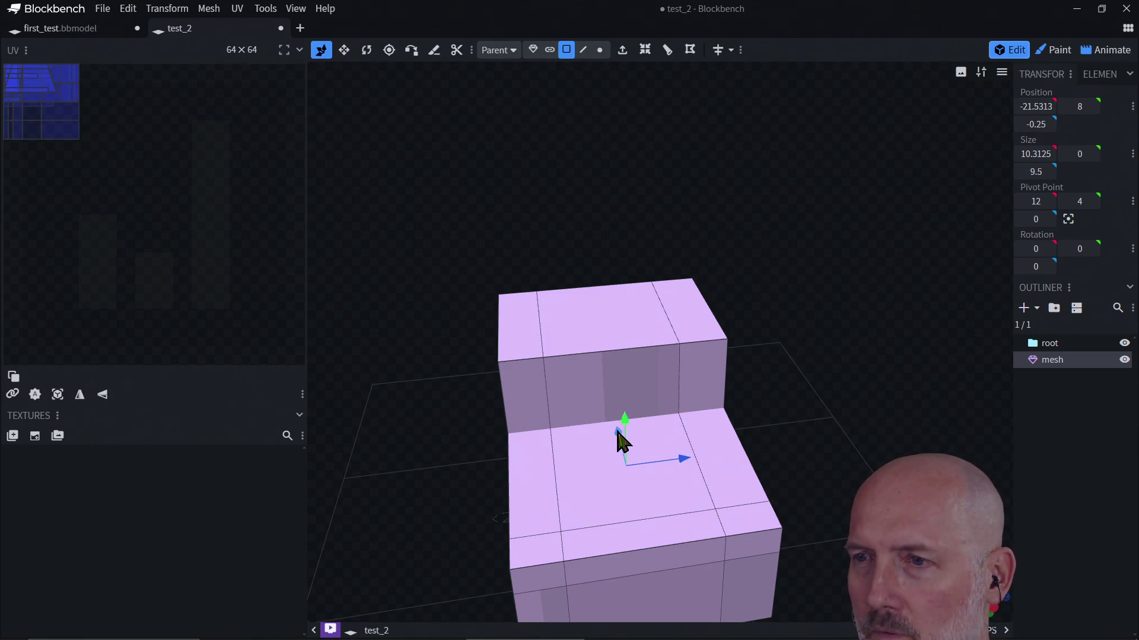
drag(625, 422, 623, 458)
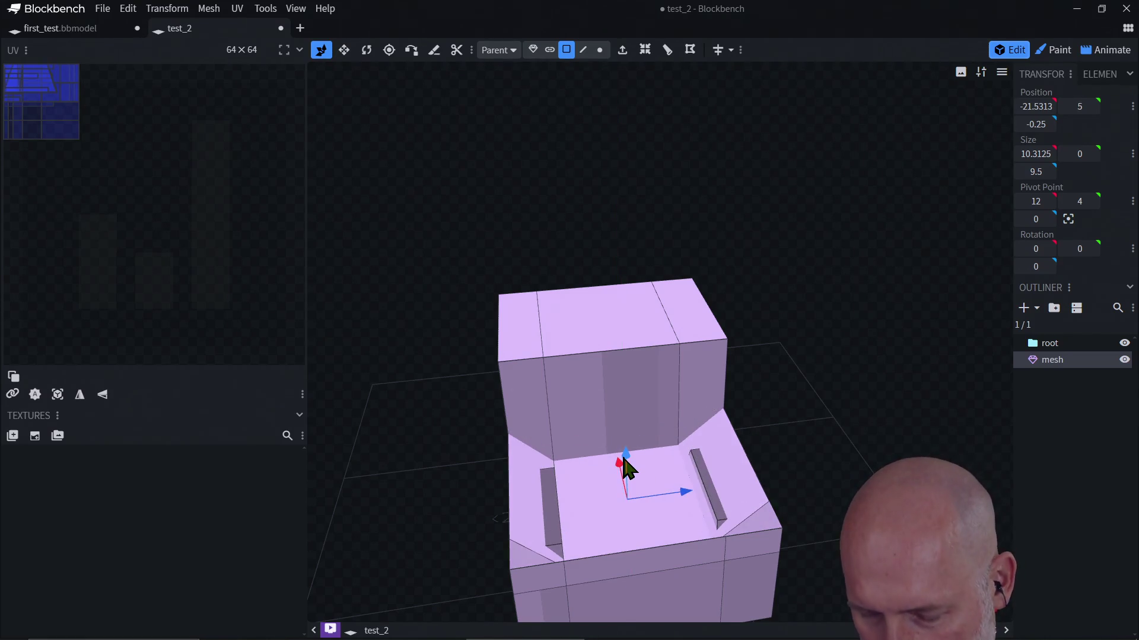
key(ctrl+z)
Re-extrude the rear block's top face and sink it 3 units to form the cargo bed
click(663, 484)
mouse_move(624, 424)
mouse_down()
mouse_move(625, 447)
mouse_move(625, 424)
mouse_up()
click(656, 508)
click(656, 508)
key(e)
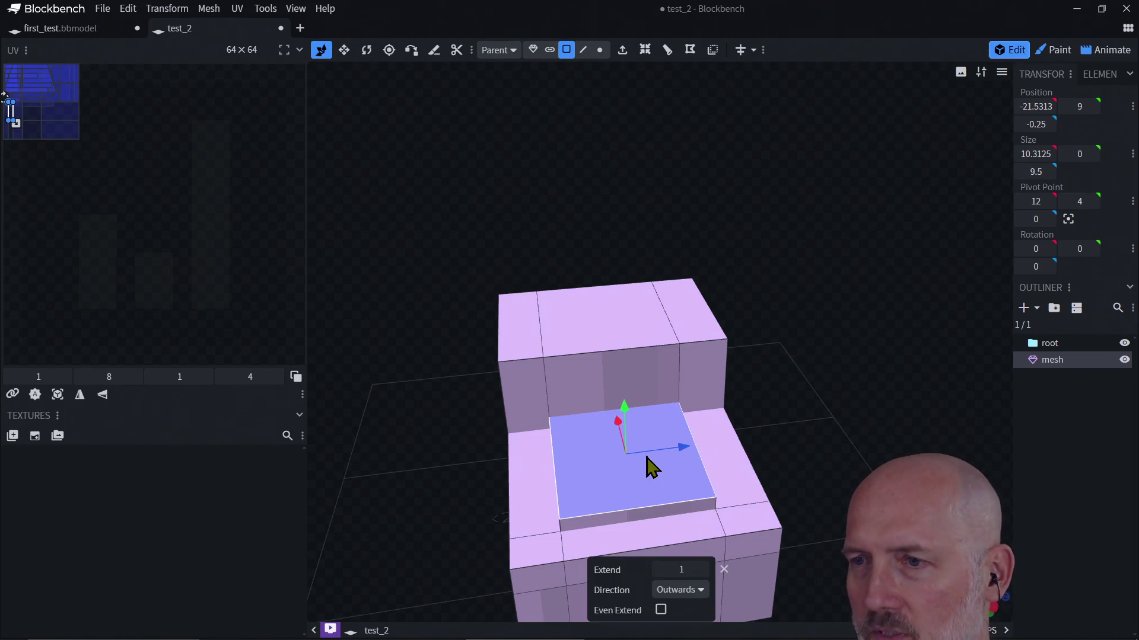
drag(626, 415, 627, 464)
mouse_move(841, 437)
mouse_down()
mouse_move(890, 386)
mouse_move(839, 407)
mouse_move(681, 425)
mouse_move(652, 397)
mouse_move(769, 446)
mouse_move(784, 425)
mouse_move(652, 447)
mouse_up()
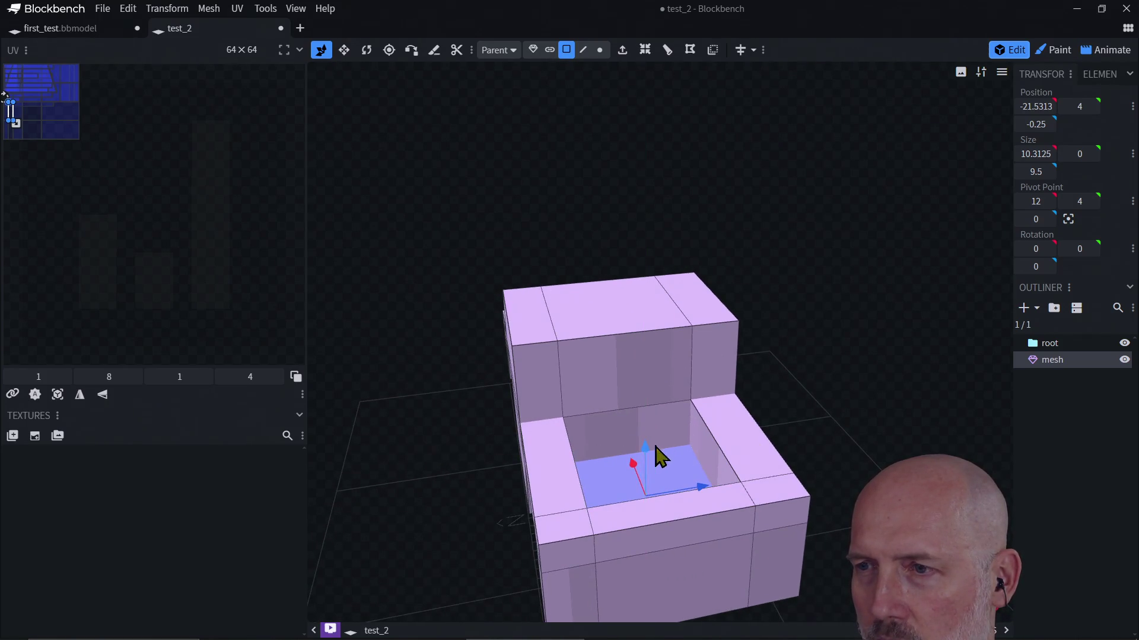
mouse_move(818, 415)
mouse_down()
mouse_move(717, 389)
mouse_move(783, 394)
mouse_move(710, 346)
mouse_move(747, 261)
mouse_move(716, 465)
mouse_up()
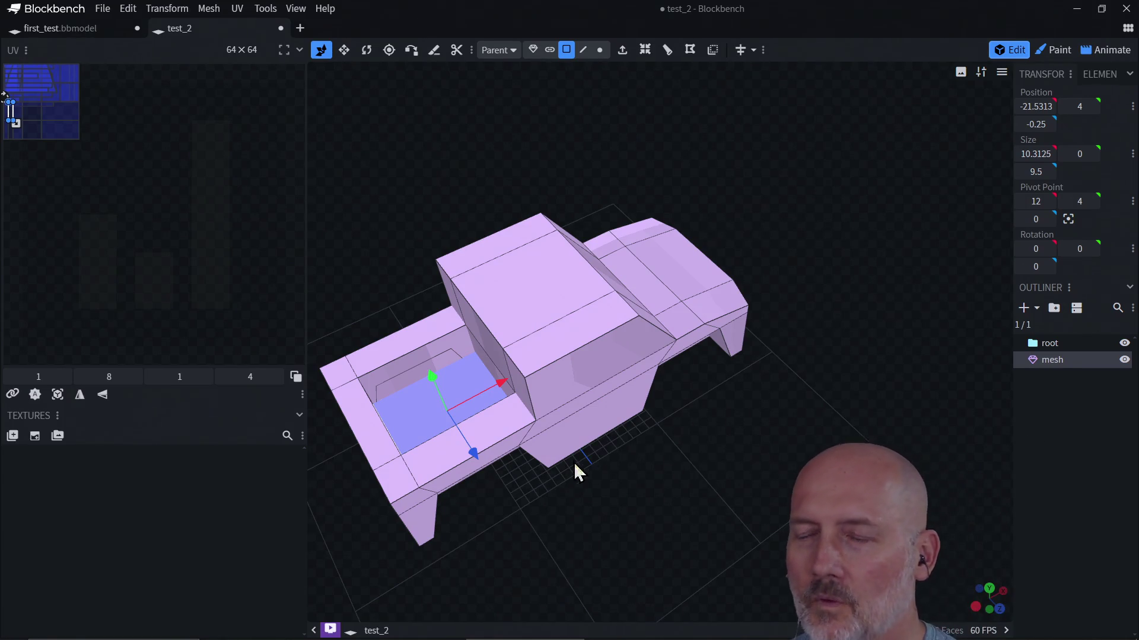
drag(526, 564, 520, 450)
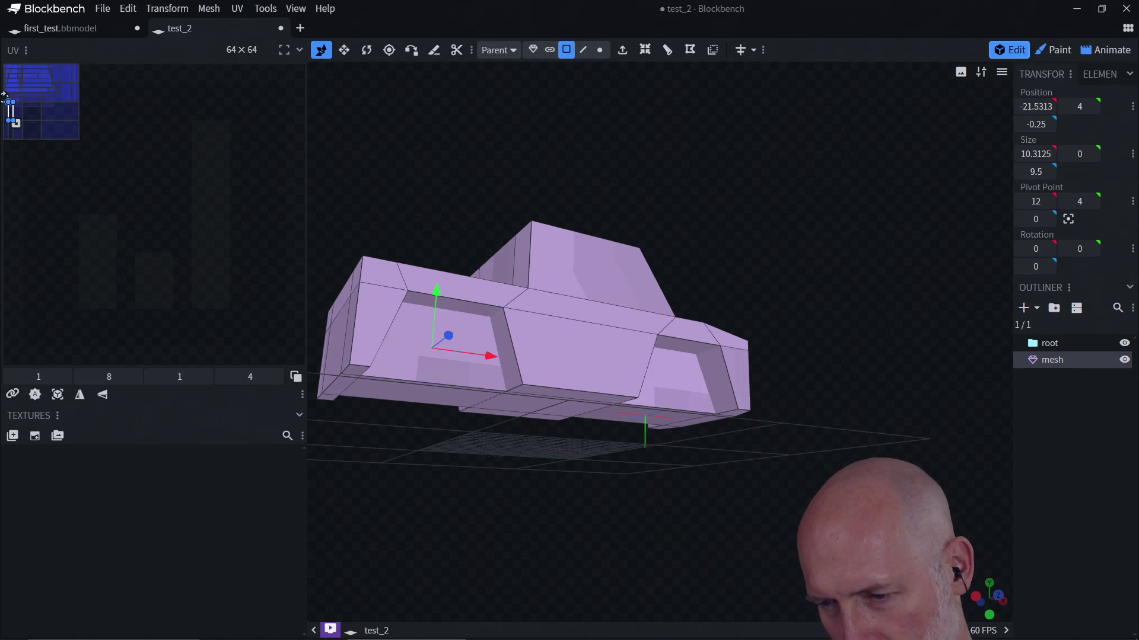
mouse_move(748, 140)
mouse_down()
mouse_move(643, 287)
mouse_move(692, 218)
mouse_up()
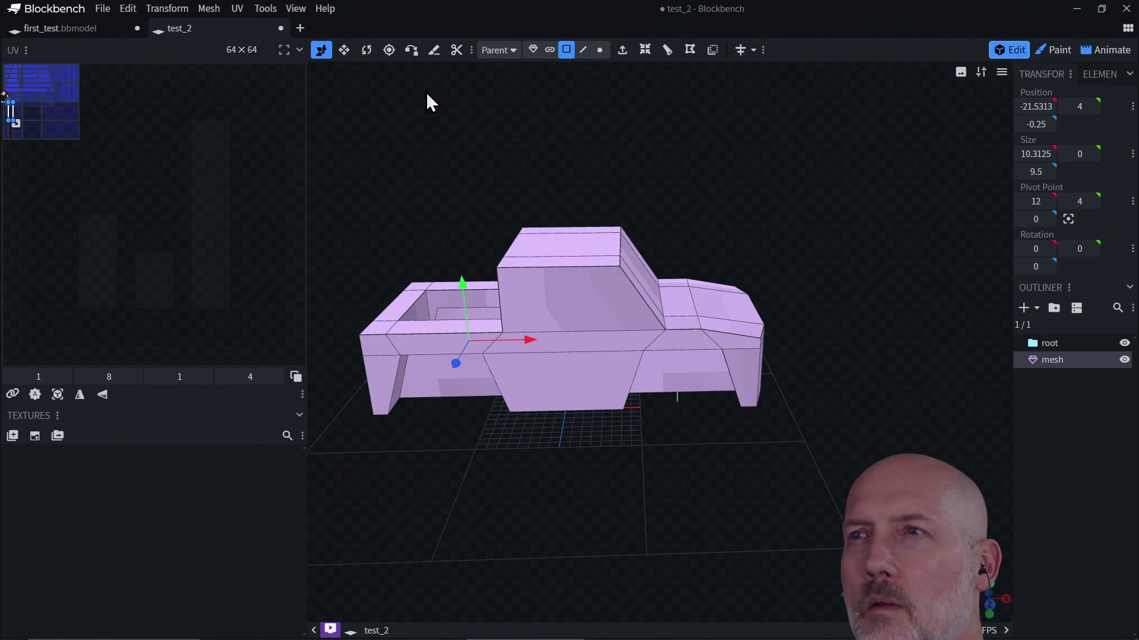
Add a new Cylinder mesh element with Diameter 5, Height 3 and 8 Sides
click(1024, 308)
click(584, 101)
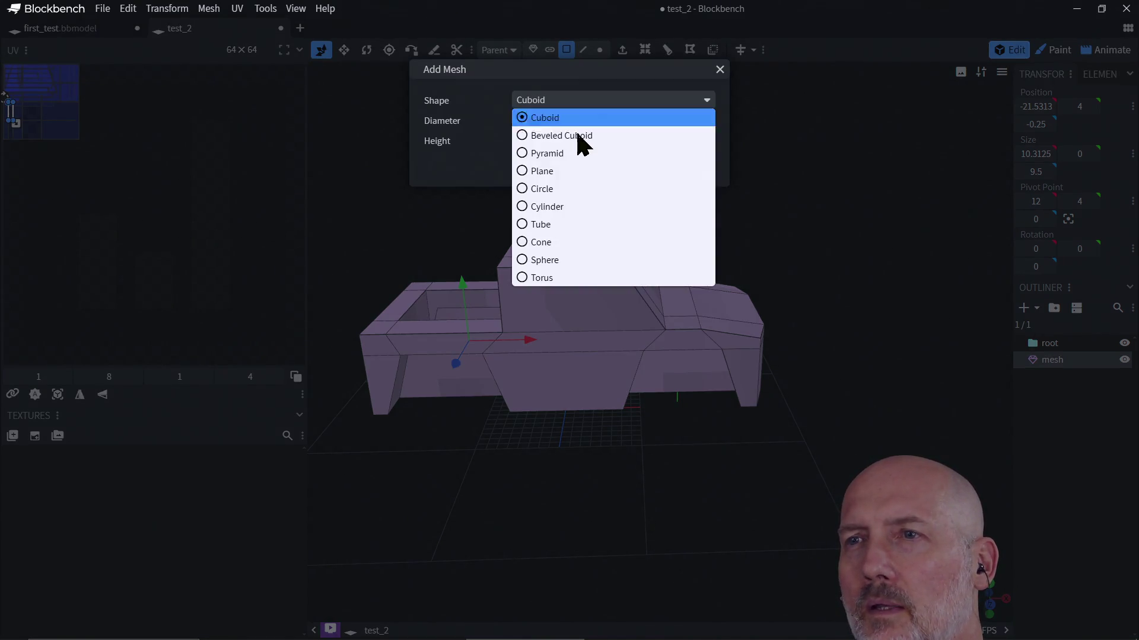
click(561, 208)
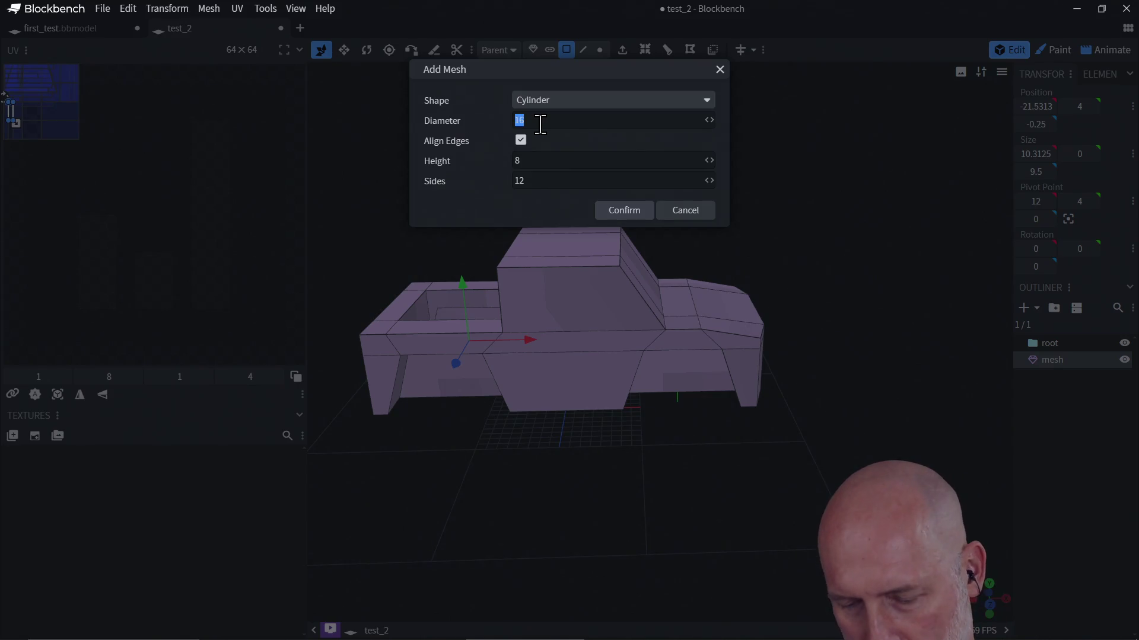
text(3)
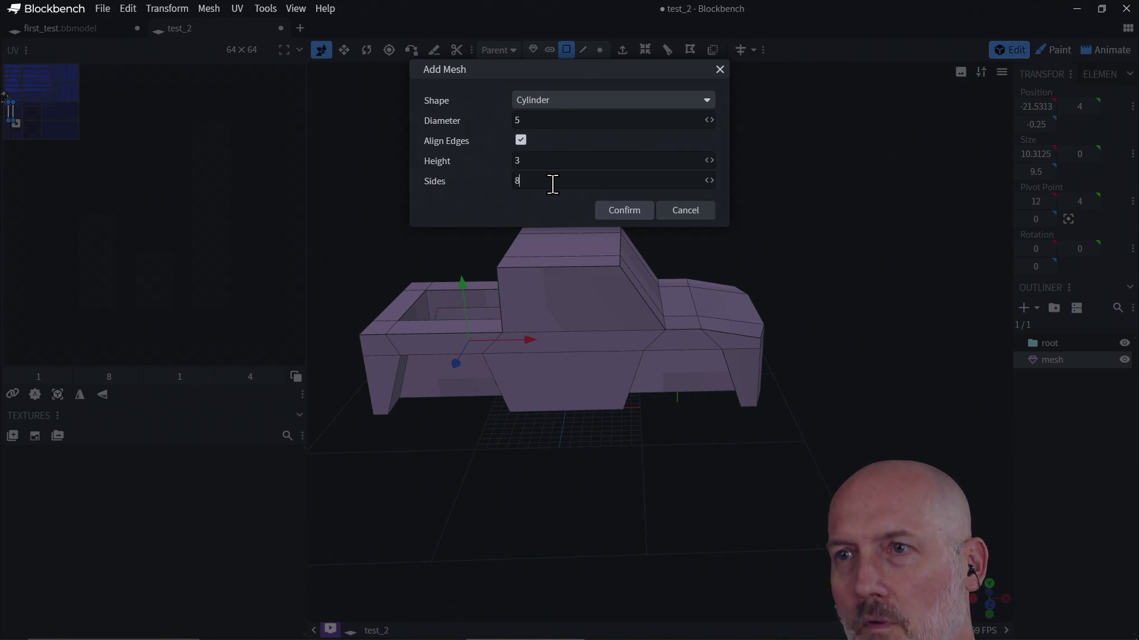
click(620, 217)
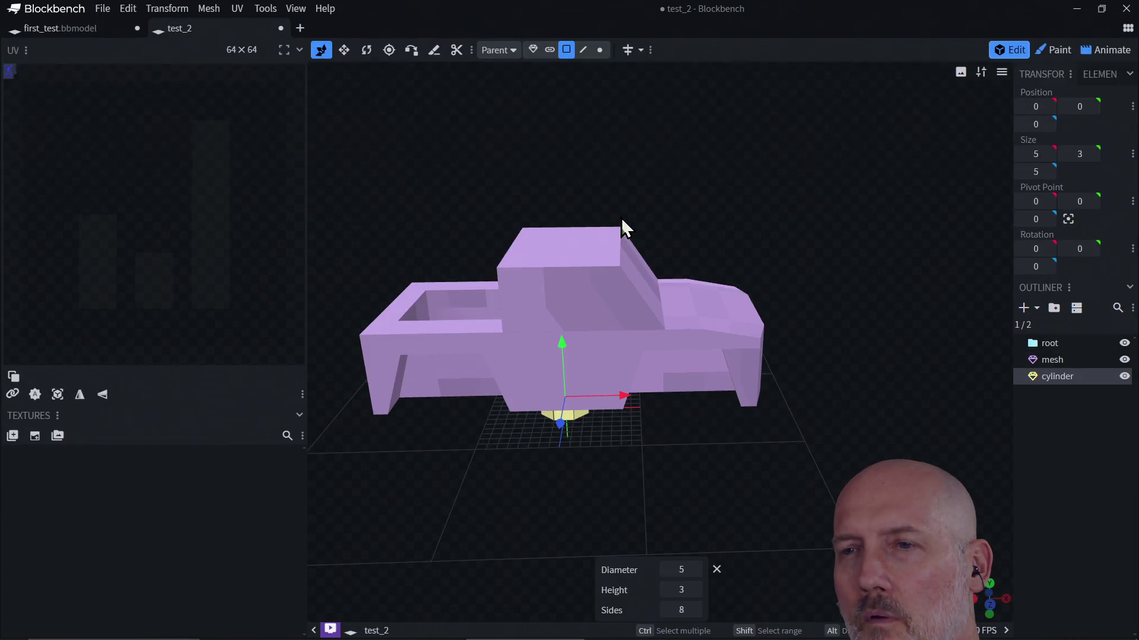
Move the cylinder out from under the truck to position -9, 3, 14
mouse_move(563, 436)
mouse_down()
mouse_move(518, 500)
mouse_move(526, 521)
mouse_up()
mouse_move(613, 468)
mouse_down()
mouse_move(508, 468)
mouse_move(621, 500)
mouse_move(619, 488)
mouse_up()
key(KP_1)
mouse_move(609, 416)
mouse_down()
mouse_move(618, 368)
mouse_move(615, 381)
mouse_up()
mouse_move(615, 381)
mouse_down()
mouse_move(640, 461)
mouse_move(625, 496)
mouse_move(594, 477)
mouse_up()
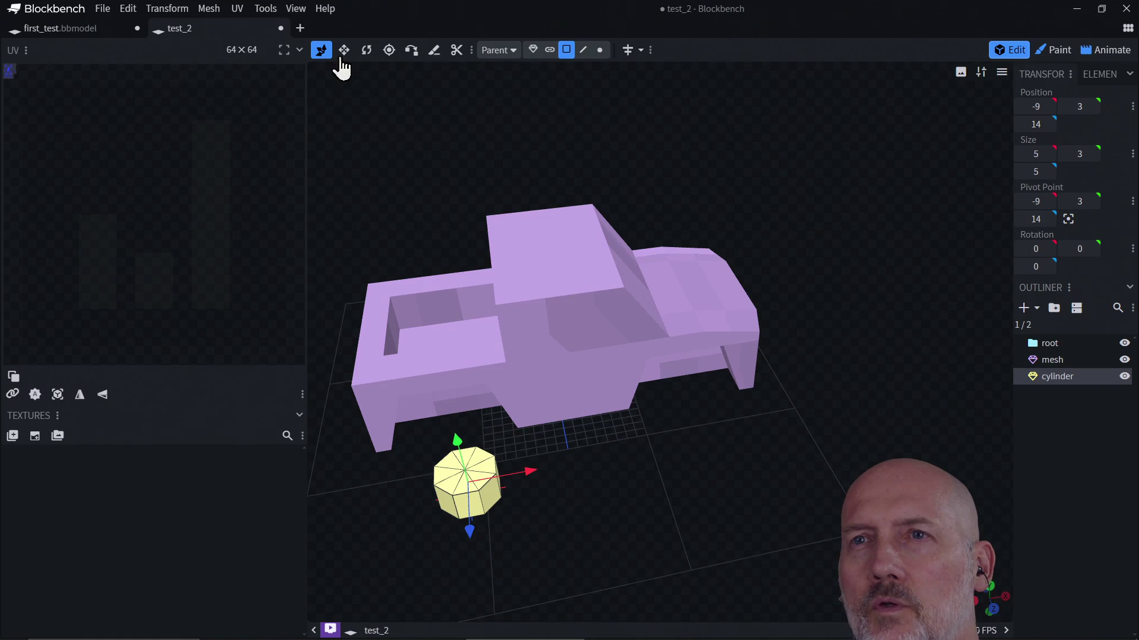
Try resizing the cylinder along X to widths 9 and 7, undoing each attempt
key(s)
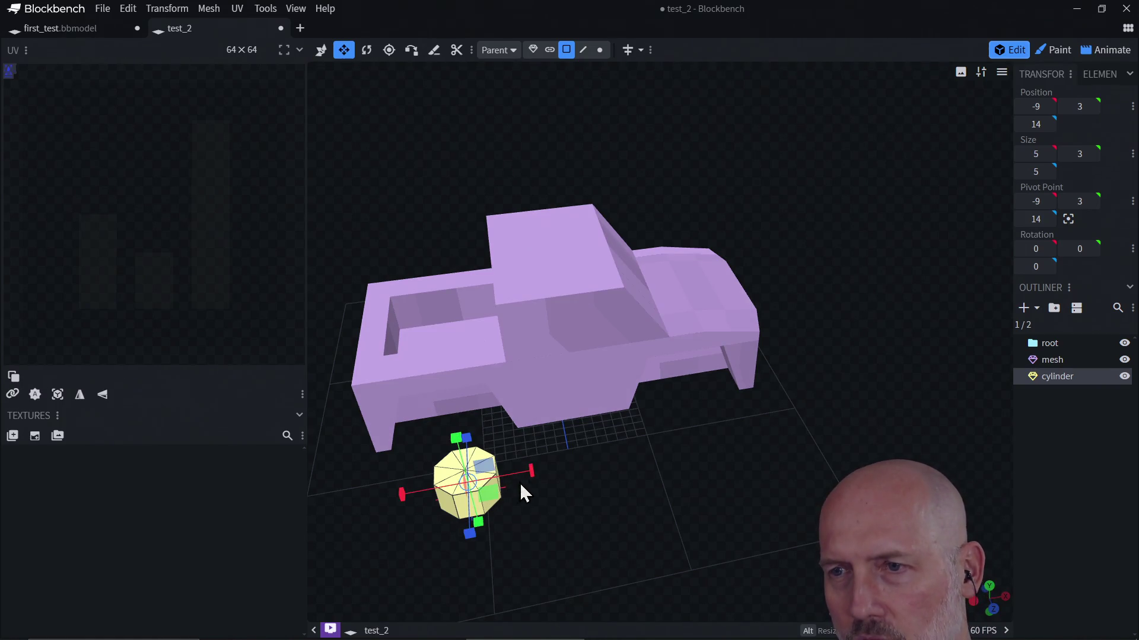
drag(533, 468, 556, 467)
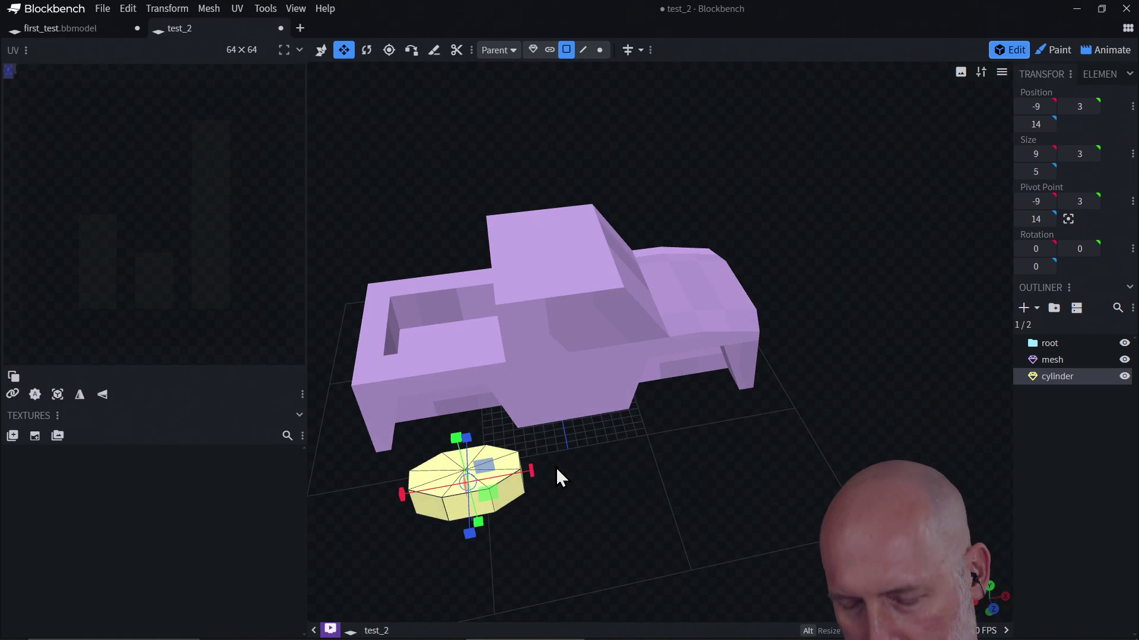
key(ctrl+z)
mouse_move(486, 536)
mouse_down()
mouse_move(514, 510)
mouse_move(526, 560)
mouse_up()
drag(555, 481, 575, 485)
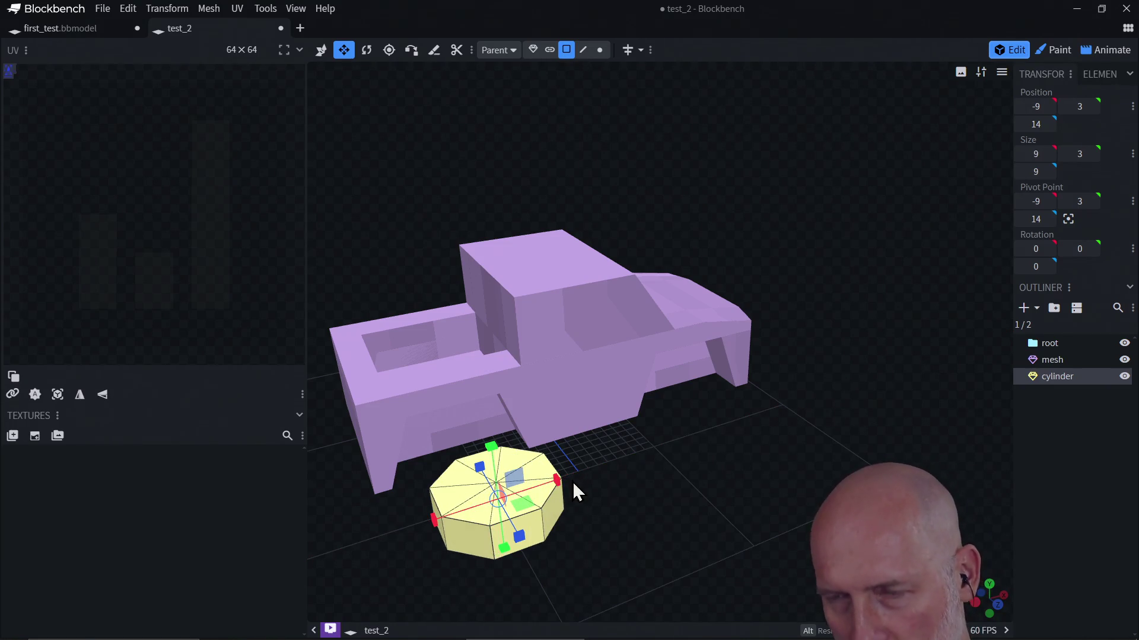
key(ctrl+z)
key(ctrl+z)
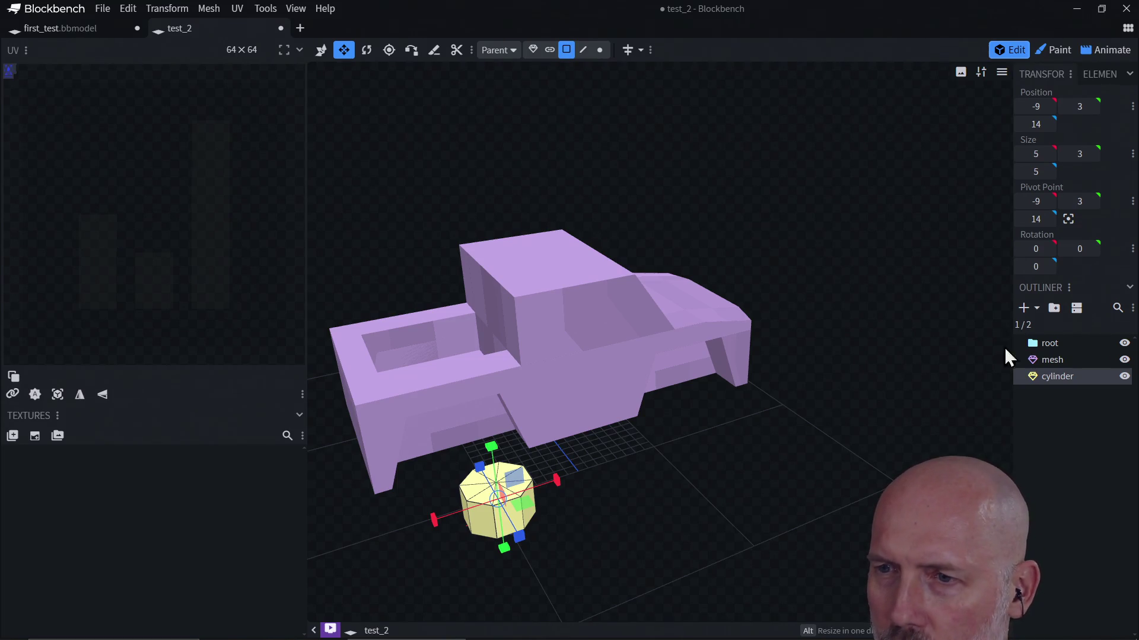
mouse_move(625, 458)
mouse_down()
mouse_move(628, 529)
mouse_move(566, 543)
mouse_move(602, 545)
mouse_move(590, 465)
mouse_move(534, 412)
mouse_move(549, 498)
mouse_move(580, 525)
mouse_up()
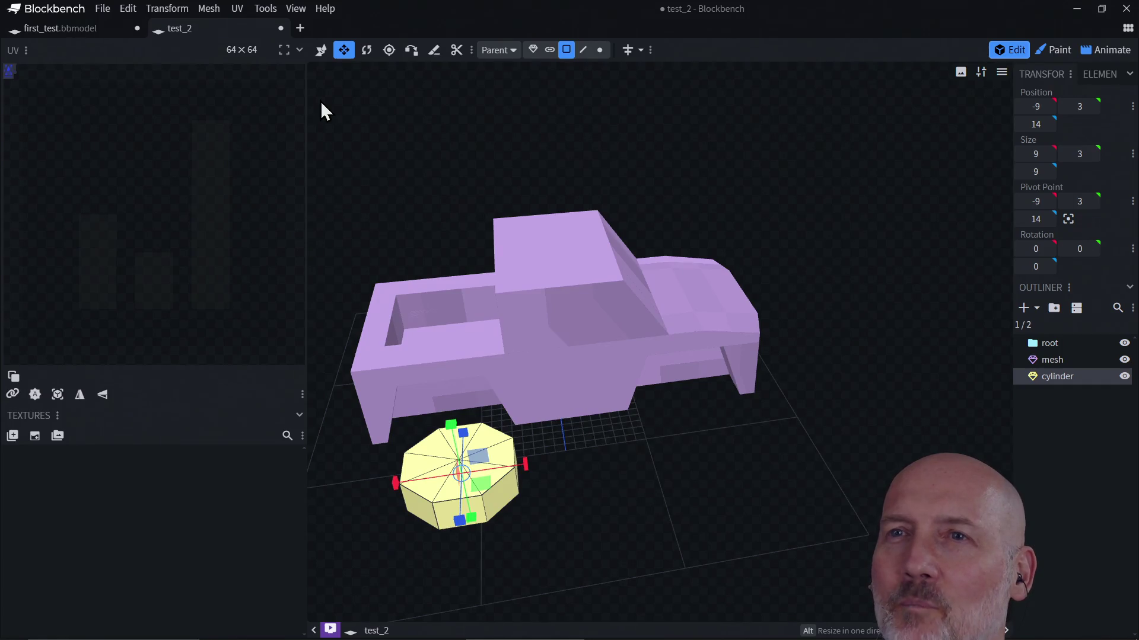
Rotate the cylinder -90° on X so it stands upright like a wheel
click(366, 51)
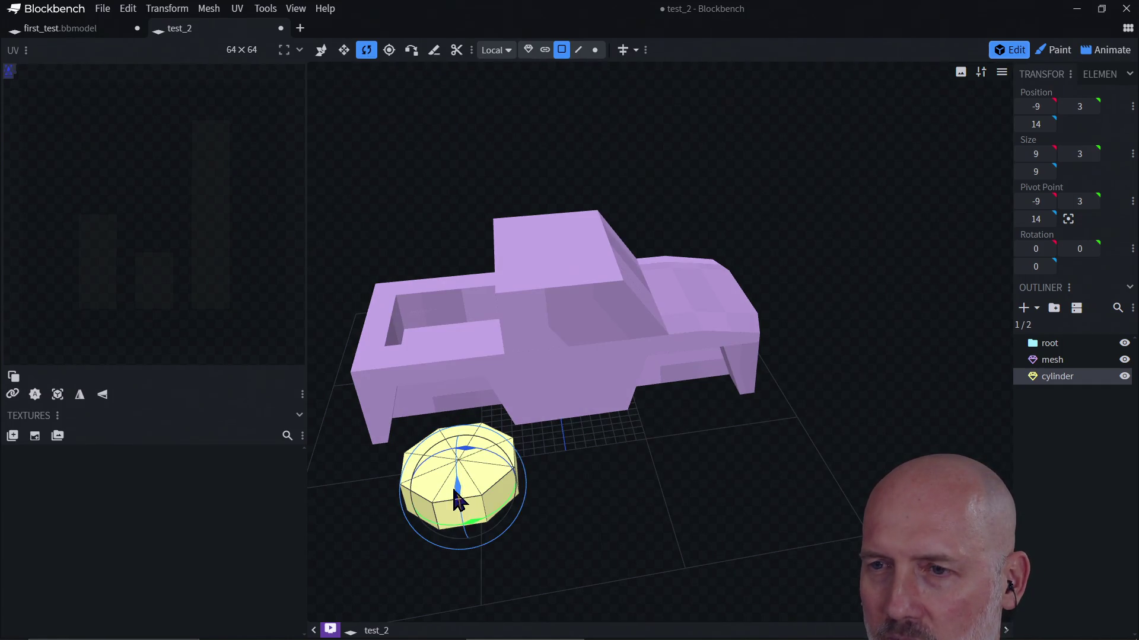
drag(458, 488, 458, 394)
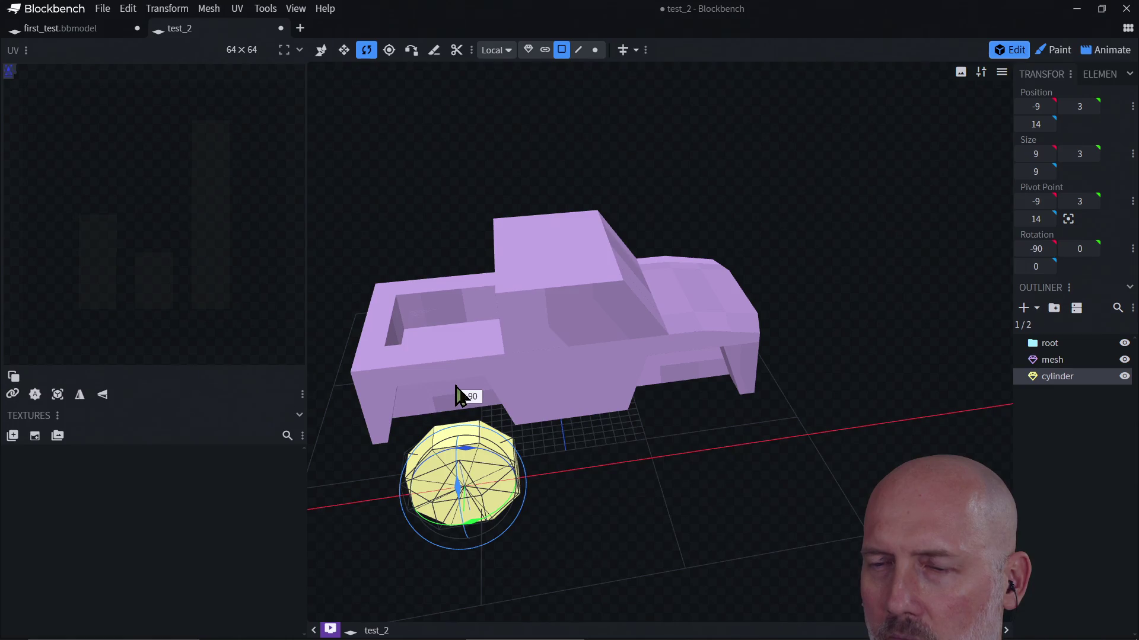
mouse_move(595, 490)
mouse_down()
mouse_move(447, 447)
mouse_move(457, 457)
mouse_move(419, 247)
mouse_up()
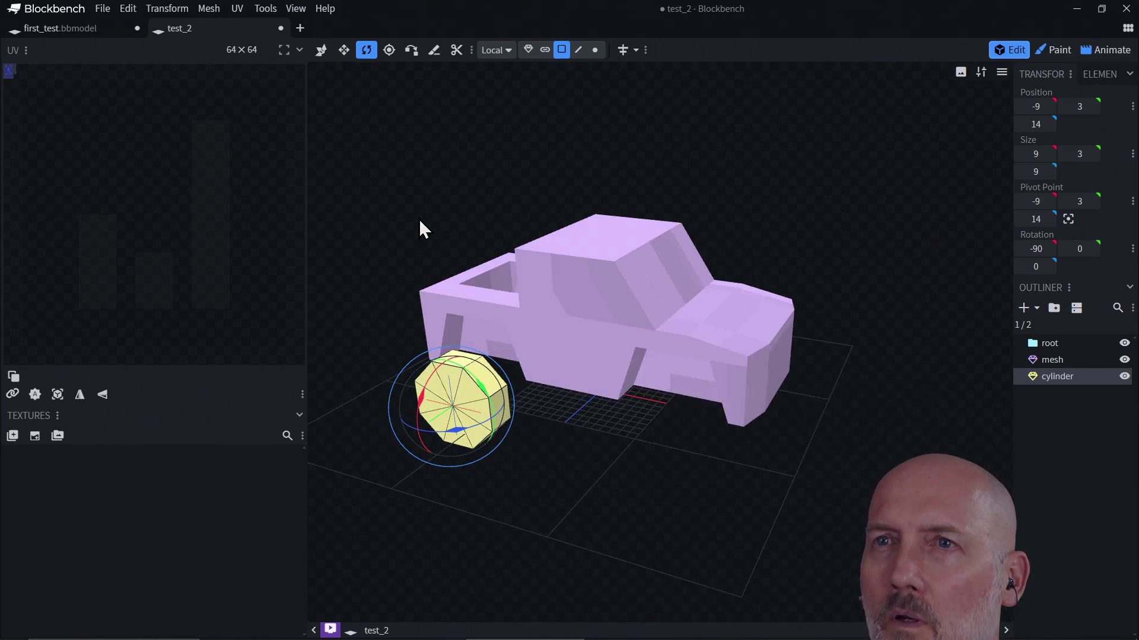
Place the wheel at -10, 4, 9 inside the rear arch and duplicate it
click(321, 50)
drag(541, 490, 642, 484)
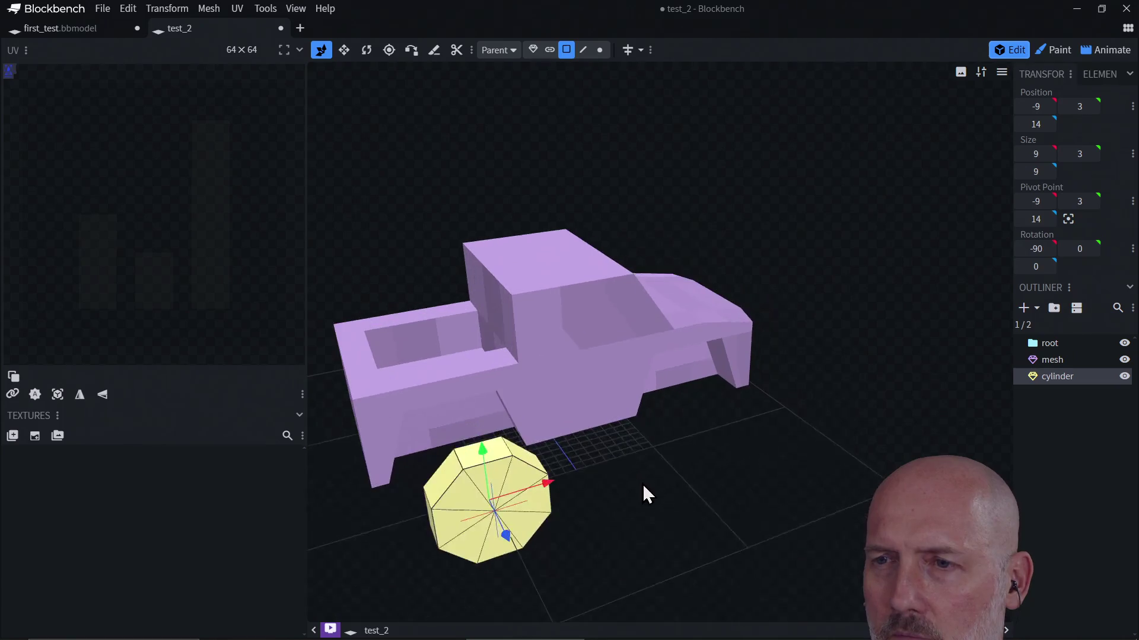
mouse_move(491, 510)
mouse_down()
mouse_move(464, 507)
mouse_move(460, 484)
mouse_up()
drag(533, 450, 494, 498)
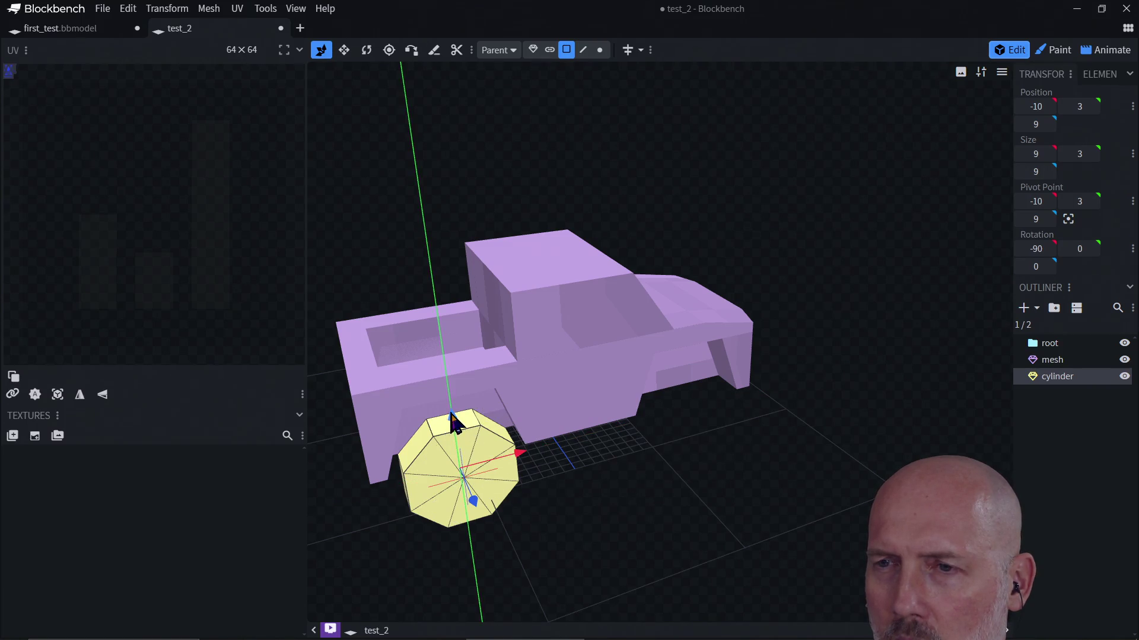
drag(453, 422, 452, 412)
mouse_move(560, 536)
mouse_down()
mouse_move(528, 465)
mouse_move(573, 447)
mouse_move(640, 470)
mouse_move(597, 476)
mouse_move(563, 517)
mouse_up()
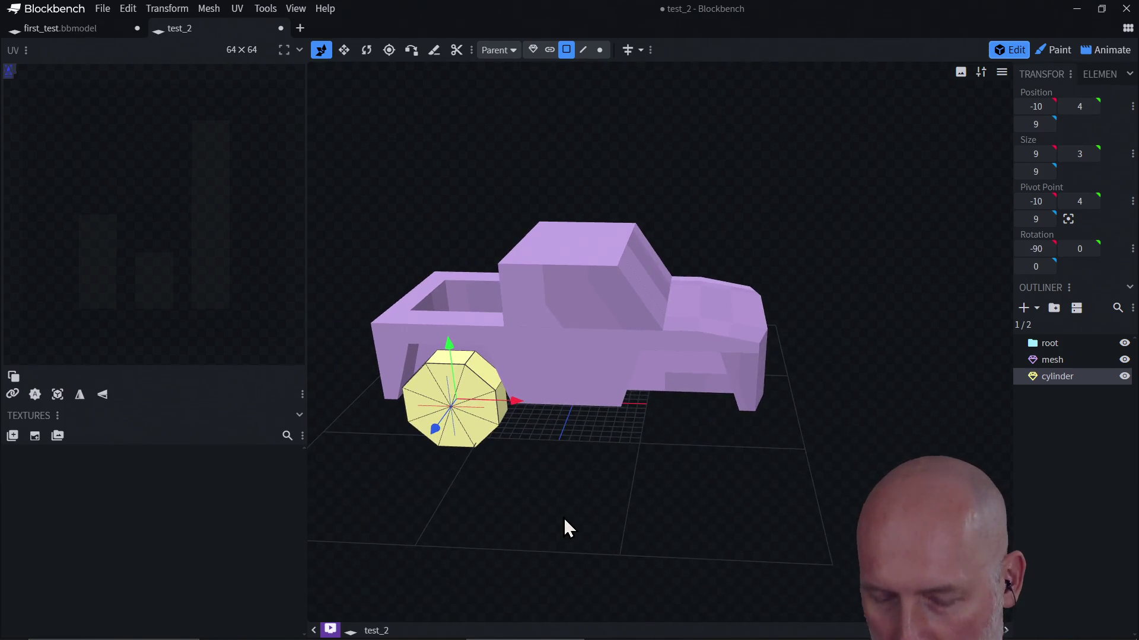
key(ctrl+d)
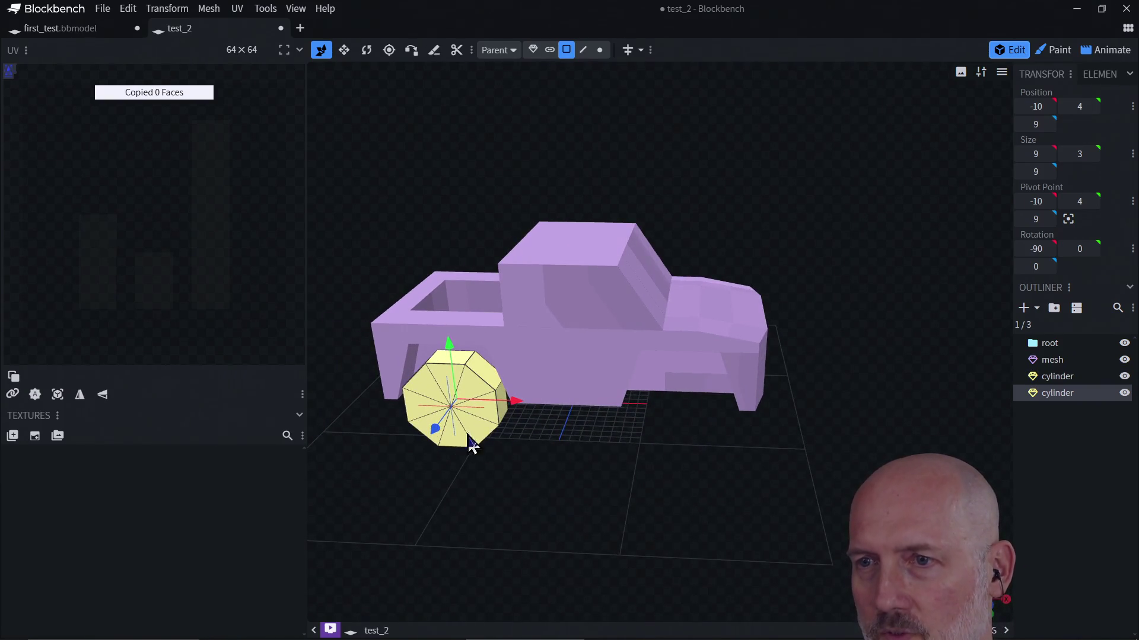
Move the copy to the front wheel arch, then paste another wheel and nudge it along Z
drag(513, 404, 745, 440)
key(ctrl+c)
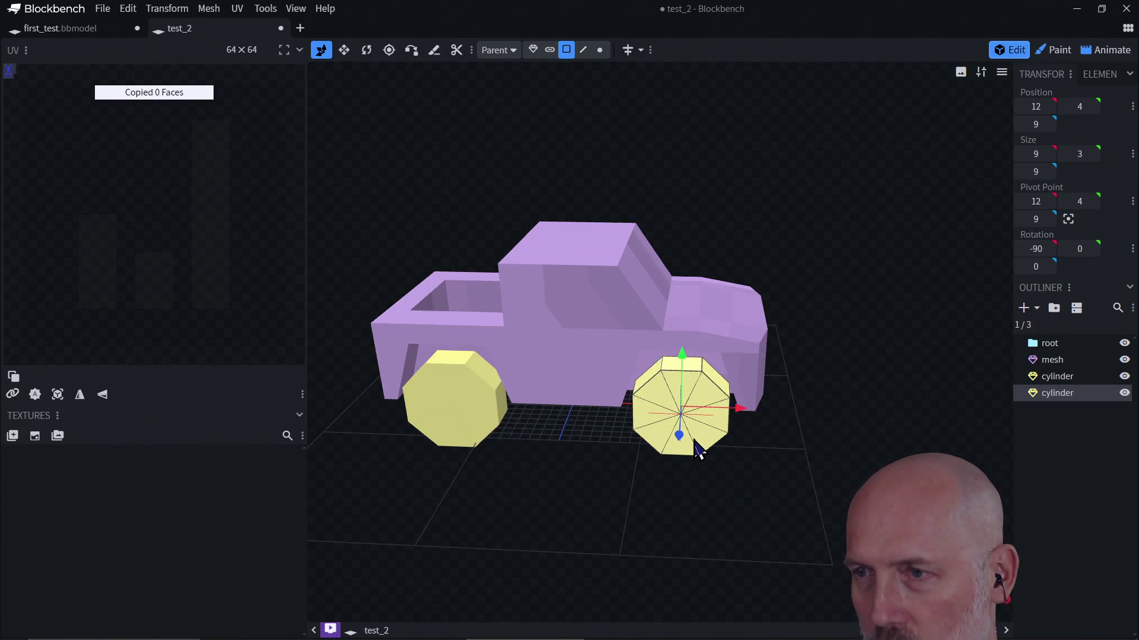
key(ctrl+v)
mouse_move(877, 381)
mouse_down()
mouse_move(691, 414)
mouse_move(579, 408)
mouse_move(750, 427)
mouse_move(735, 426)
mouse_up()
mouse_move(889, 443)
mouse_down()
mouse_move(781, 420)
mouse_move(767, 450)
mouse_up()
drag(673, 458, 676, 460)
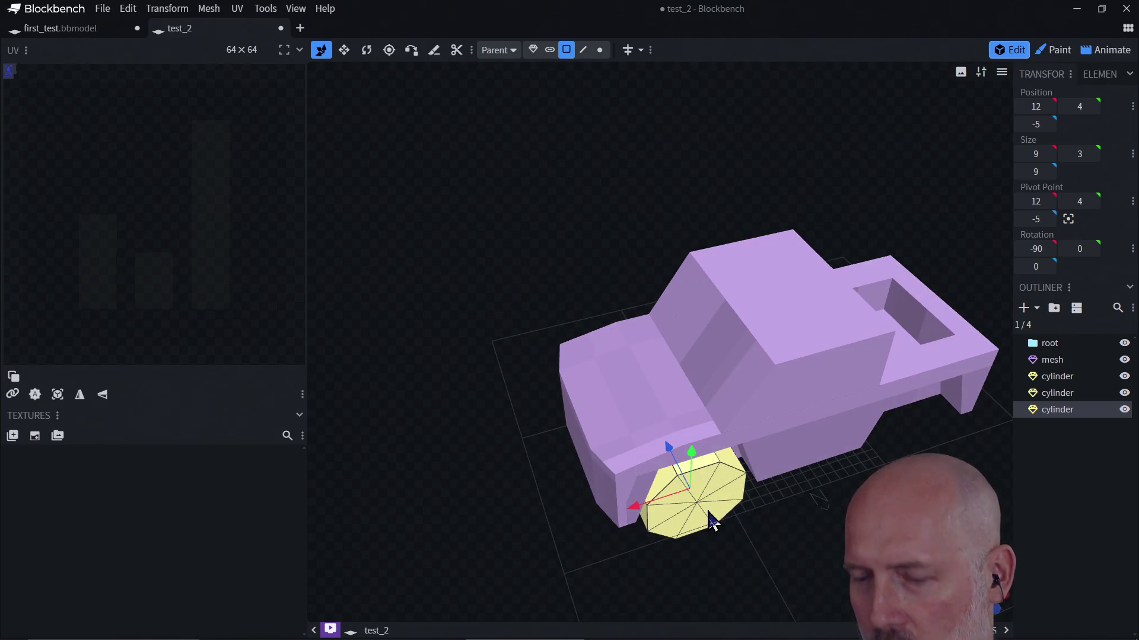
Duplicate a wheel and slide it to the truck's opposite side at Z -6
key(ctrl+d)
mouse_move(617, 348)
mouse_down()
mouse_move(691, 472)
mouse_move(724, 491)
mouse_move(715, 544)
mouse_move(940, 516)
mouse_up()
mouse_move(907, 415)
mouse_down()
mouse_move(887, 394)
mouse_move(877, 451)
mouse_move(894, 409)
mouse_move(885, 411)
mouse_up()
mouse_move(971, 470)
mouse_down()
mouse_move(949, 557)
mouse_move(803, 461)
mouse_move(732, 452)
mouse_move(752, 426)
mouse_move(793, 432)
mouse_up()
drag(622, 439, 612, 435)
mouse_move(635, 519)
mouse_down()
mouse_move(727, 529)
mouse_move(577, 526)
mouse_move(758, 531)
mouse_move(715, 533)
mouse_up()
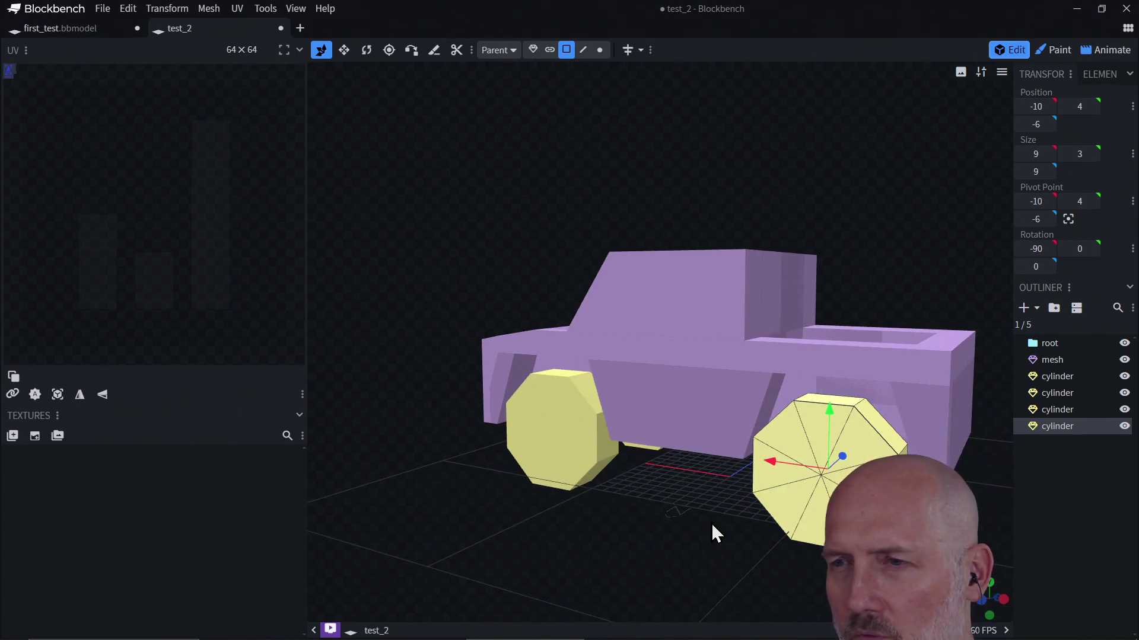
click(577, 447)
Undo stray front-wheel edits and slide it to Z -6, filling the far-side front arch
drag(605, 453, 610, 465)
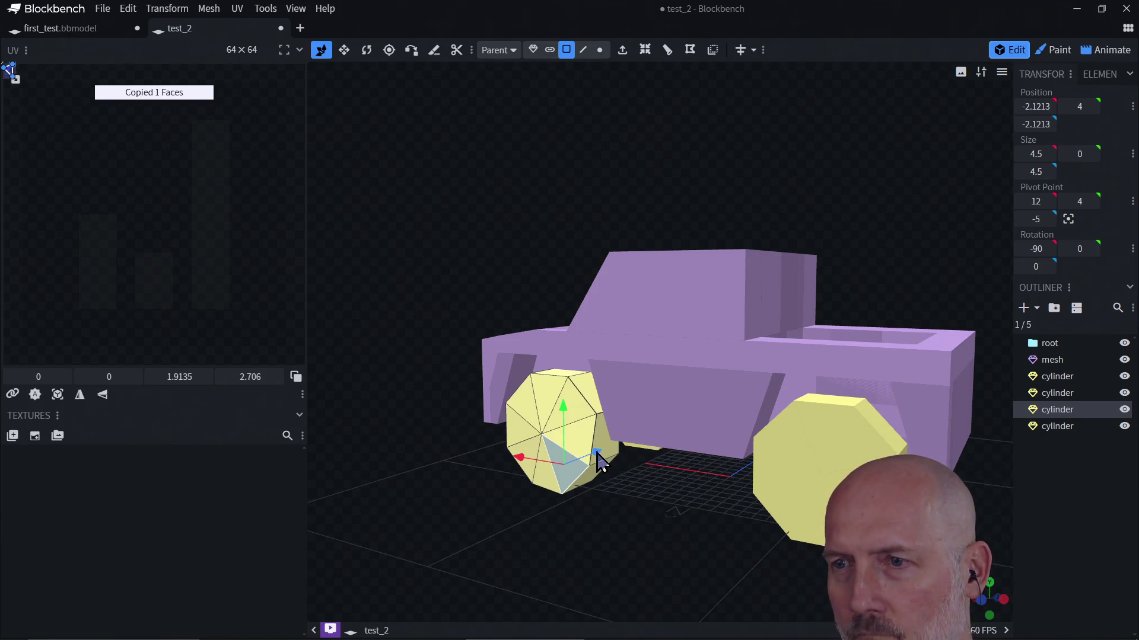
key(ctrl+z)
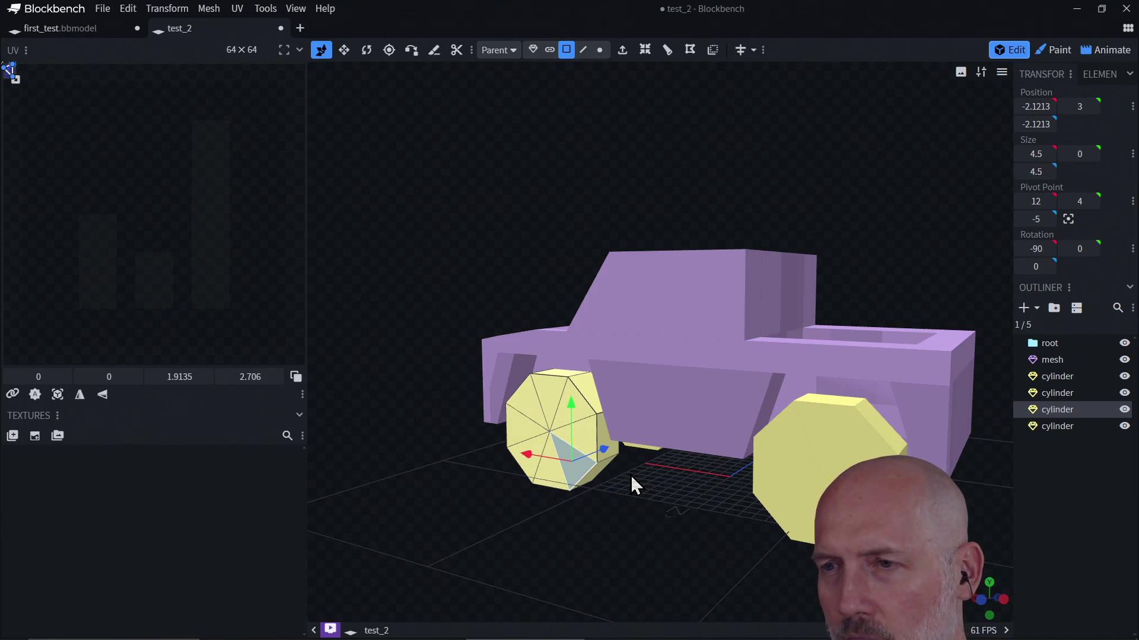
key(ctrl+z)
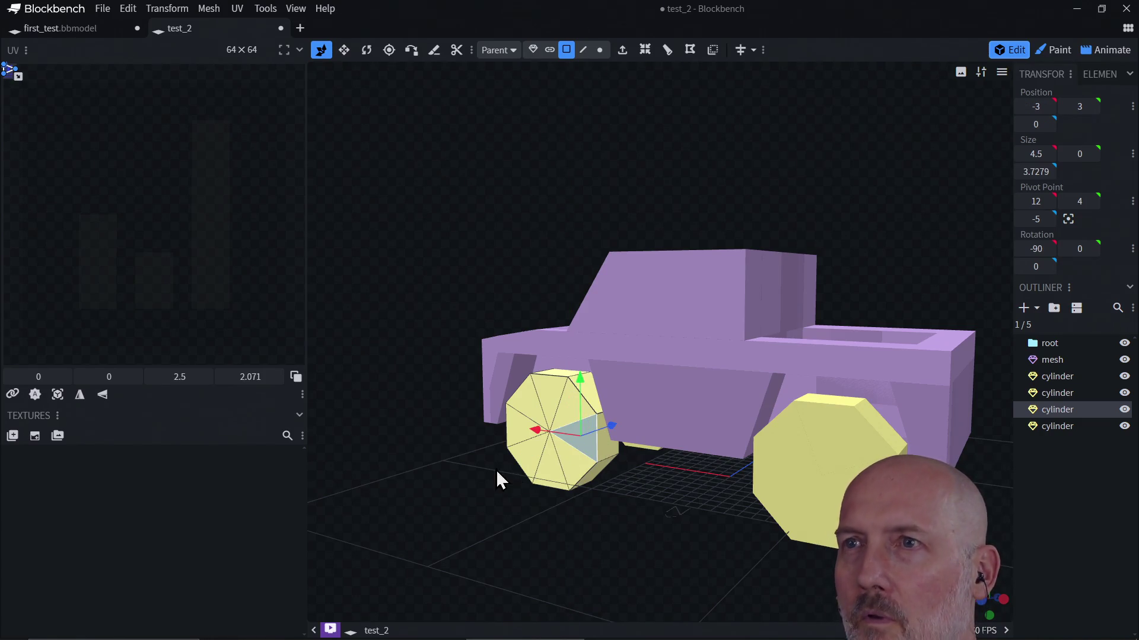
click(533, 50)
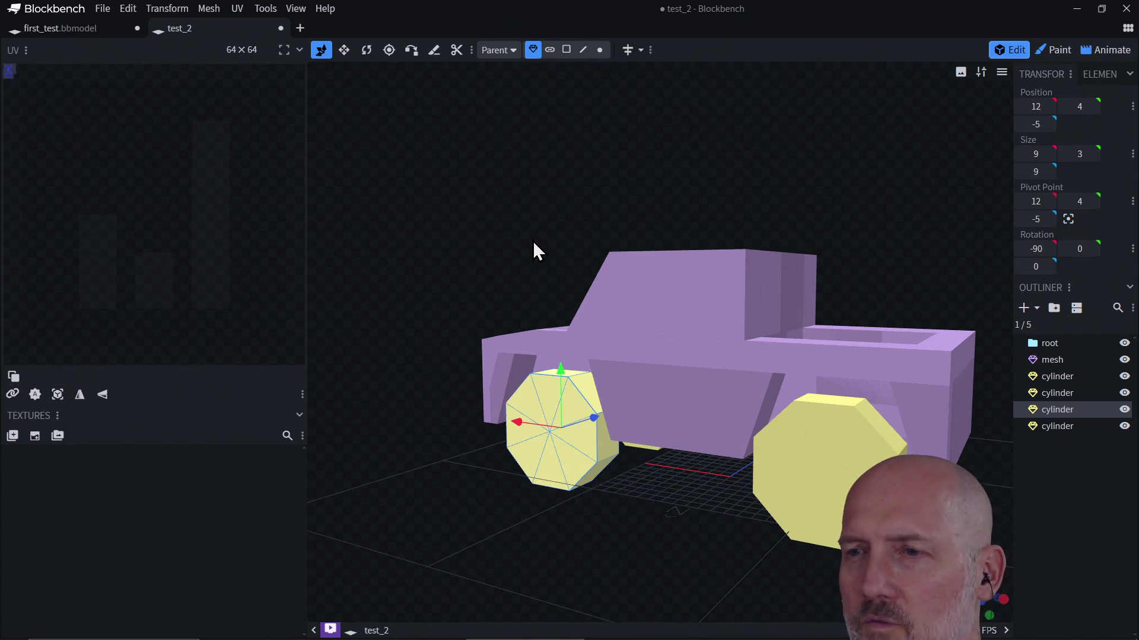
drag(594, 426, 614, 509)
mouse_move(792, 536)
mouse_down()
mouse_move(968, 460)
mouse_move(884, 450)
mouse_move(909, 437)
mouse_move(925, 443)
mouse_move(788, 498)
mouse_move(672, 473)
mouse_move(733, 419)
mouse_move(848, 415)
mouse_move(817, 460)
mouse_move(730, 447)
mouse_move(728, 458)
mouse_up()
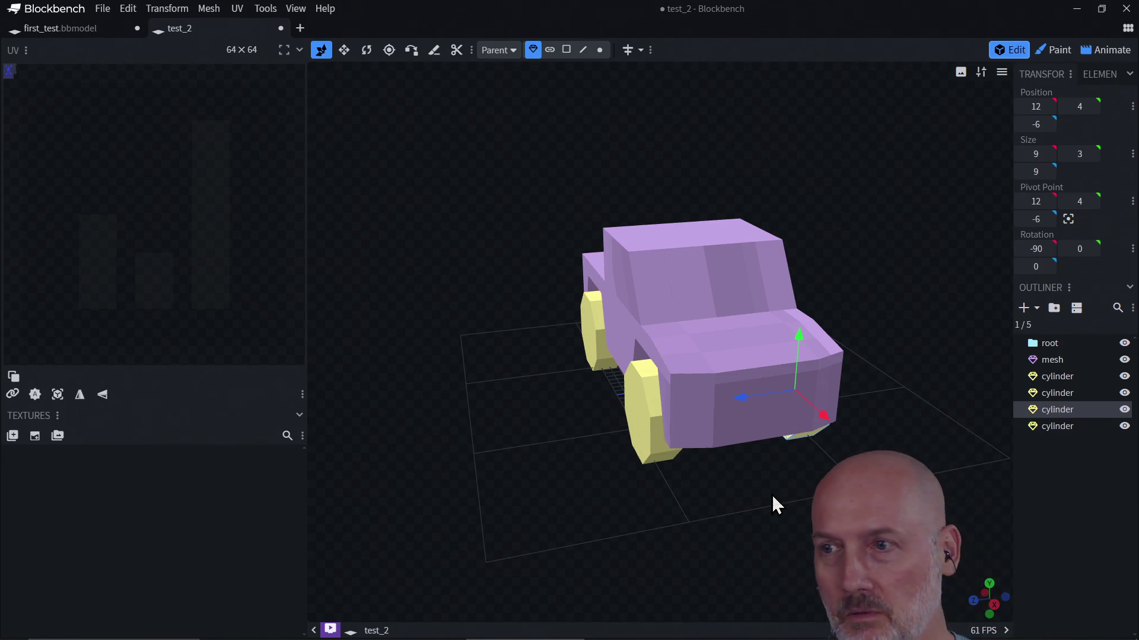
drag(681, 463, 727, 521)
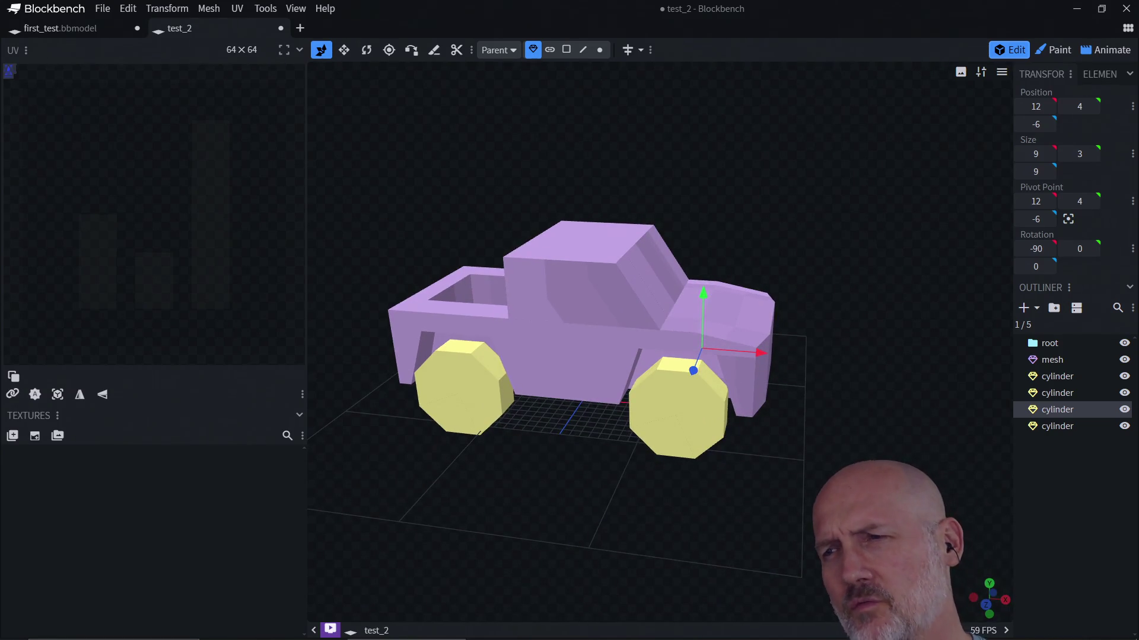
mouse_move(813, 371)
mouse_down()
mouse_move(676, 354)
mouse_move(856, 350)
mouse_move(886, 312)
mouse_move(919, 323)
mouse_move(826, 318)
mouse_move(953, 445)
mouse_up()
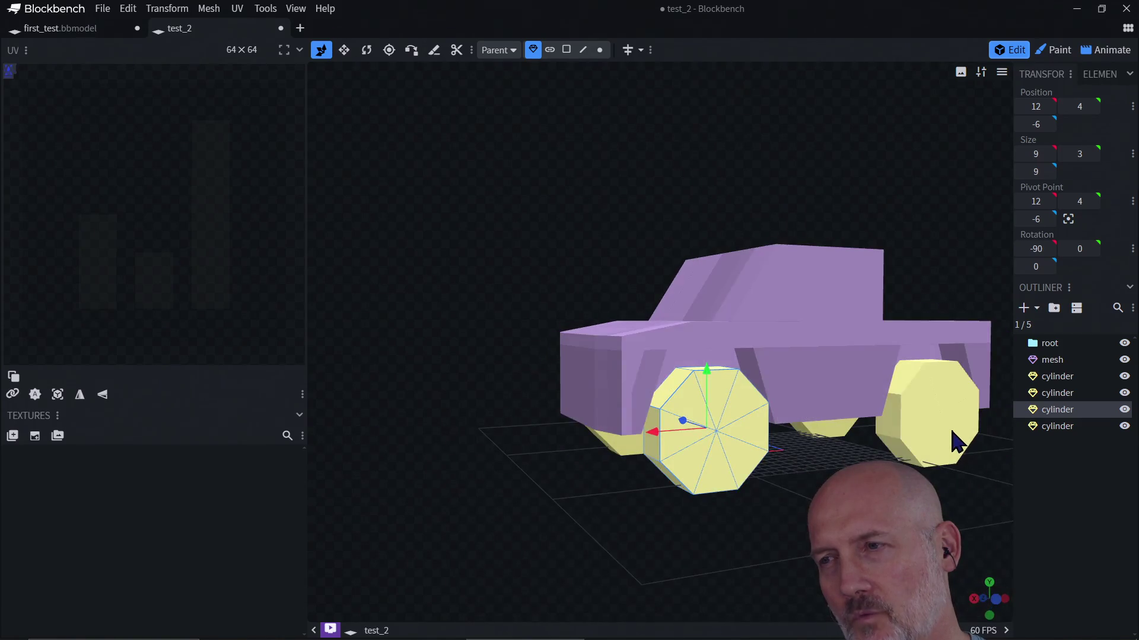
click(948, 436)
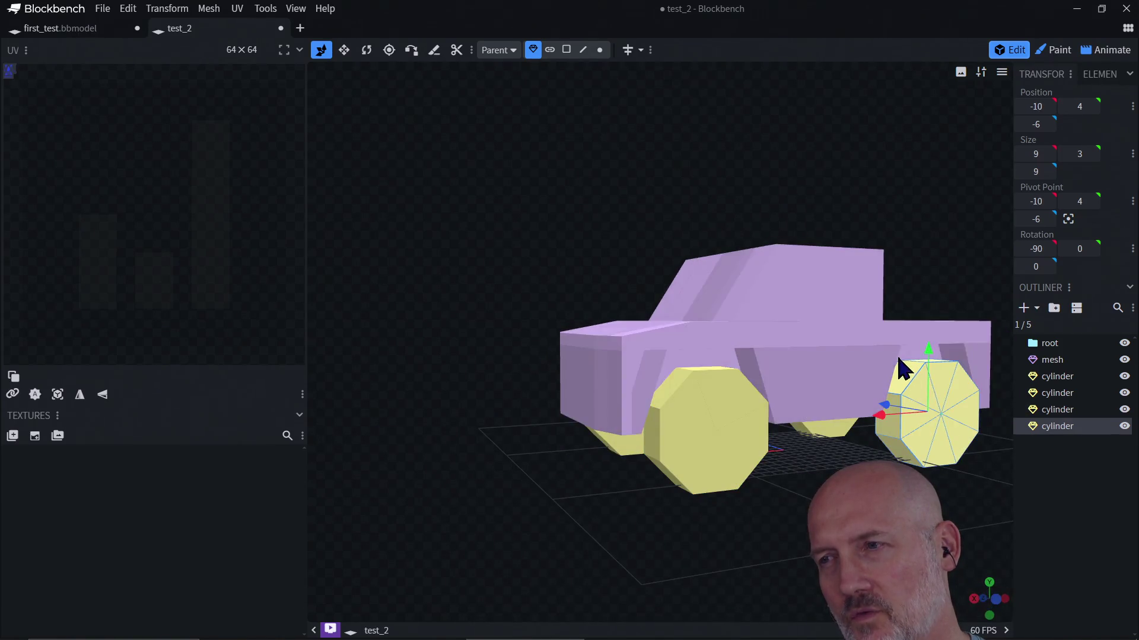
click(748, 476)
mouse_move(703, 542)
mouse_down()
mouse_move(759, 581)
mouse_move(791, 542)
mouse_move(681, 521)
mouse_move(760, 485)
mouse_move(806, 515)
mouse_move(854, 452)
mouse_move(763, 460)
mouse_move(762, 536)
mouse_move(698, 511)
mouse_move(966, 518)
mouse_move(724, 529)
mouse_move(706, 504)
mouse_move(792, 486)
mouse_move(630, 500)
mouse_move(730, 467)
mouse_move(673, 499)
mouse_move(674, 514)
mouse_move(653, 516)
mouse_move(708, 493)
mouse_move(679, 488)
mouse_up()
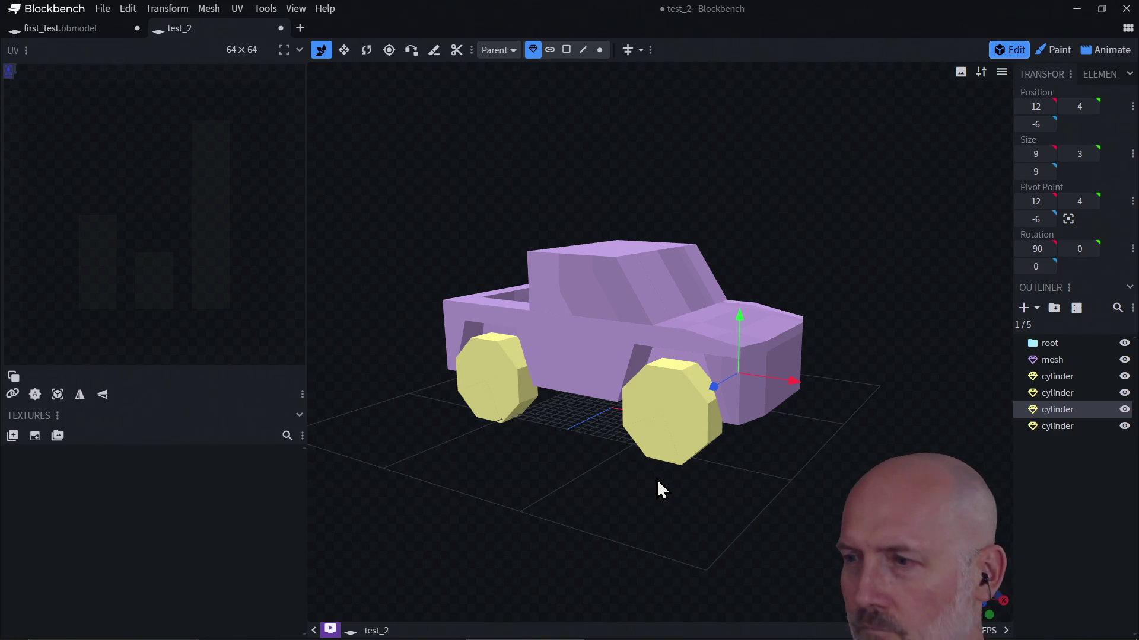
click(989, 585)
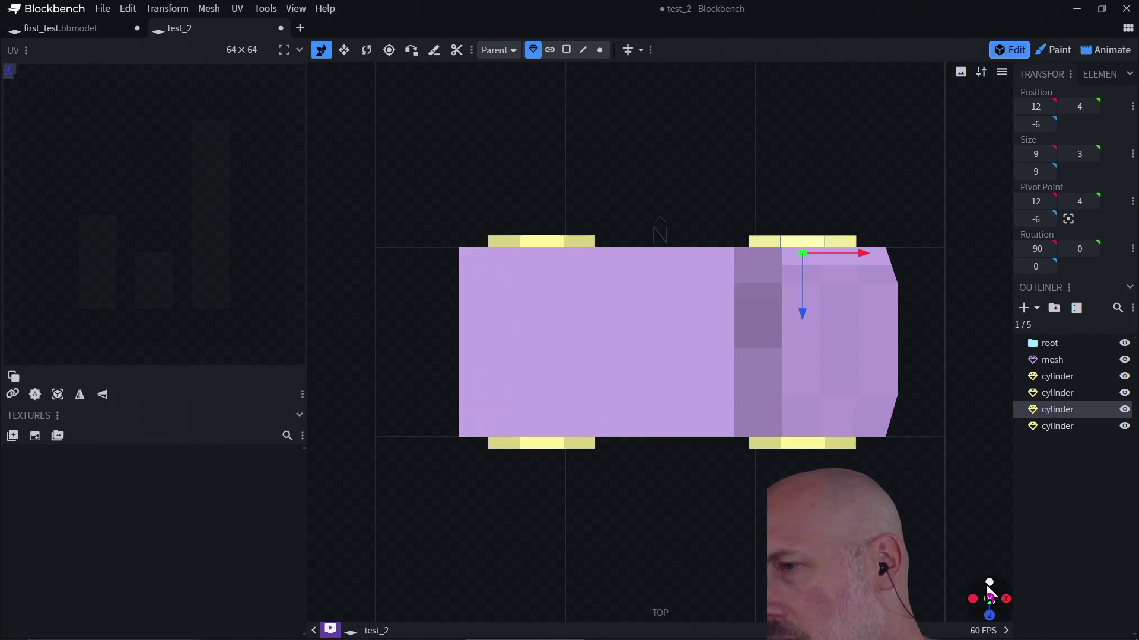
click(1006, 601)
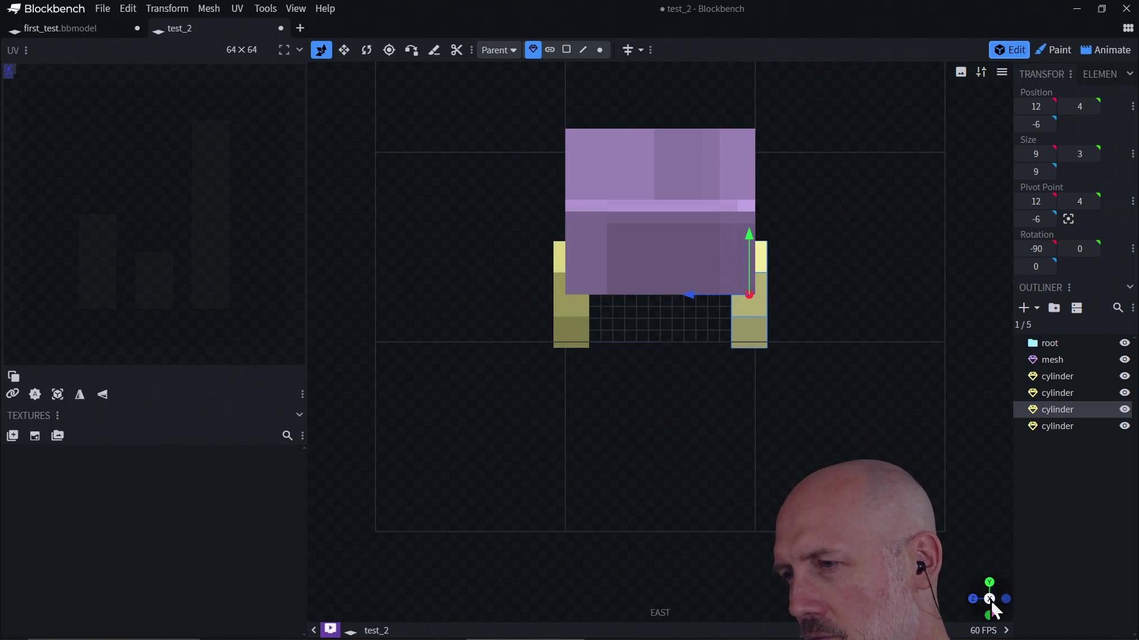
click(990, 603)
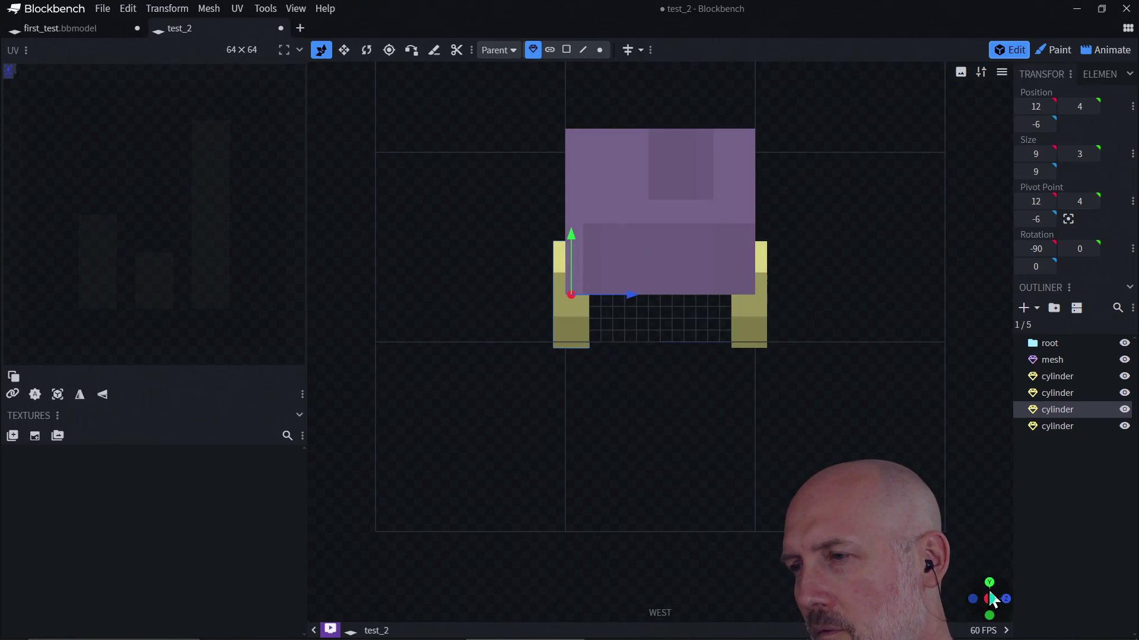
click(989, 585)
click(990, 600)
click(989, 584)
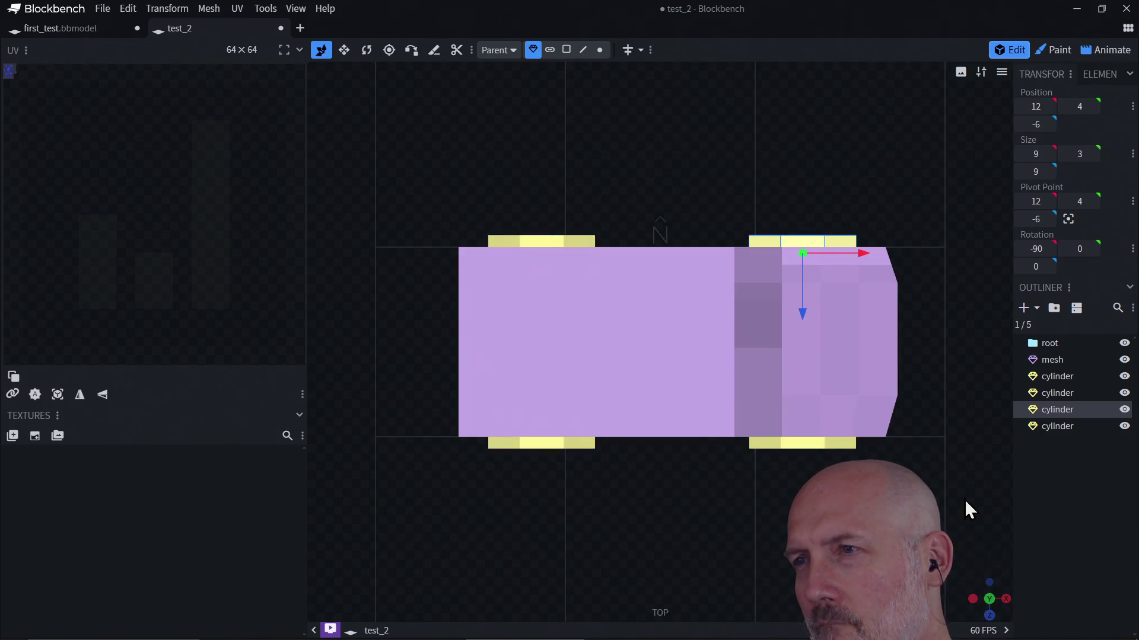
scroll(945, 448, down, 1)
scroll(943, 437, down, 1)
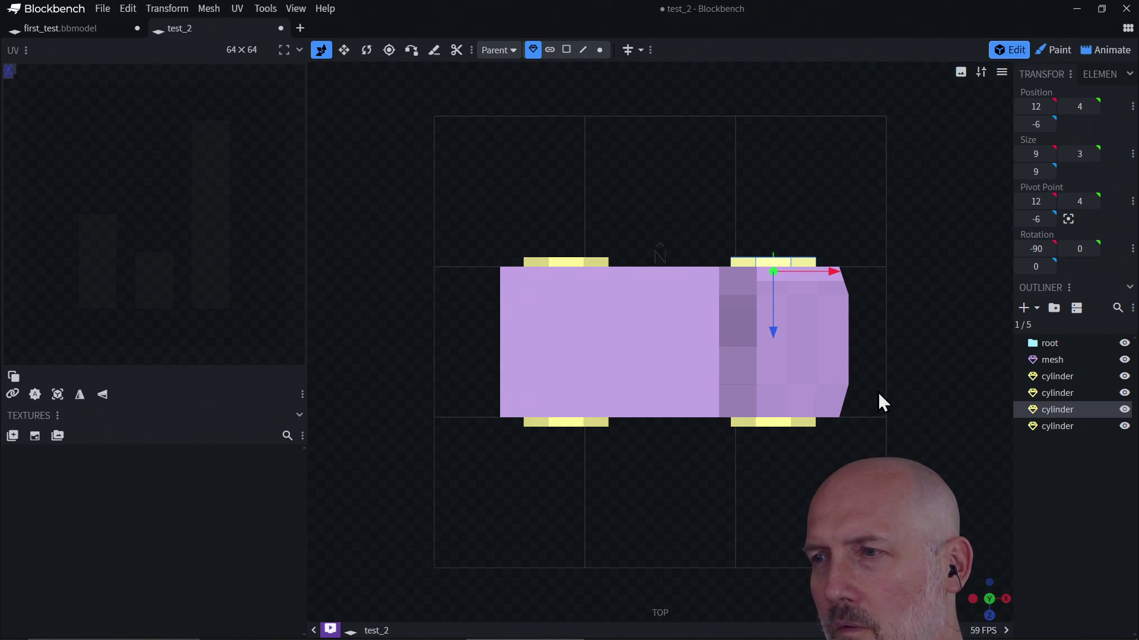
click(972, 599)
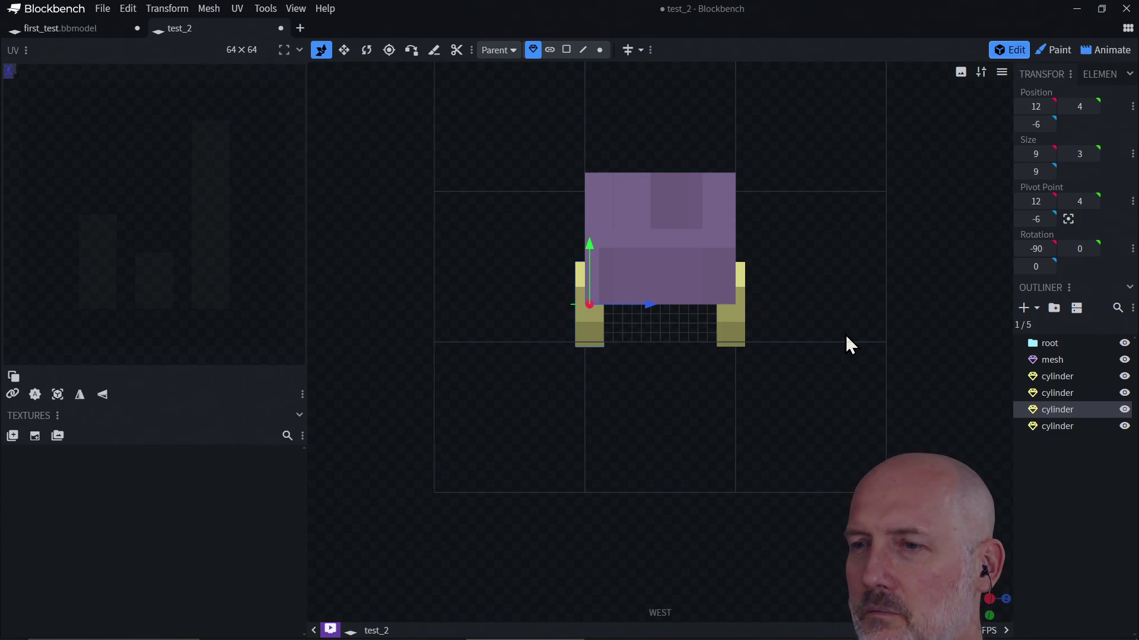
mouse_move(956, 606)
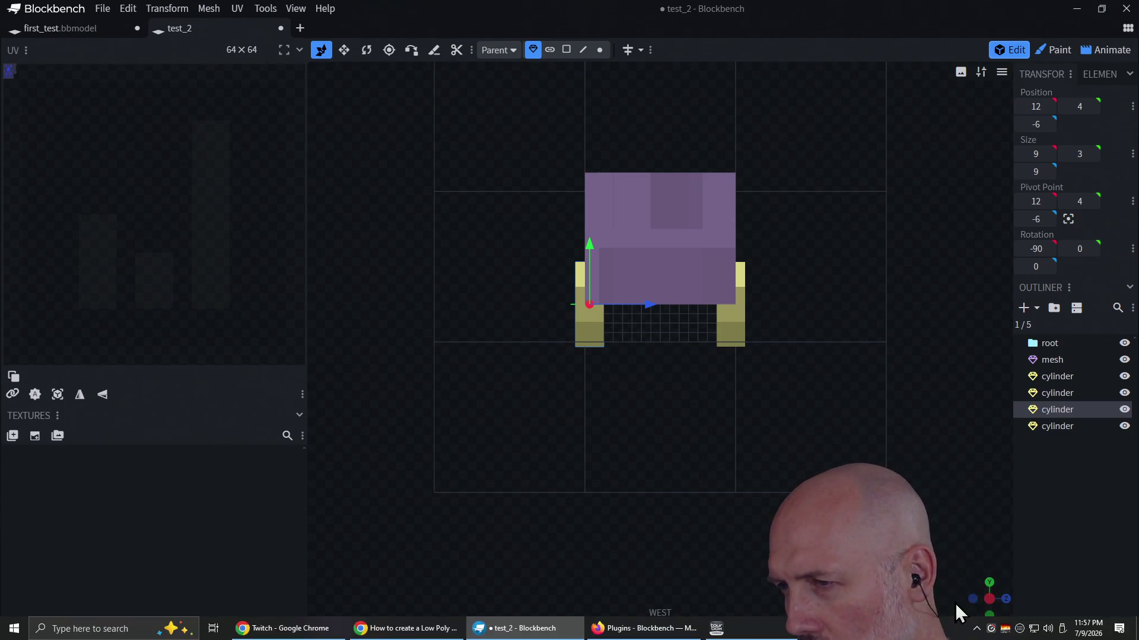
click(989, 617)
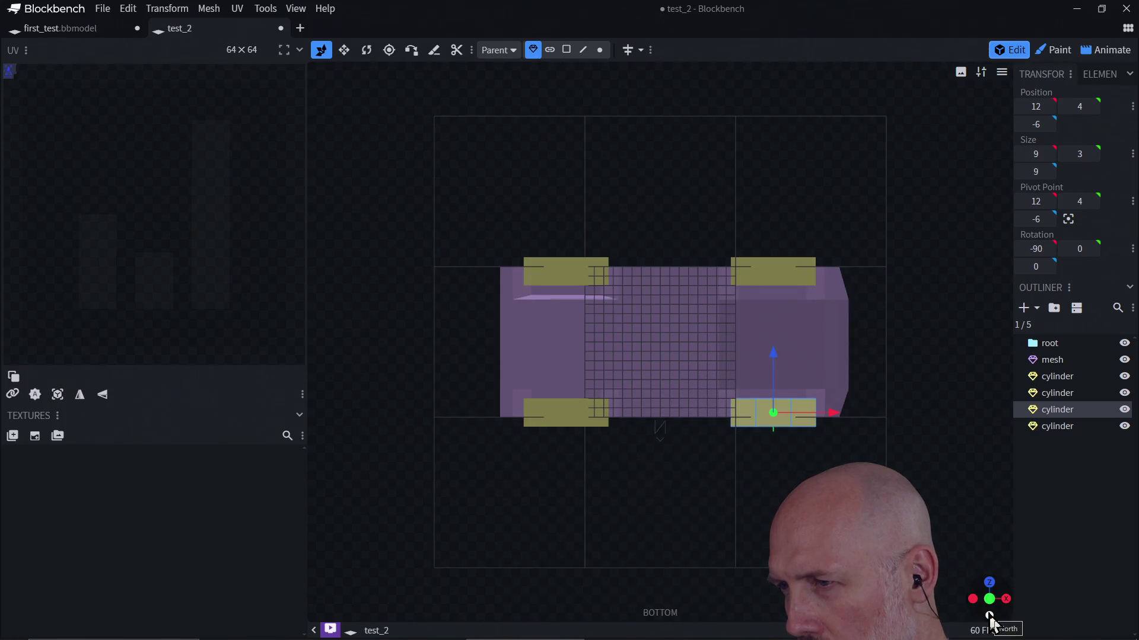
click(988, 616)
click(1007, 600)
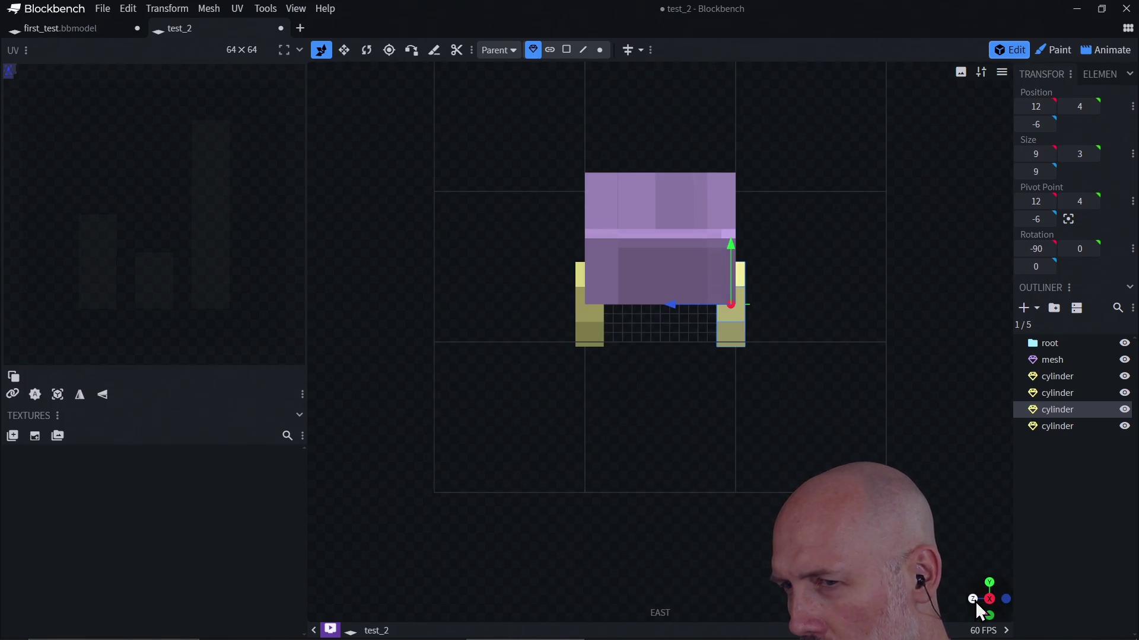
click(974, 601)
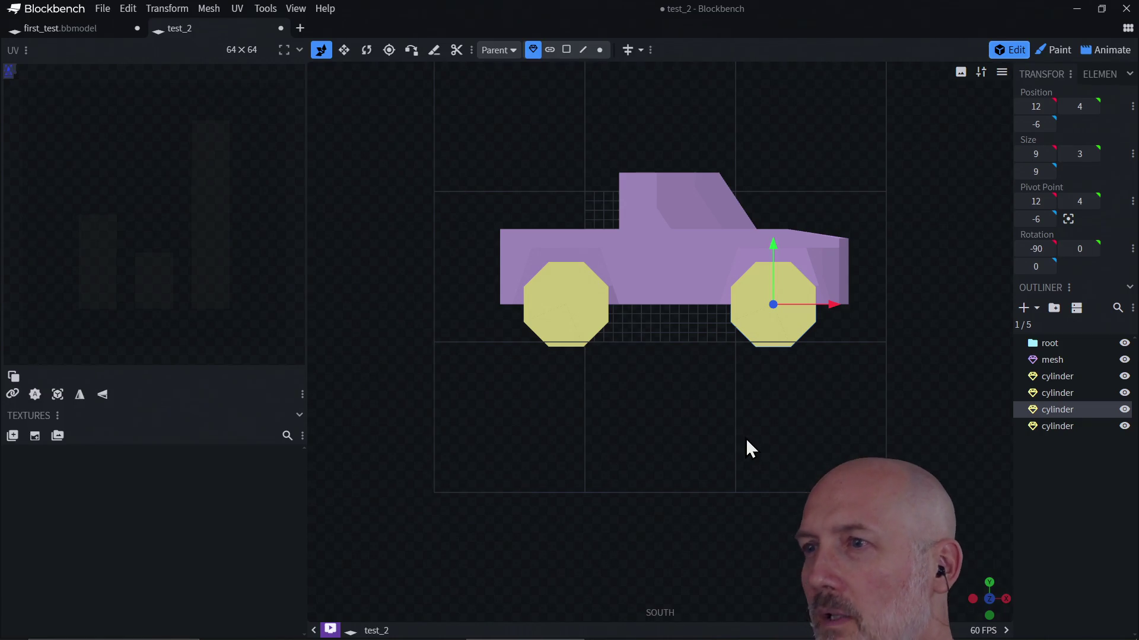
right_click(723, 422)
click(682, 421)
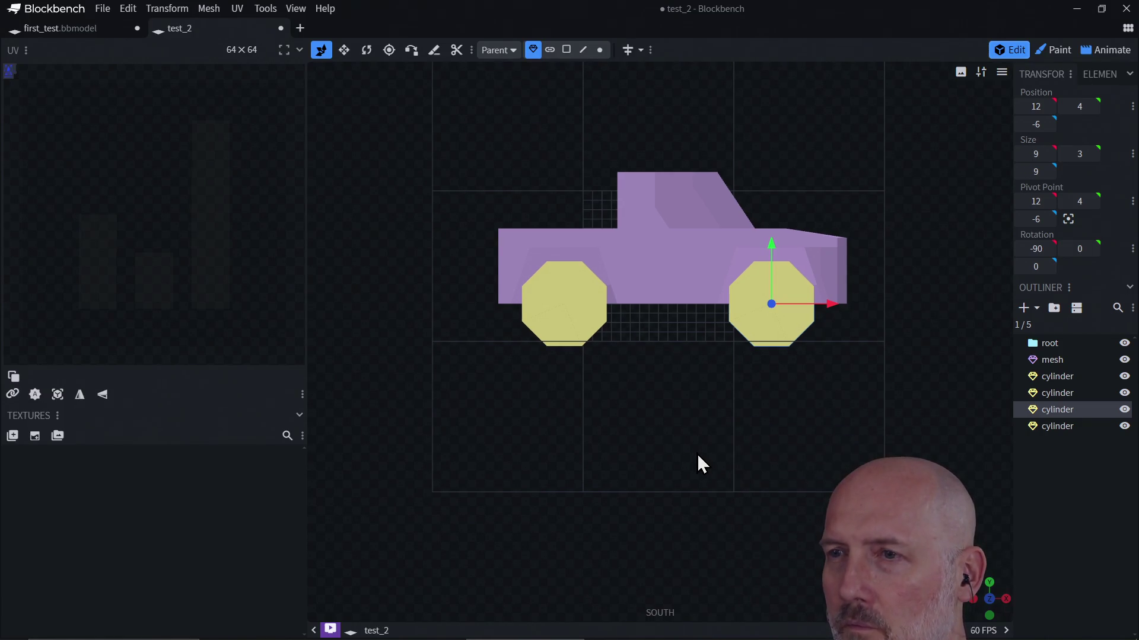
right_drag(680, 408, 588, 440)
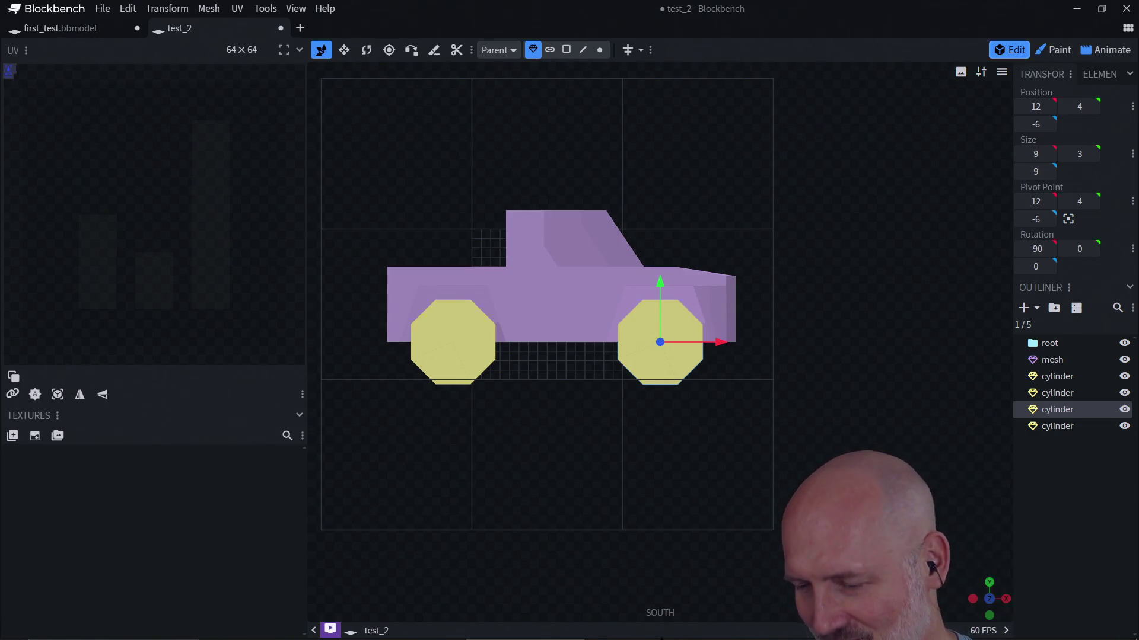
mouse_move(661, 638)
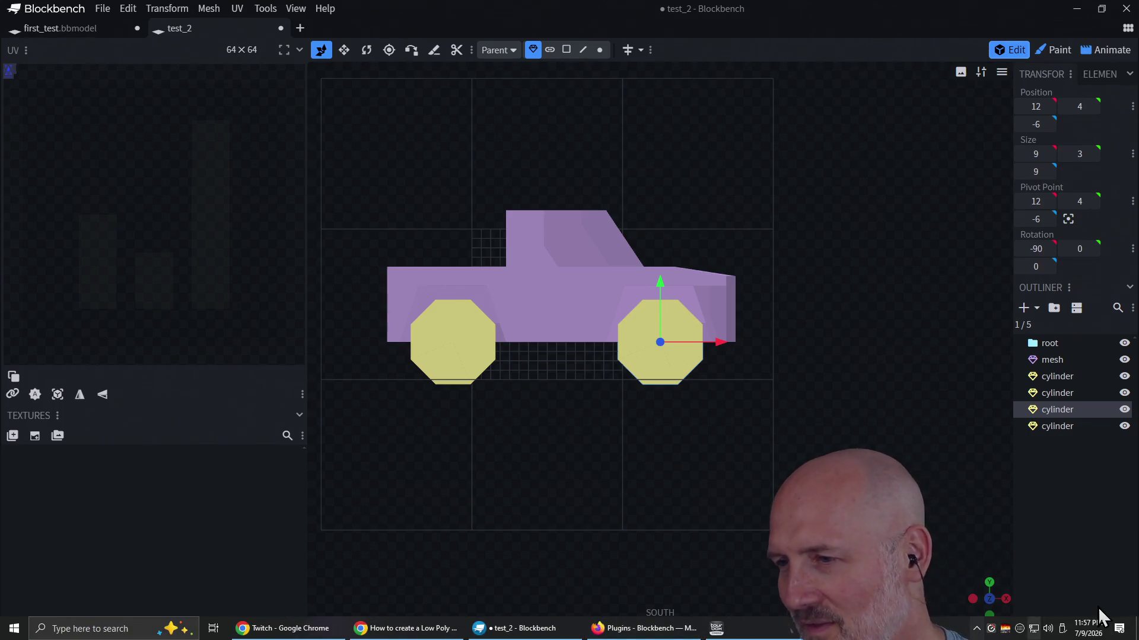
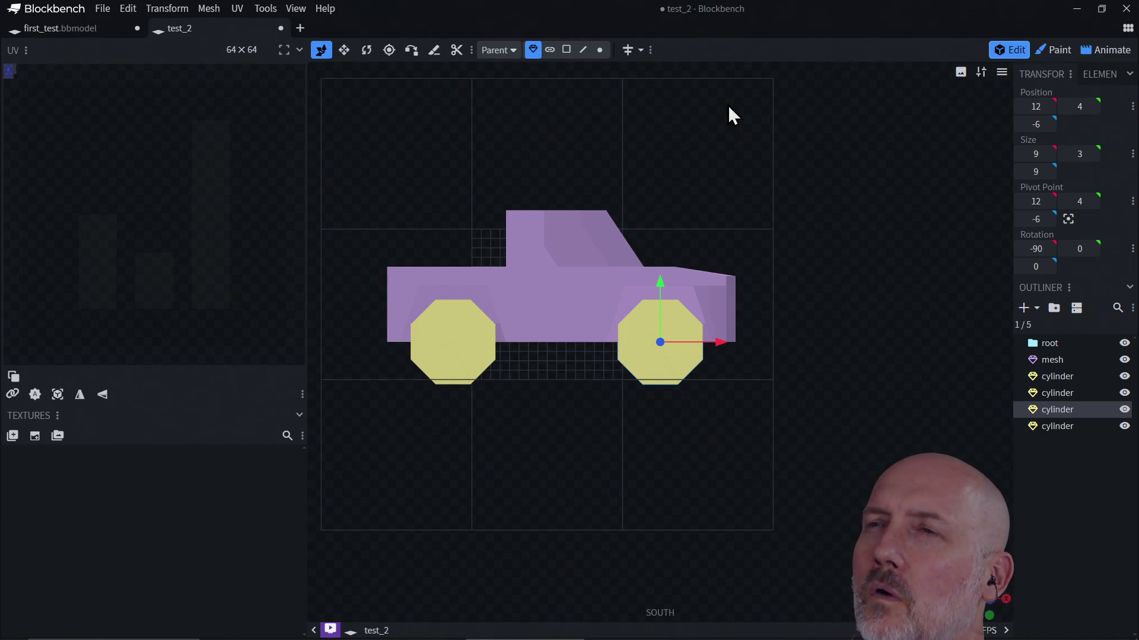
Check the View menu, then cycle the truck through side, front and perspective views
click(292, 9)
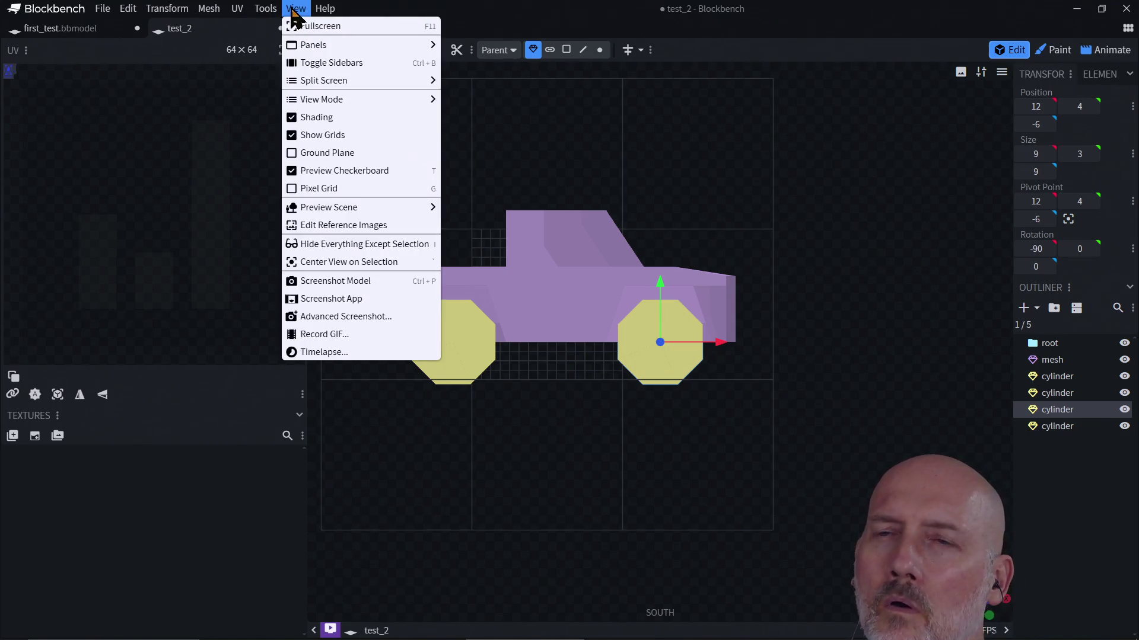
click(294, 9)
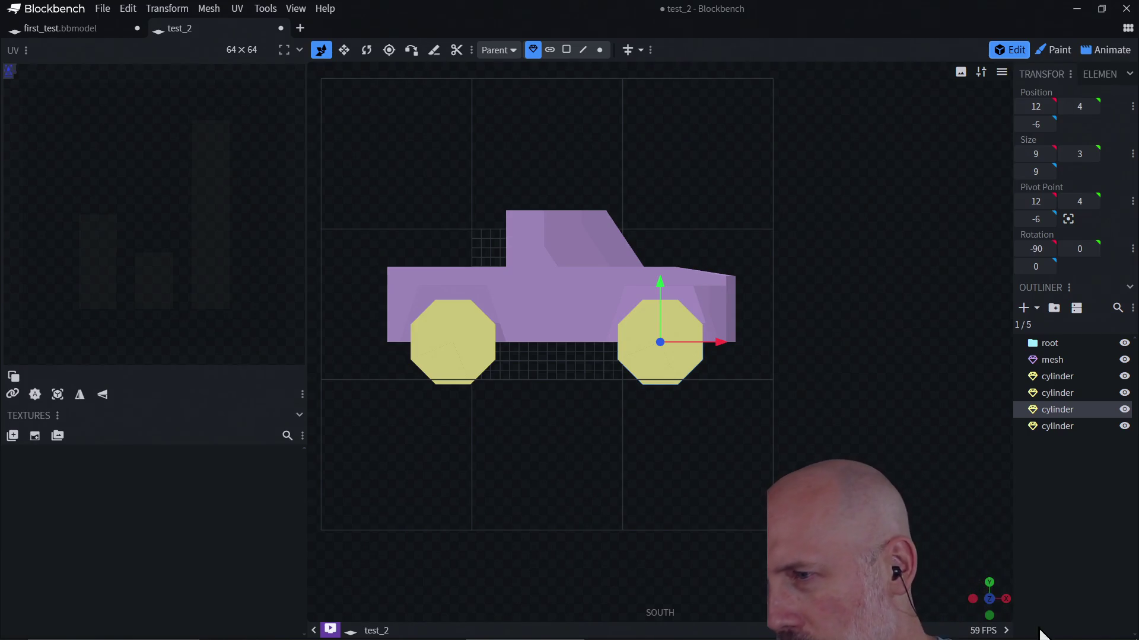
click(998, 608)
click(1006, 601)
click(992, 600)
click(991, 600)
View the truck from the north, from above and from underneath, ending top-down
click(973, 599)
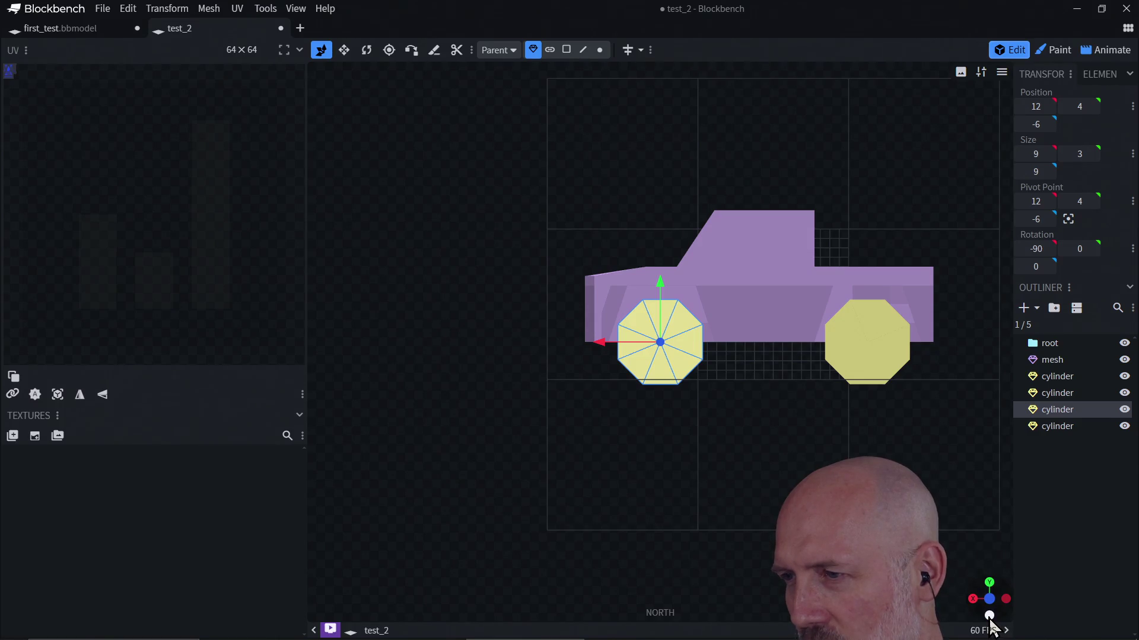
click(990, 584)
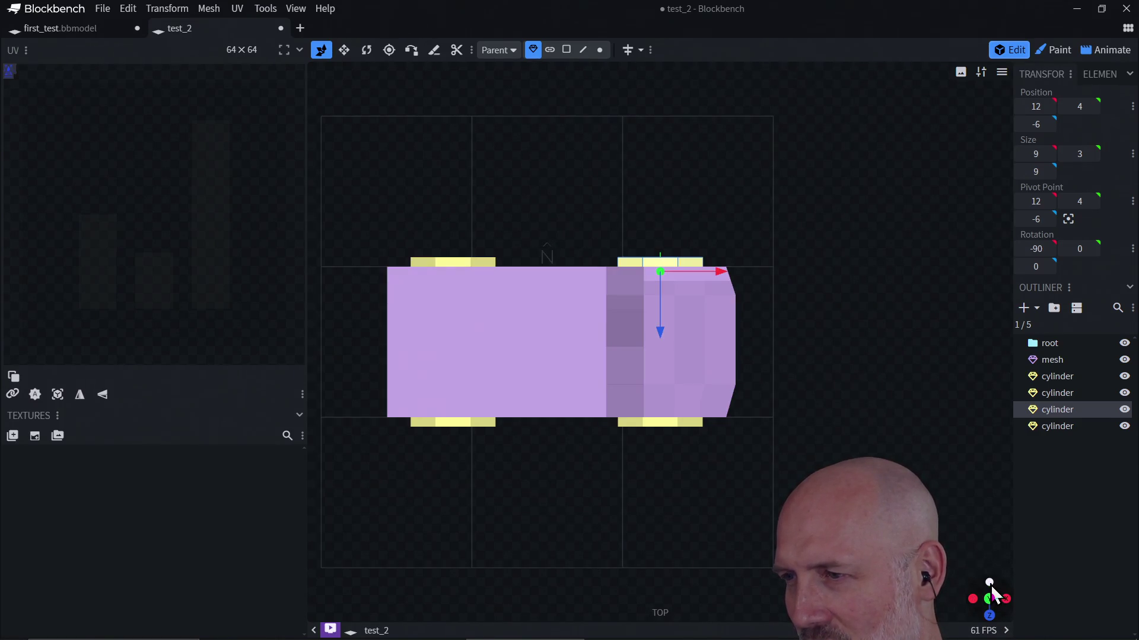
click(991, 600)
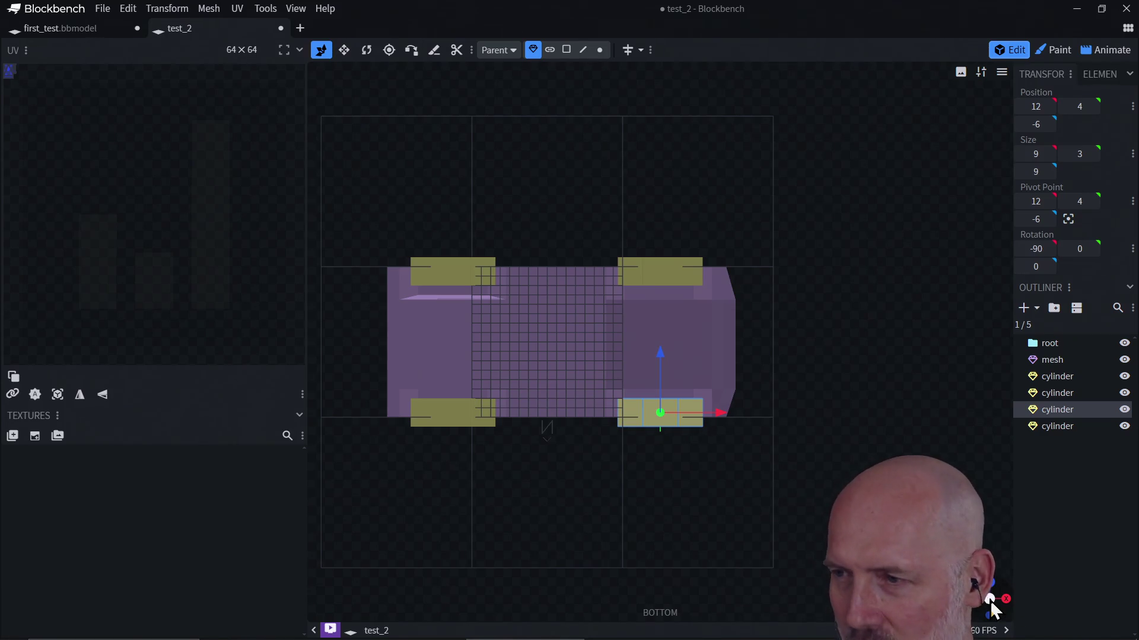
click(990, 600)
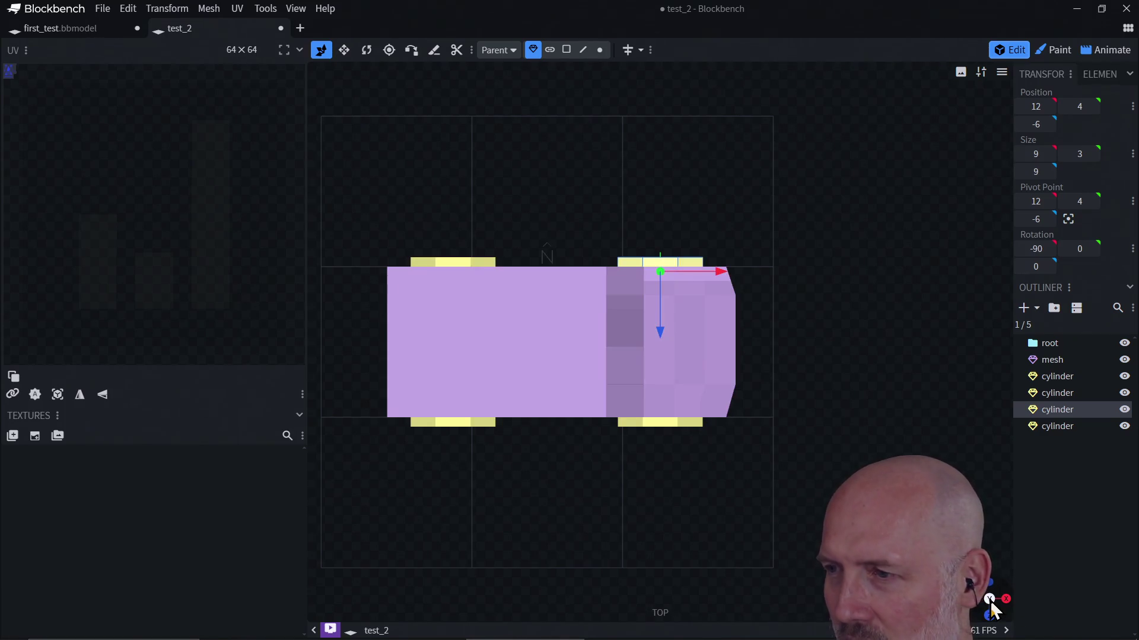
Deselect the wheel and recentre the truck in the top-down view
click(782, 454)
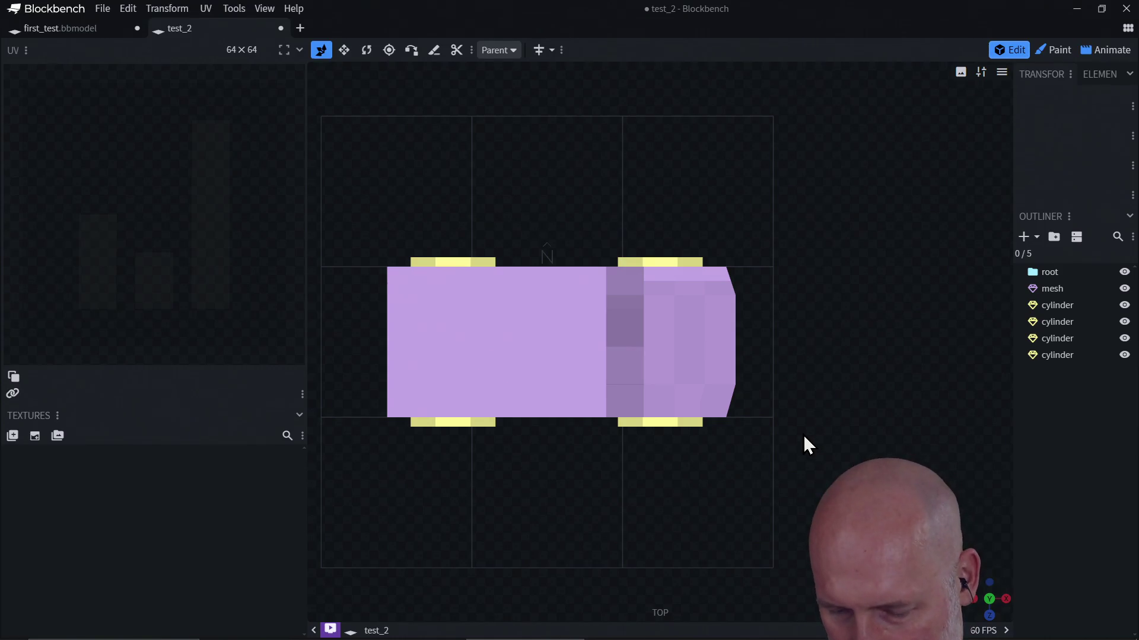
mouse_move(806, 429)
right_down()
mouse_move(816, 404)
mouse_move(842, 394)
right_up()
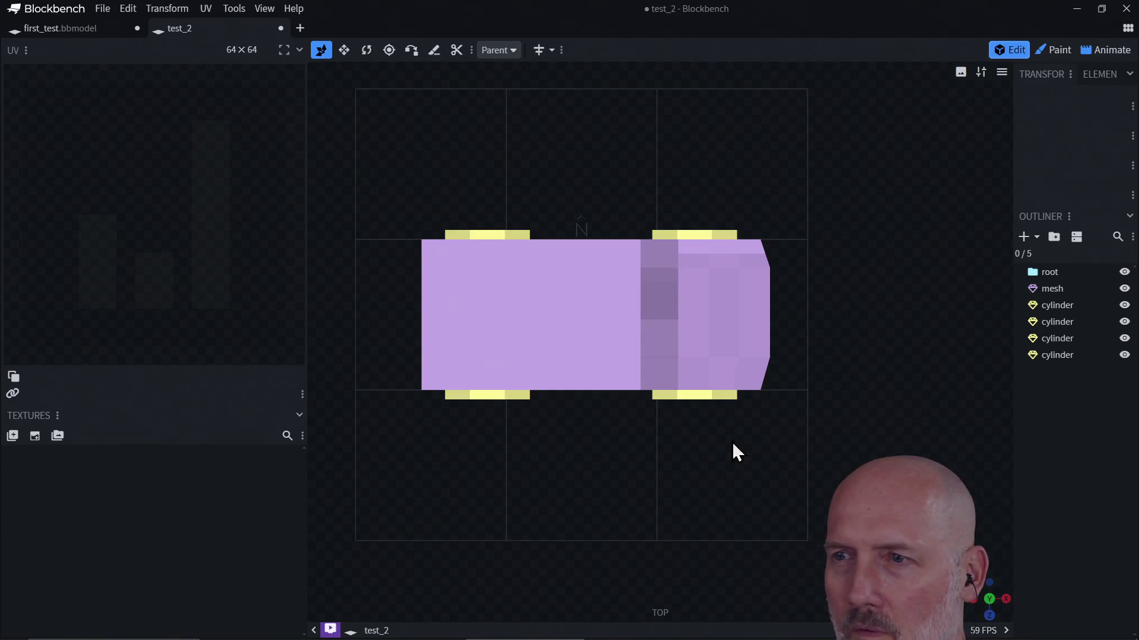
mouse_move(663, 432)
right_down()
mouse_move(730, 479)
mouse_move(693, 471)
mouse_move(663, 436)
mouse_move(642, 445)
right_up()
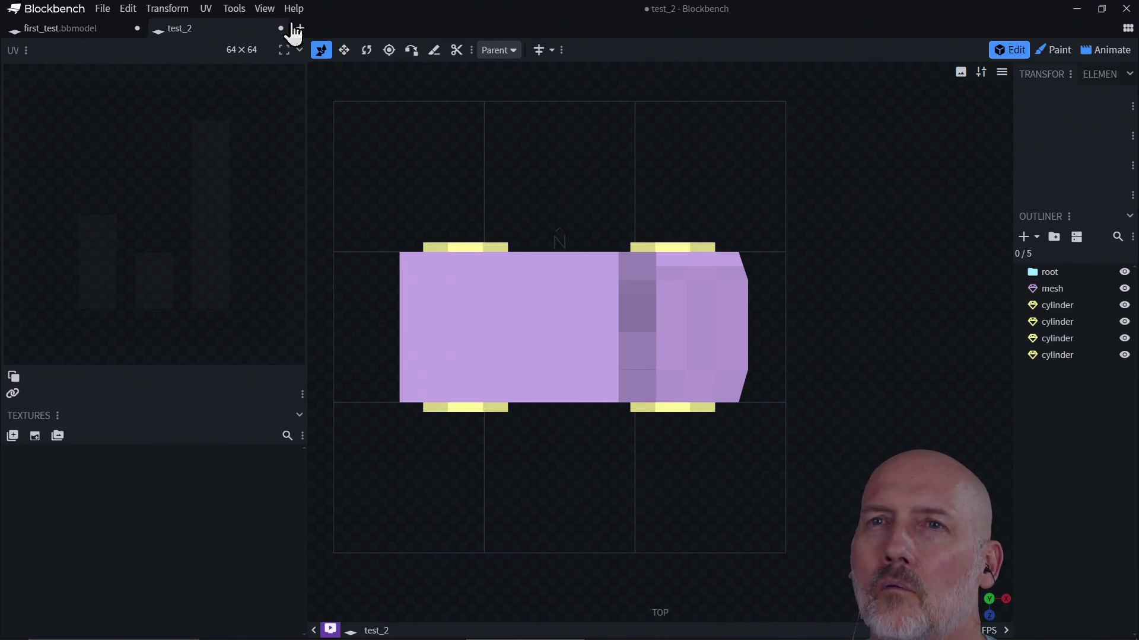
click(261, 10)
Split the viewport into Quad views, select the truck body, then return to Single view
mouse_move(334, 86)
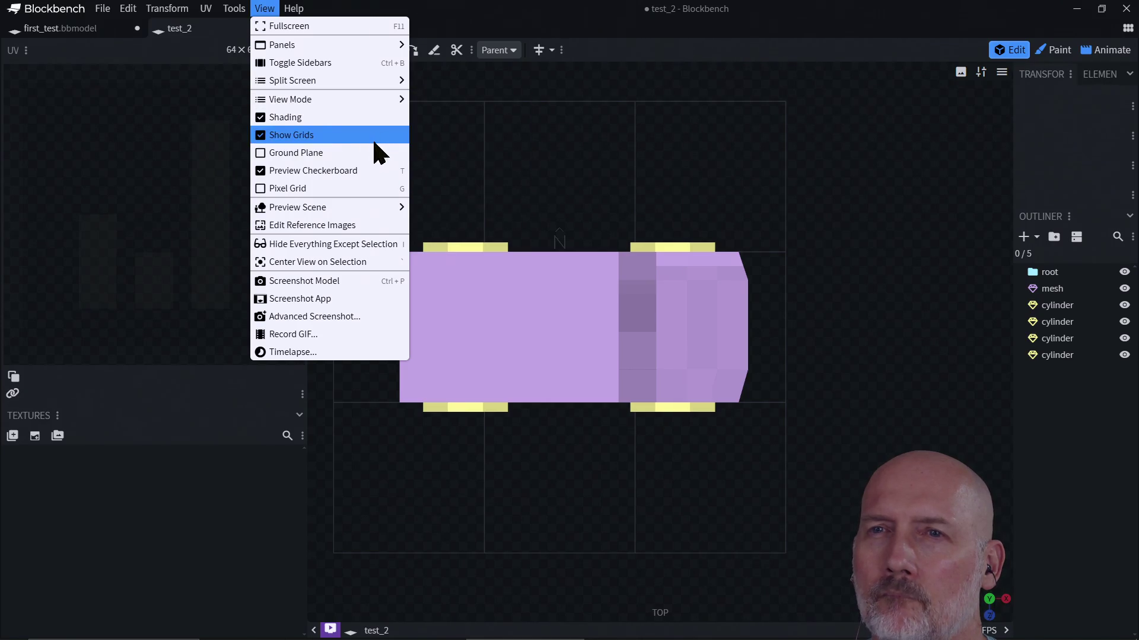
mouse_move(377, 209)
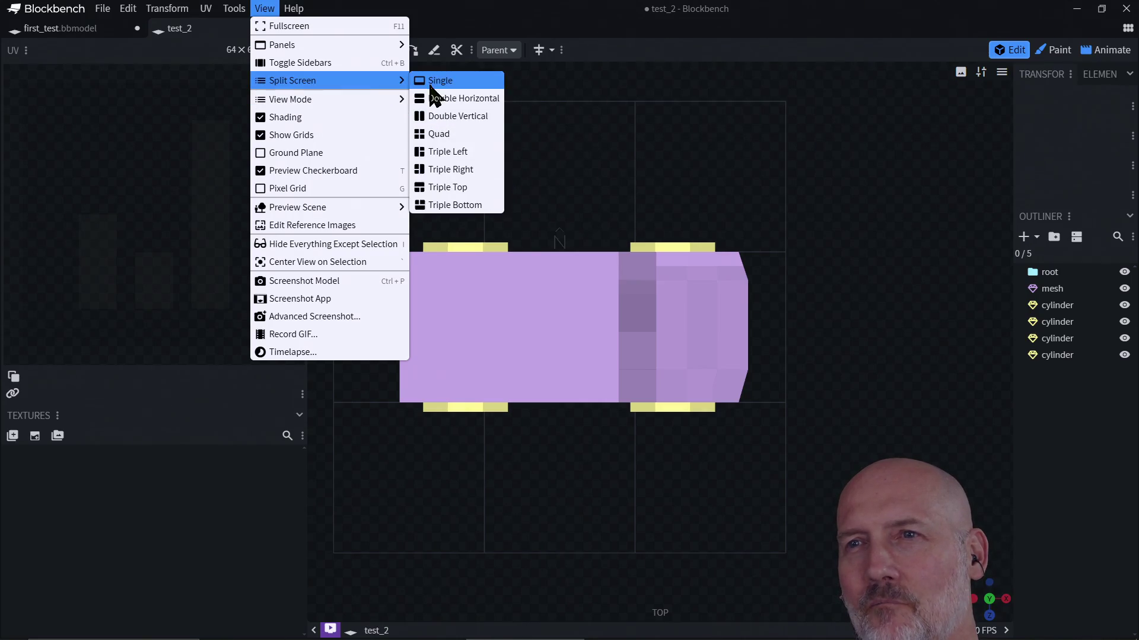
click(433, 137)
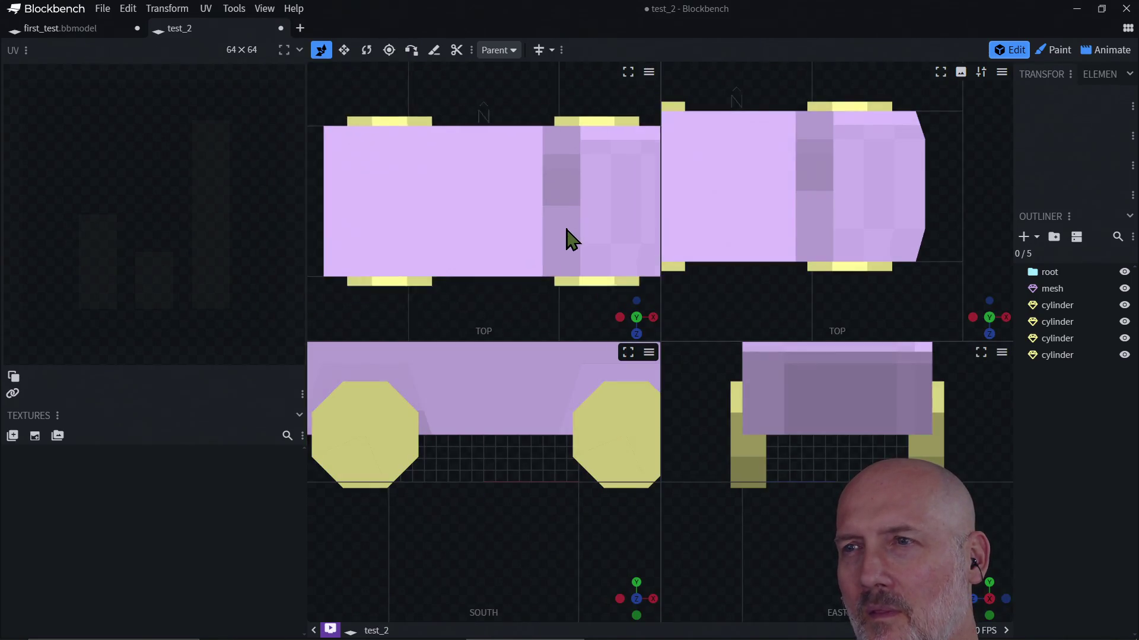
scroll(569, 239, down, 2)
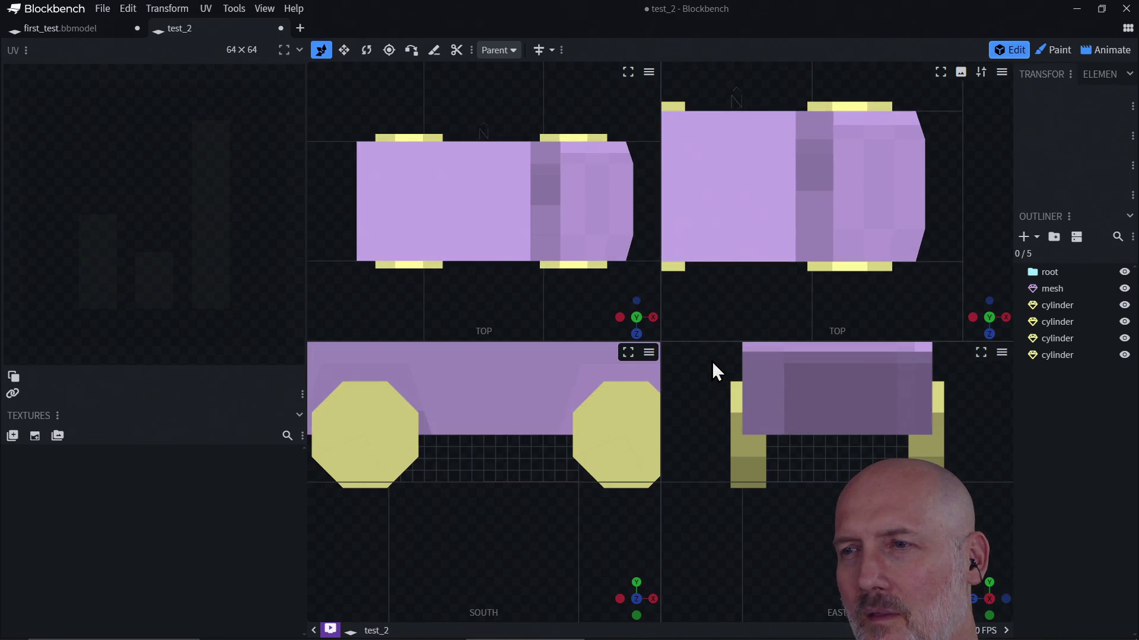
click(580, 375)
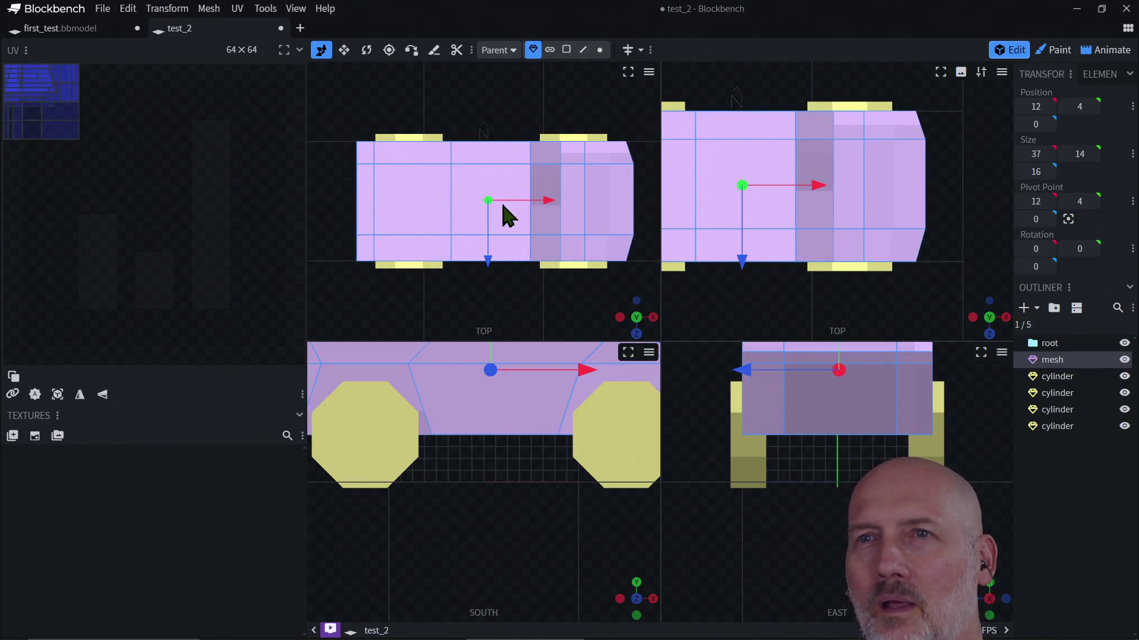
click(297, 8)
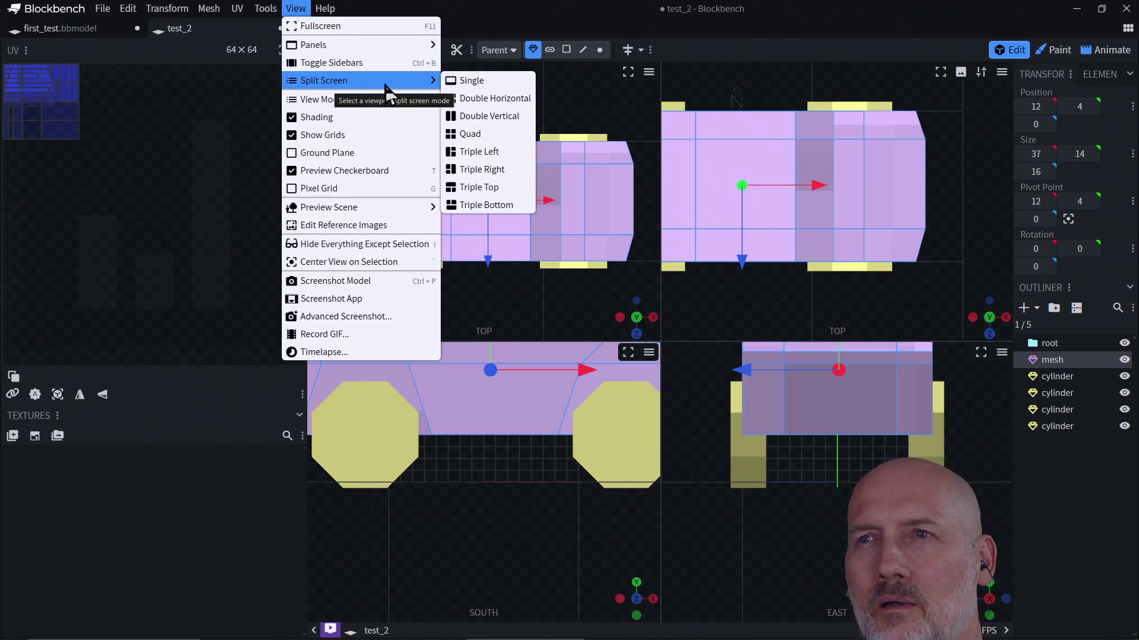
click(487, 81)
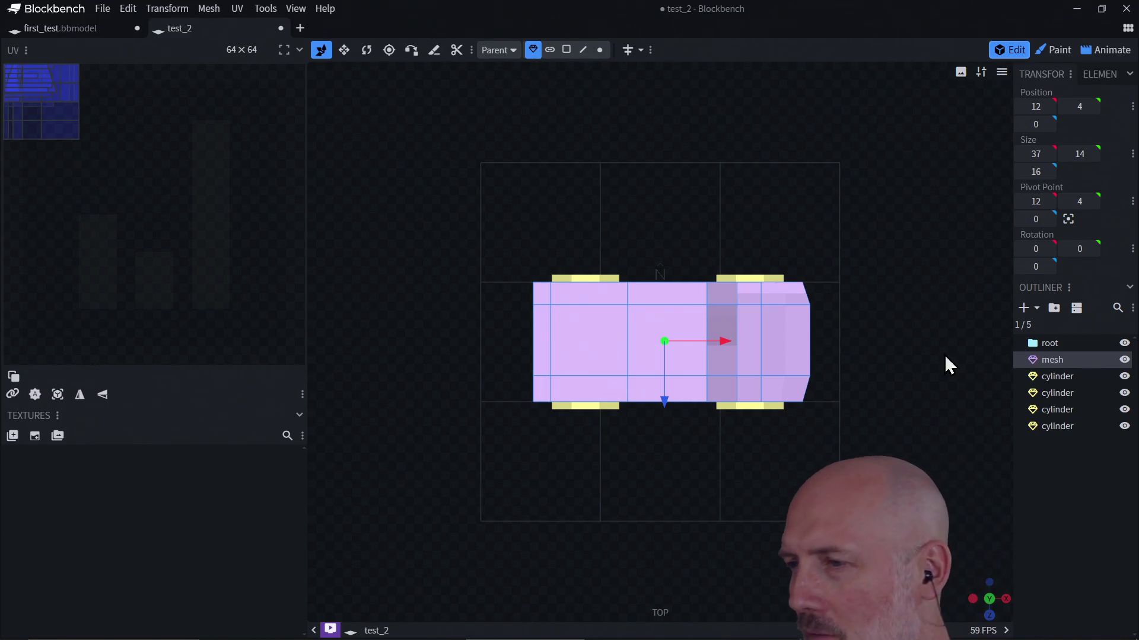
click(991, 611)
click(990, 611)
click(990, 611)
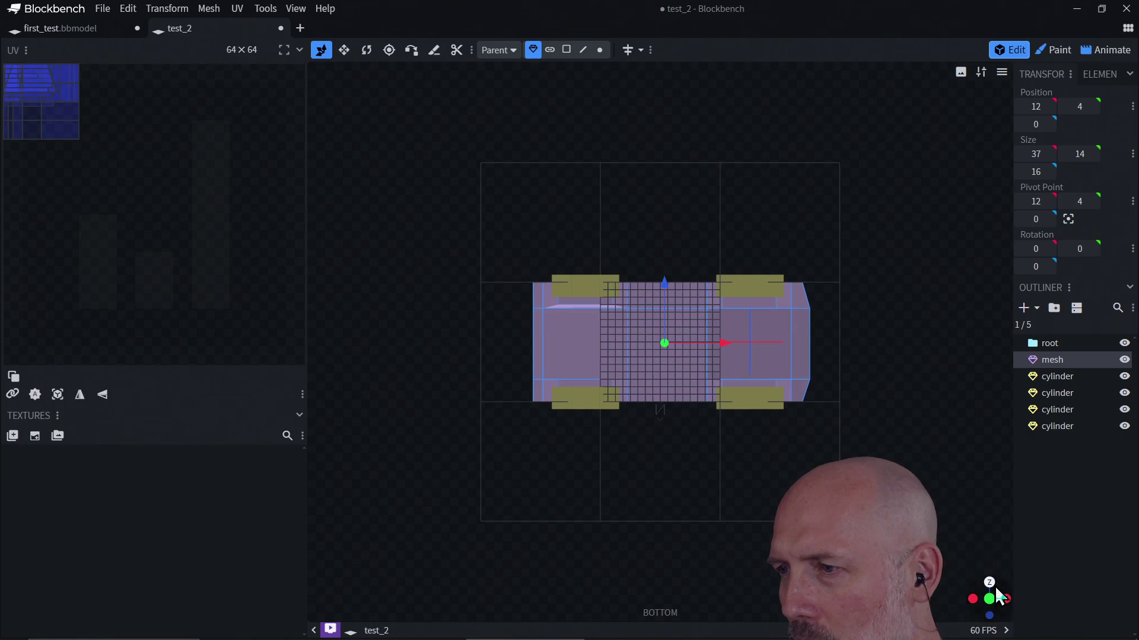
click(998, 593)
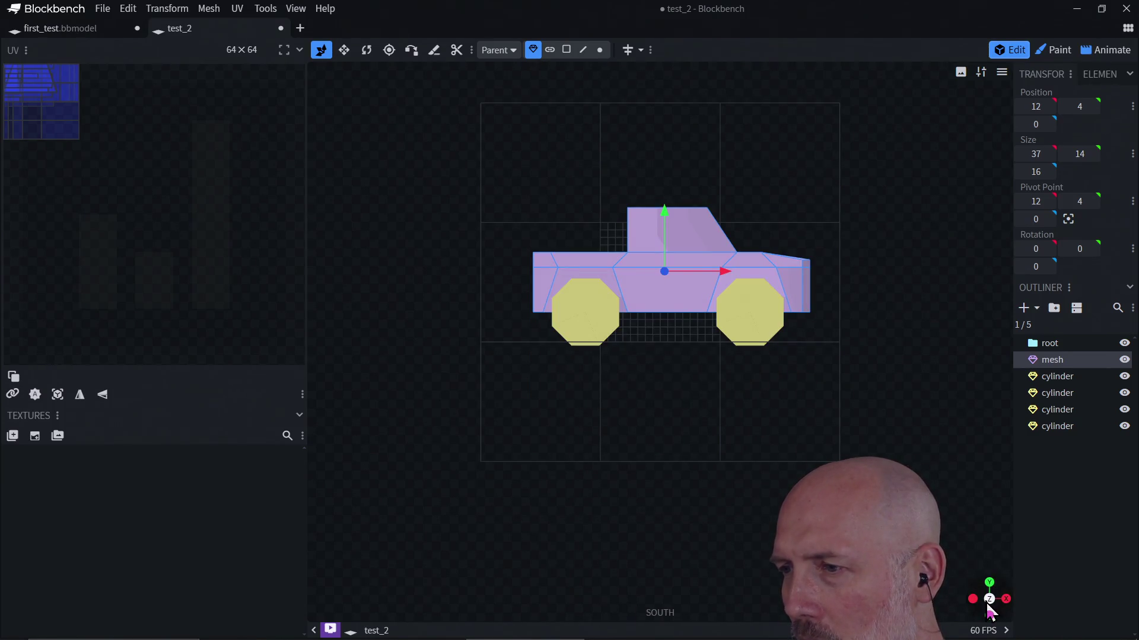
click(988, 604)
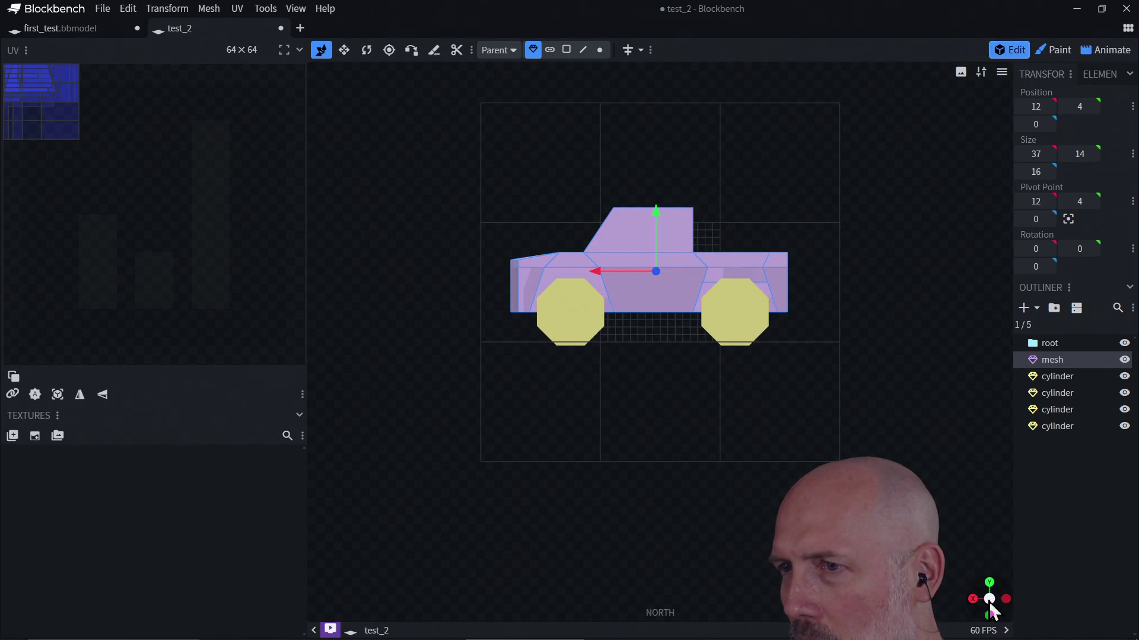
click(989, 602)
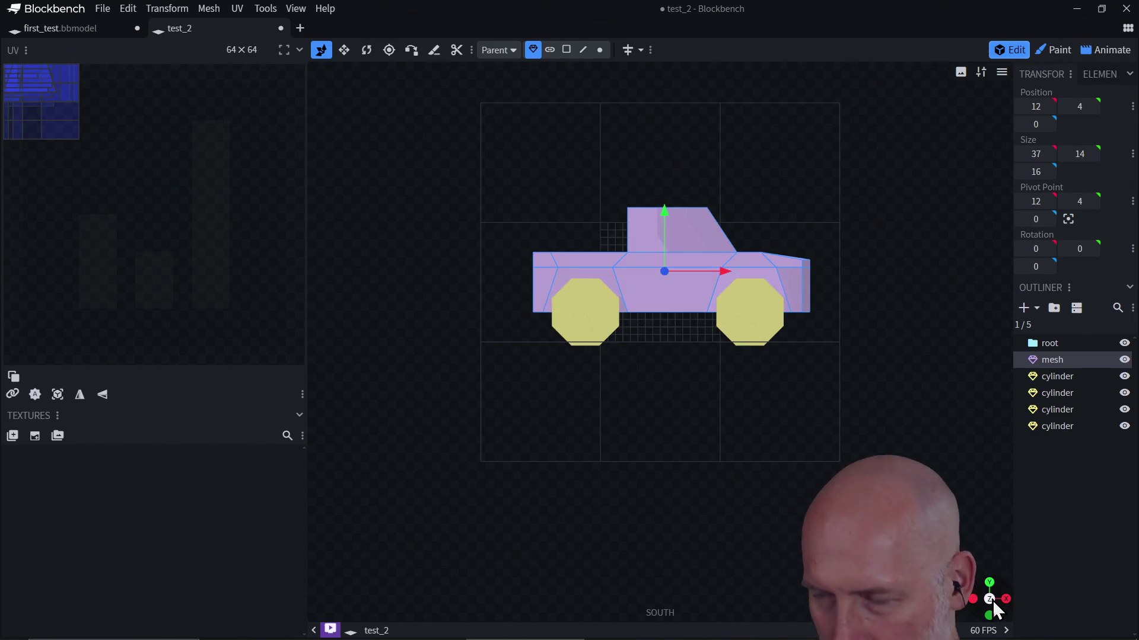
scroll(991, 600, up, 3)
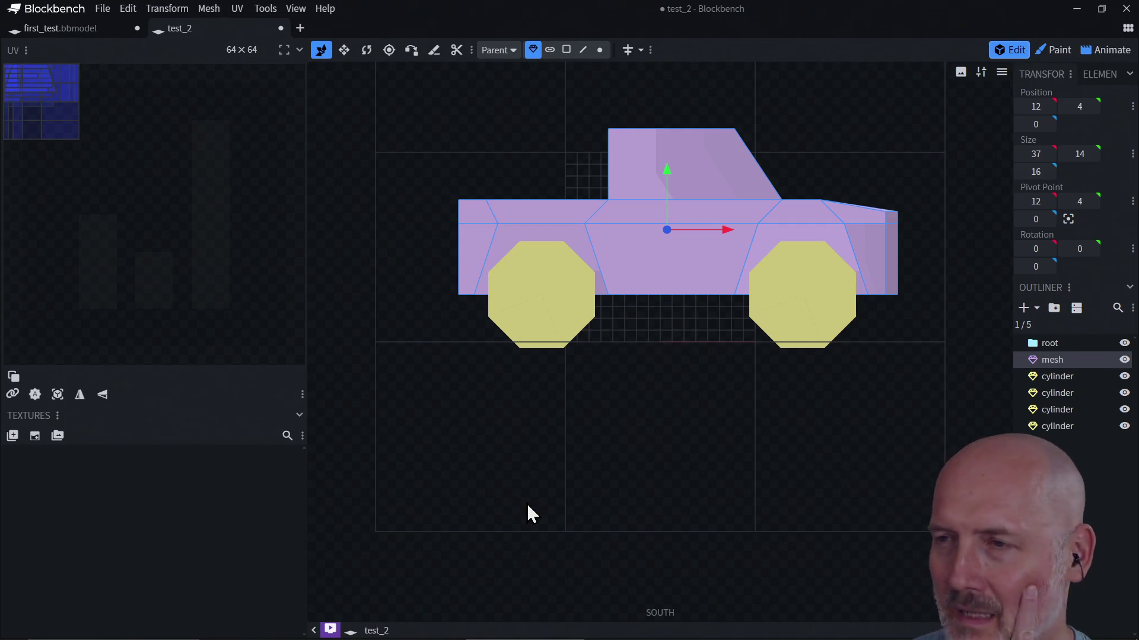
right_drag(655, 399, 635, 489)
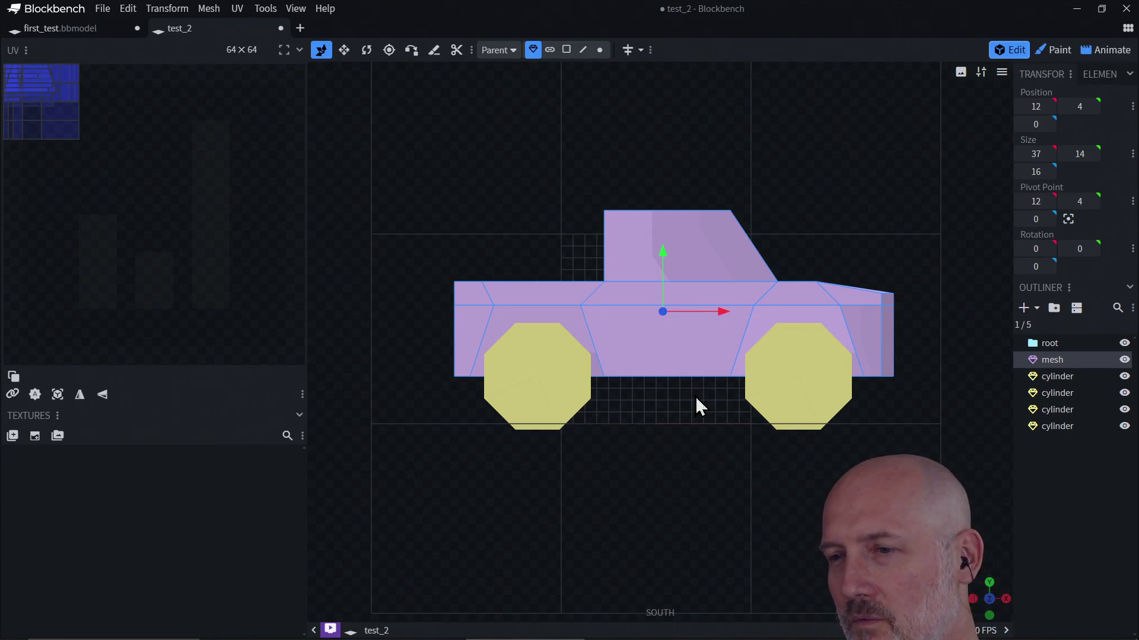
click(989, 582)
click(995, 600)
click(1007, 600)
click(989, 618)
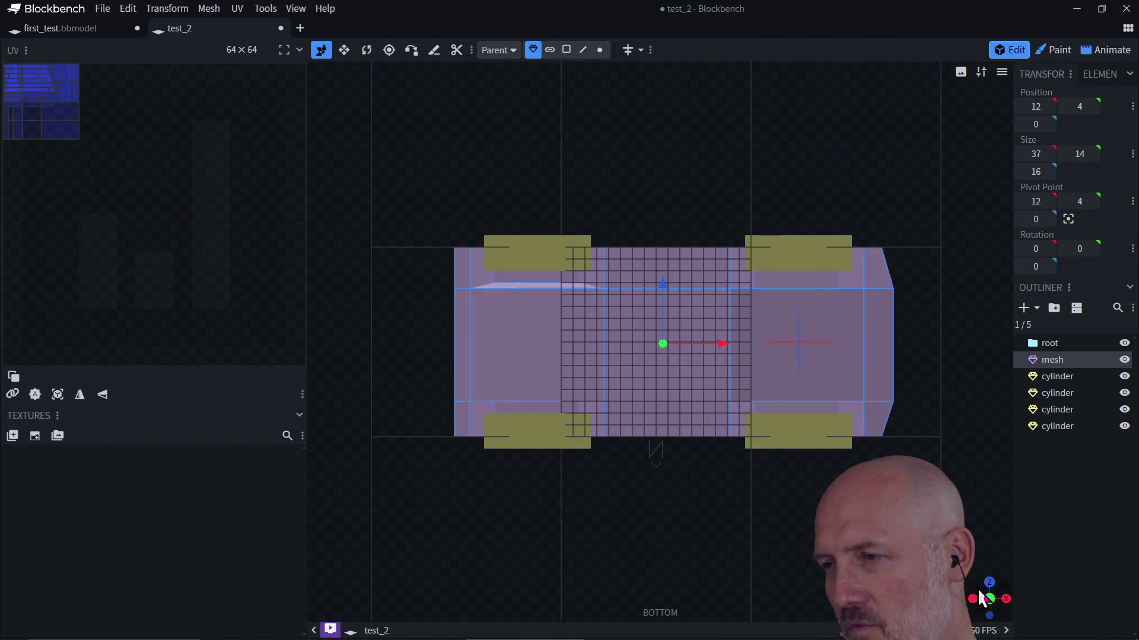
click(978, 587)
click(982, 567)
mouse_move(909, 297)
mouse_down()
mouse_move(838, 297)
mouse_move(834, 343)
mouse_up()
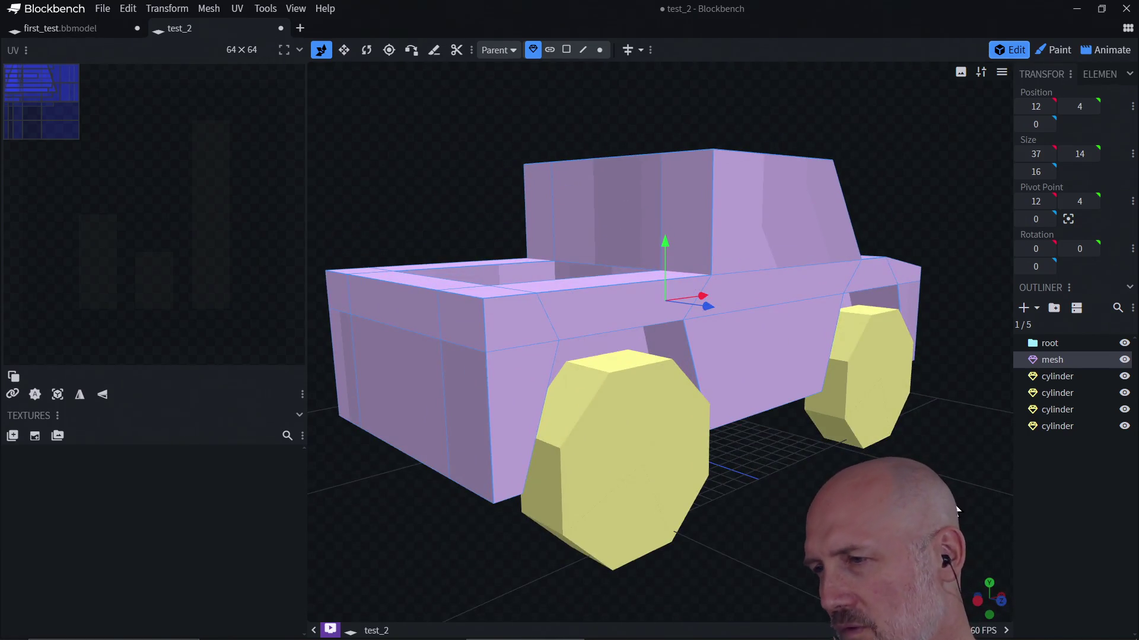
click(990, 583)
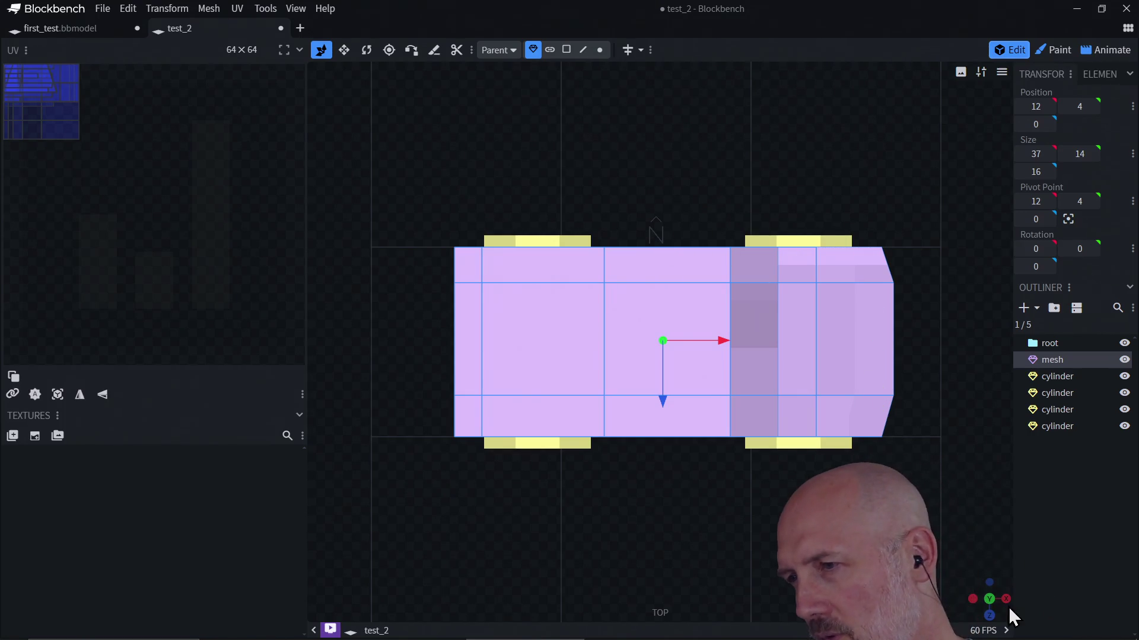
click(989, 600)
click(972, 599)
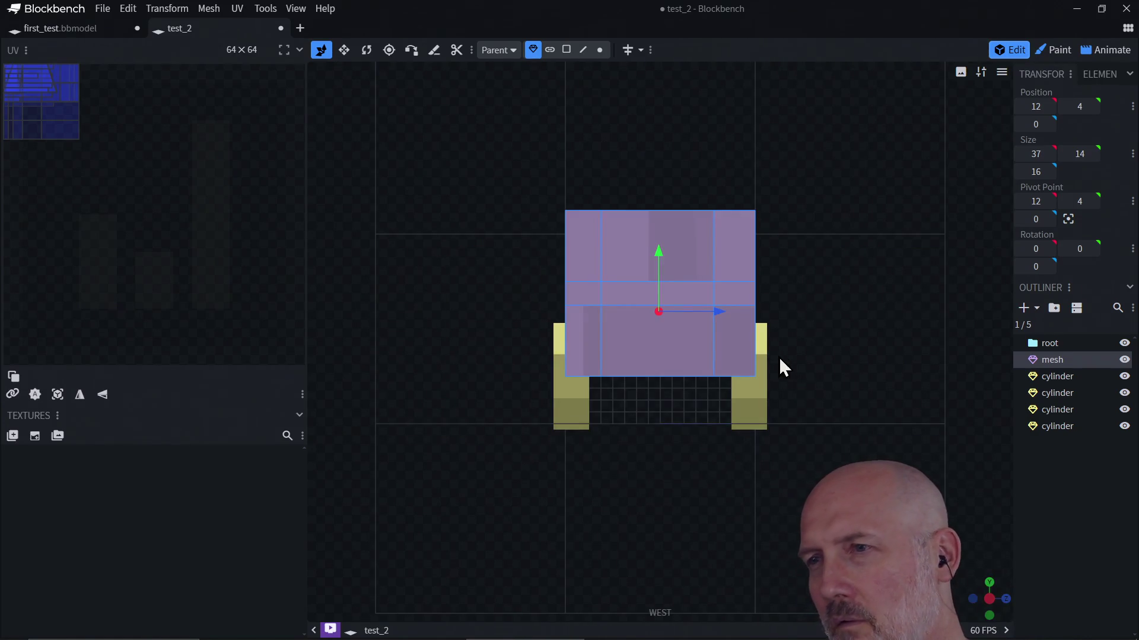
click(974, 599)
click(974, 599)
click(973, 600)
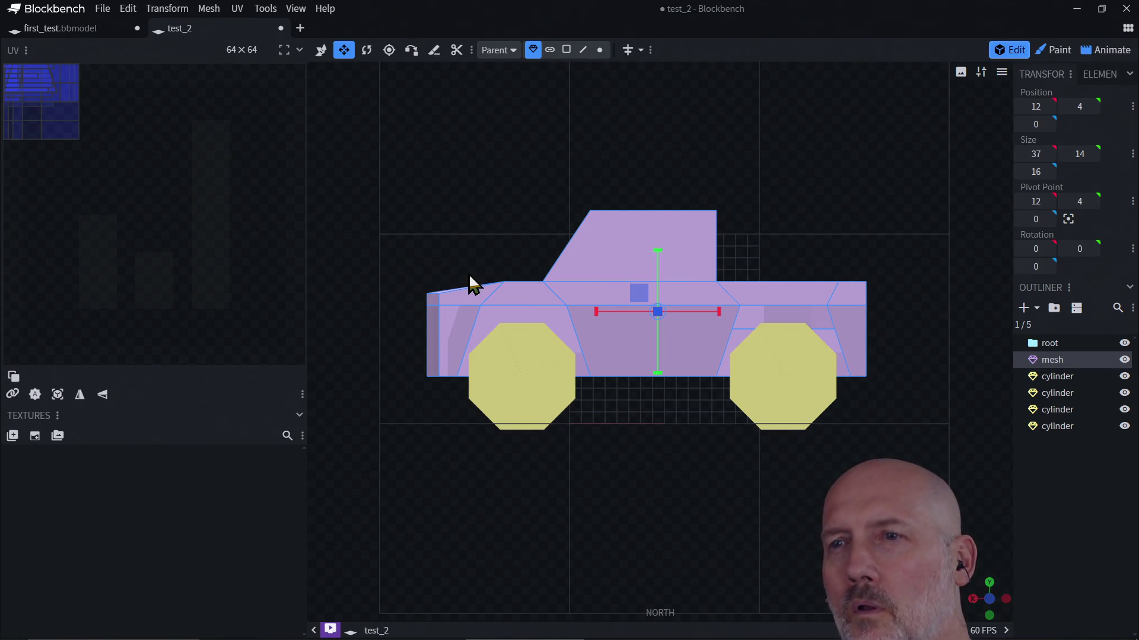
click(520, 389)
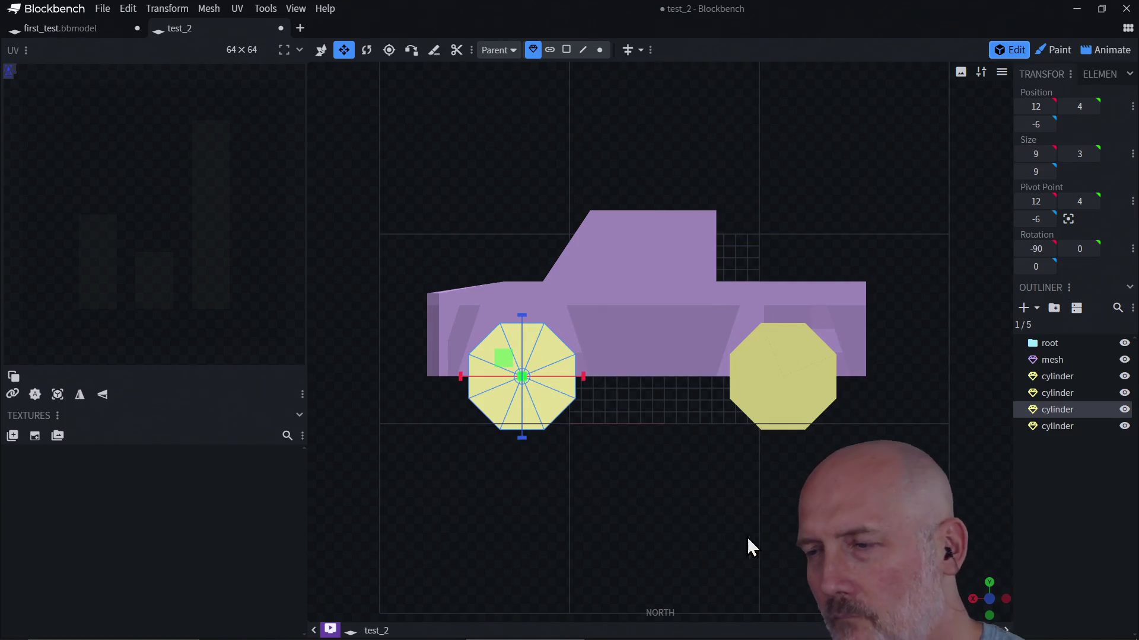
click(988, 614)
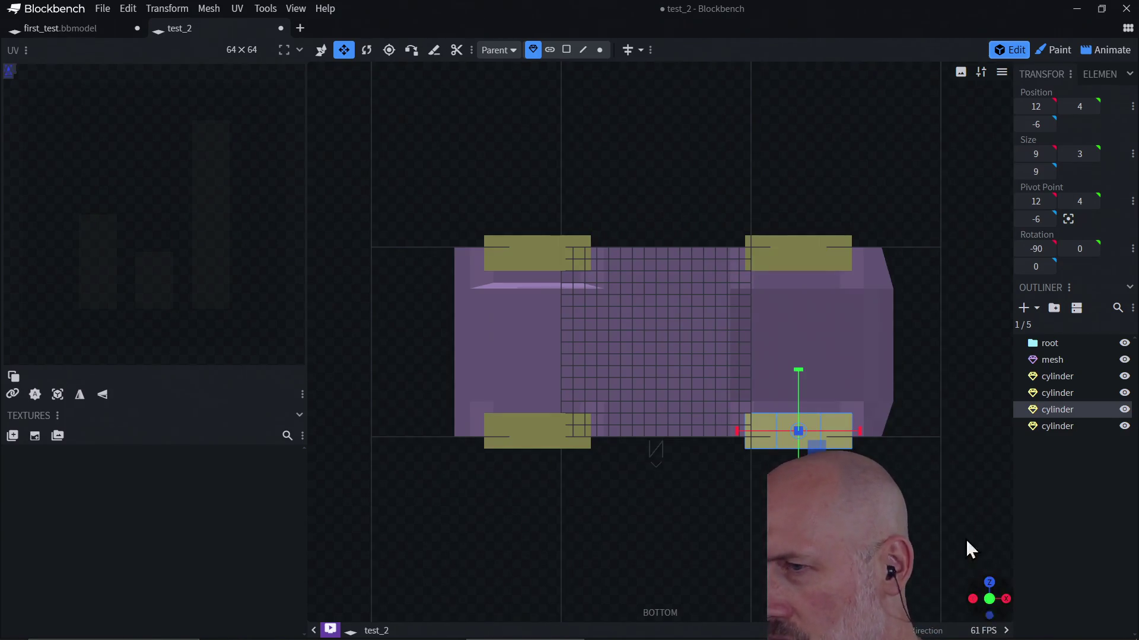
click(988, 600)
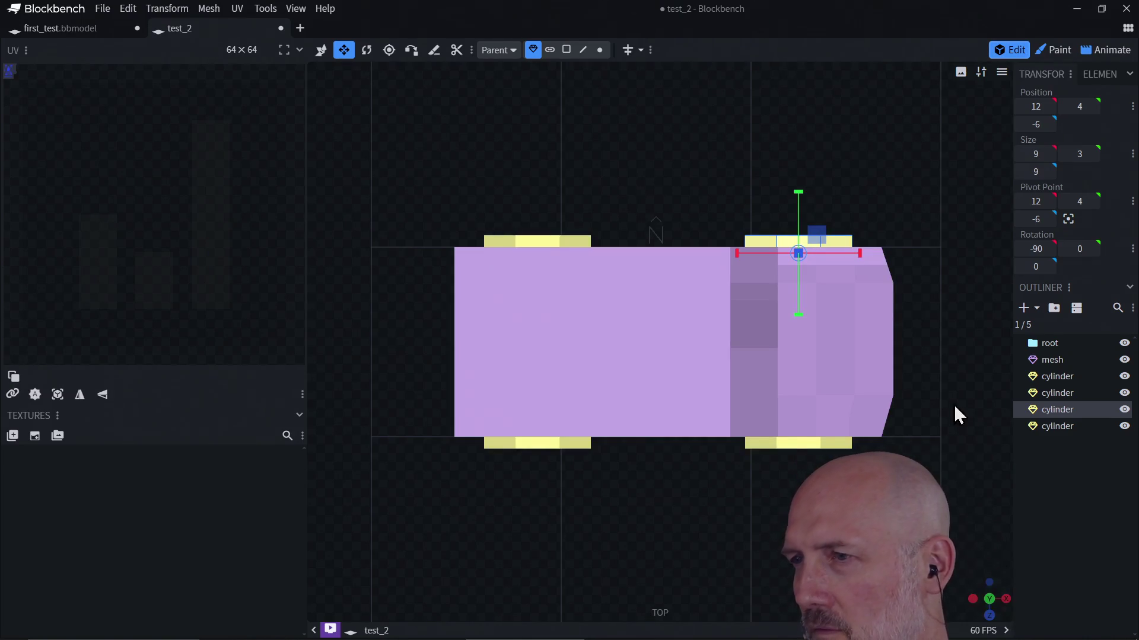
click(860, 388)
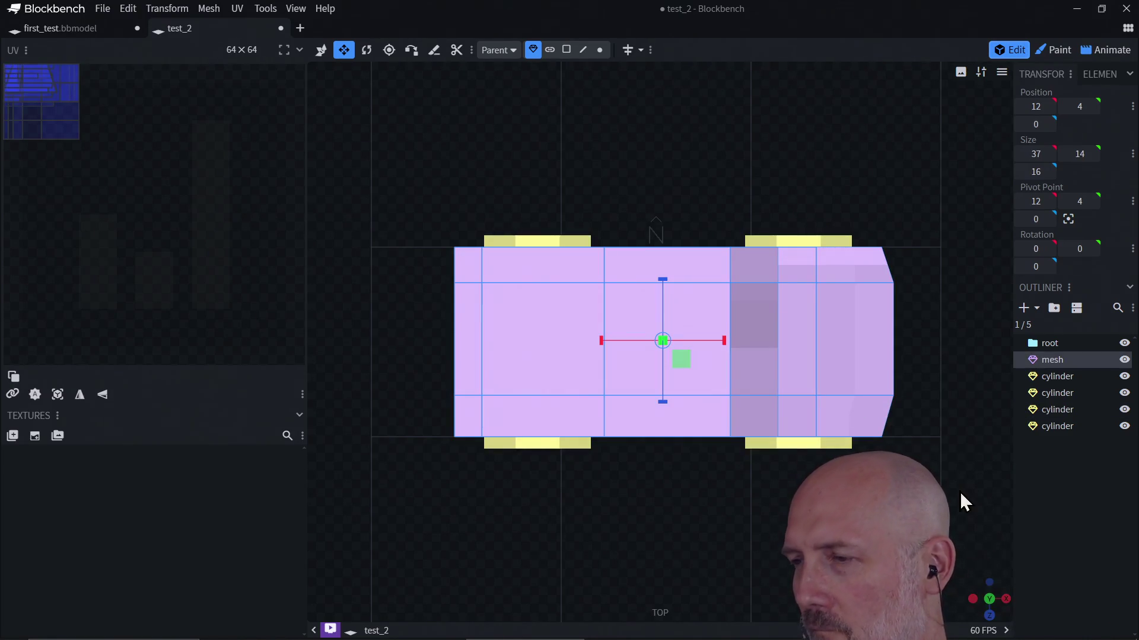
click(1006, 599)
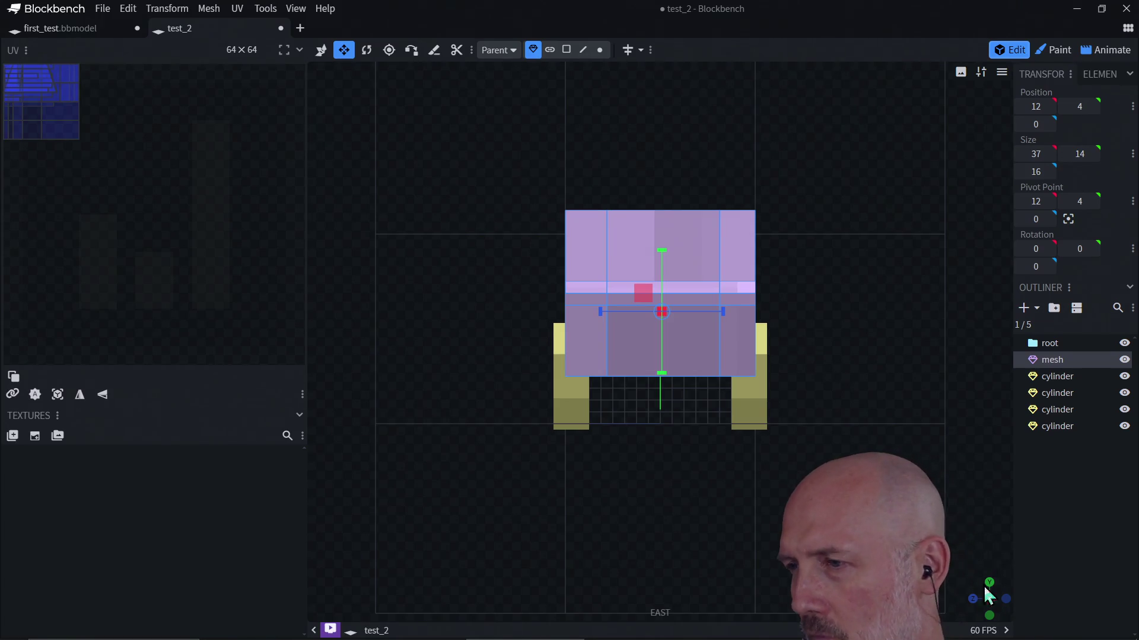
click(988, 600)
click(988, 600)
click(989, 600)
click(989, 600)
drag(989, 611, 798, 371)
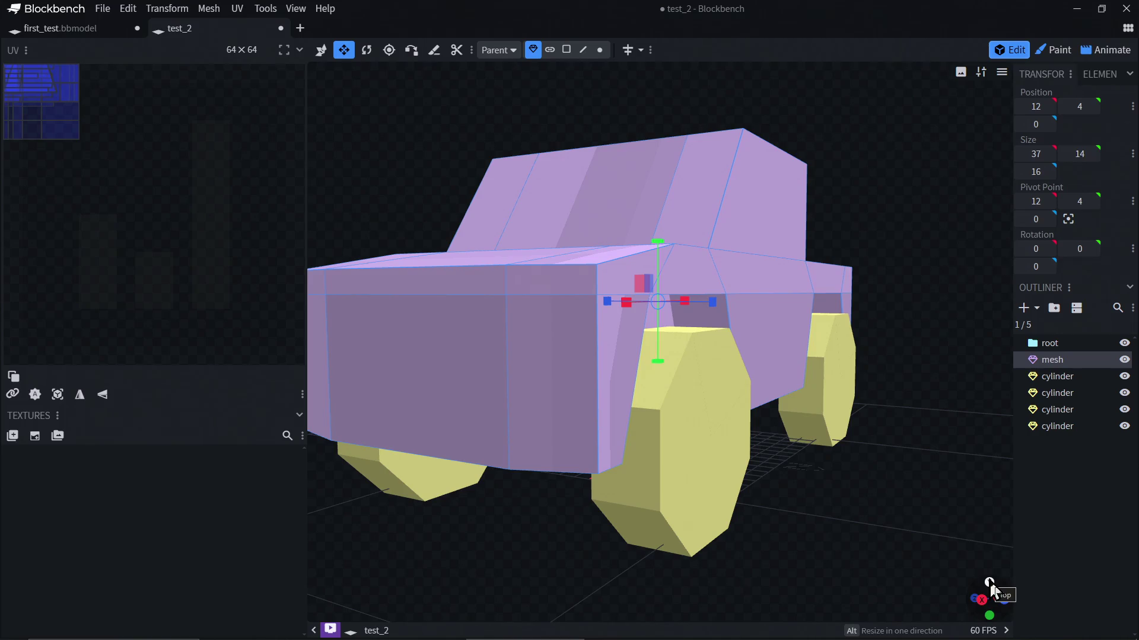
click(990, 581)
click(976, 600)
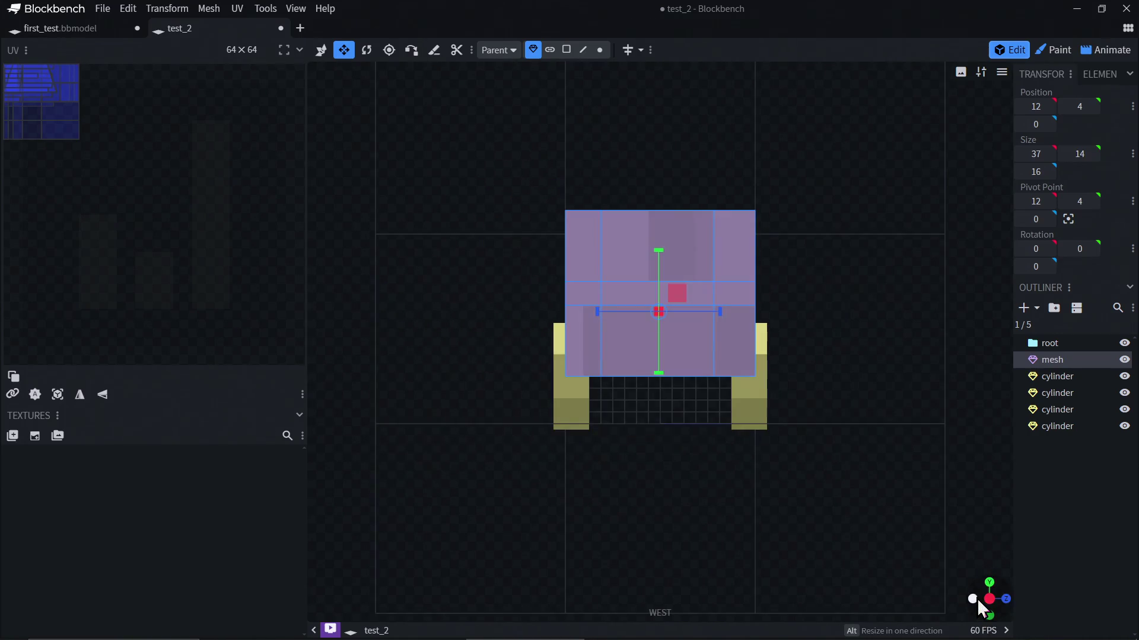
click(1008, 600)
click(990, 616)
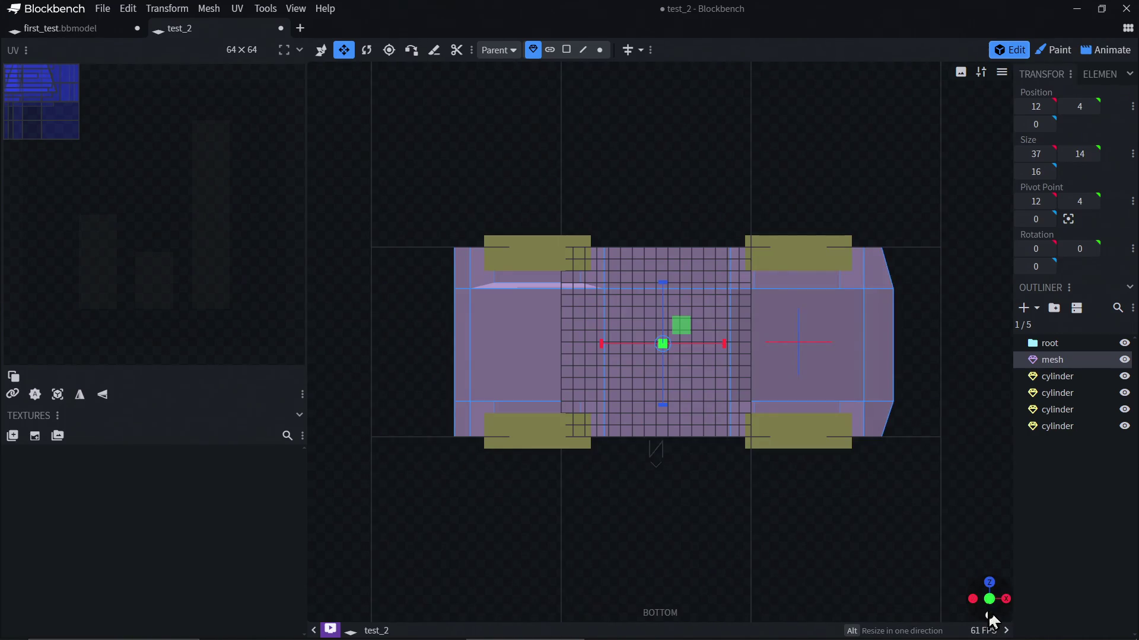
mouse_move(993, 596)
mouse_down()
mouse_move(863, 445)
mouse_move(802, 519)
mouse_move(779, 477)
mouse_move(809, 466)
mouse_move(791, 471)
mouse_up()
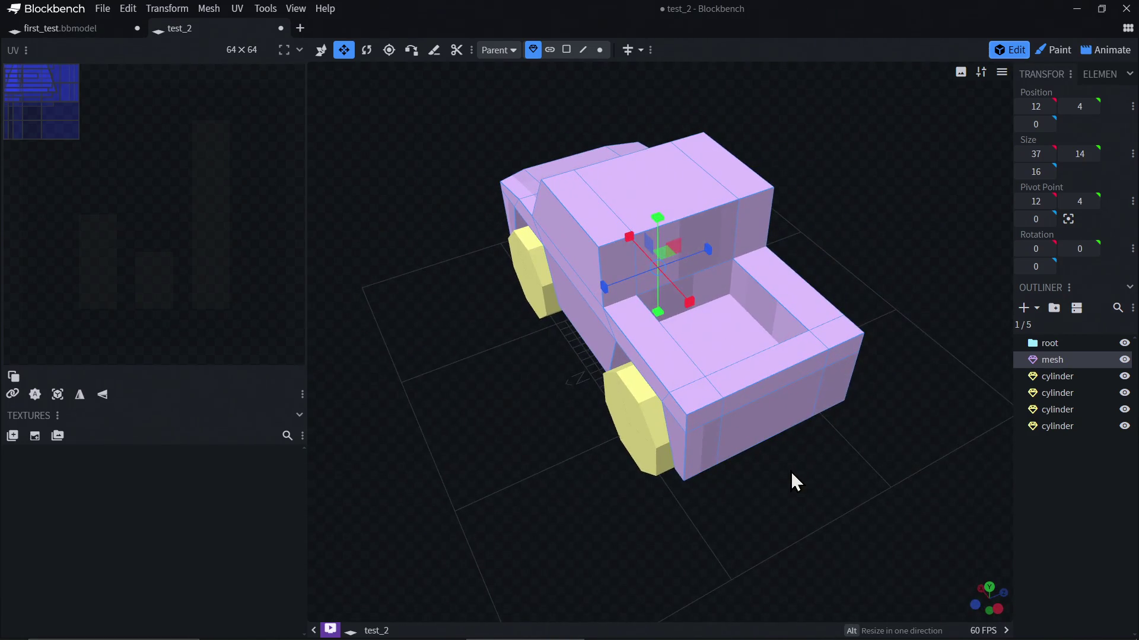
Orbit to an elevated three-quarter view and select the front wheel cylinder
click(989, 588)
mouse_move(988, 593)
mouse_down()
mouse_move(988, 605)
mouse_move(972, 541)
mouse_up()
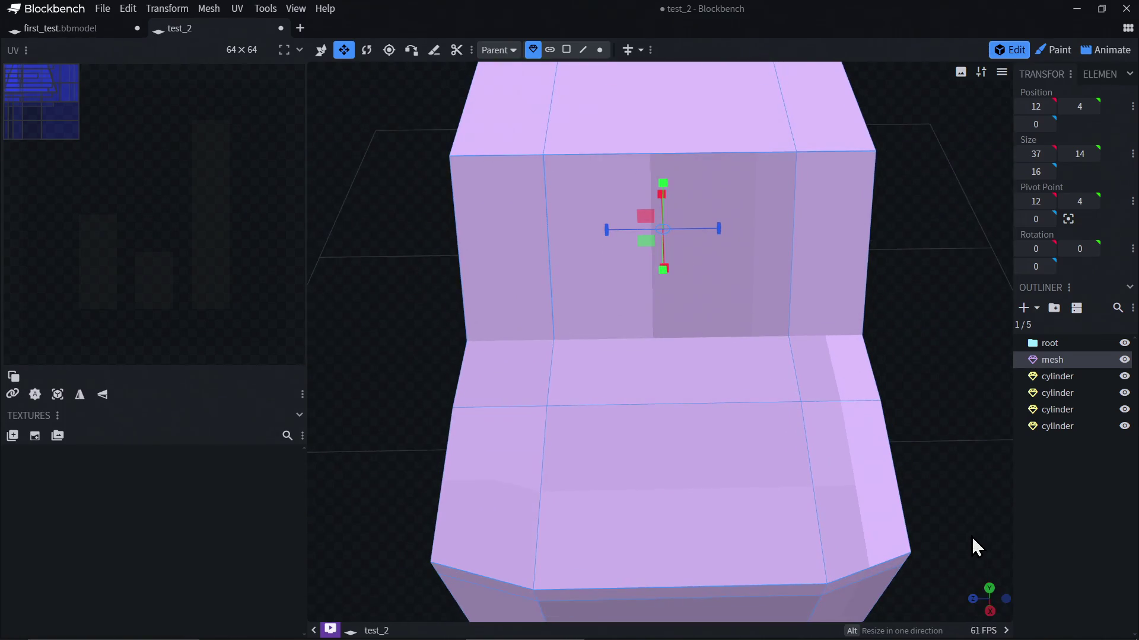
scroll(960, 475, down, 3)
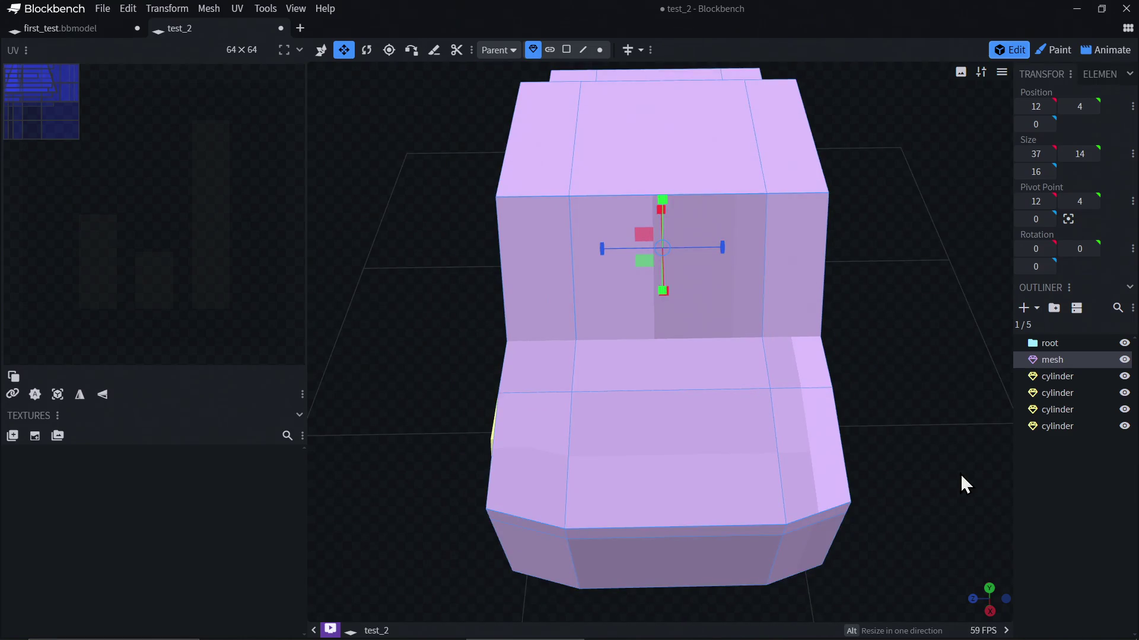
mouse_move(953, 322)
mouse_down()
mouse_move(771, 348)
mouse_move(752, 368)
mouse_up()
scroll(832, 338, down, 2)
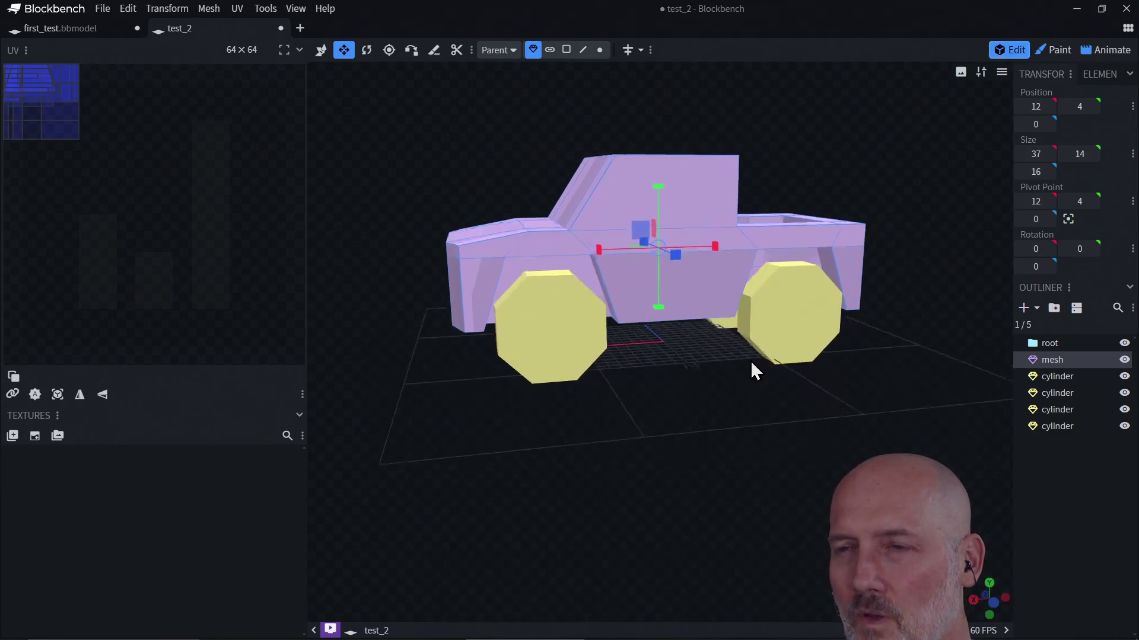
click(561, 343)
scroll(567, 339, up, 3)
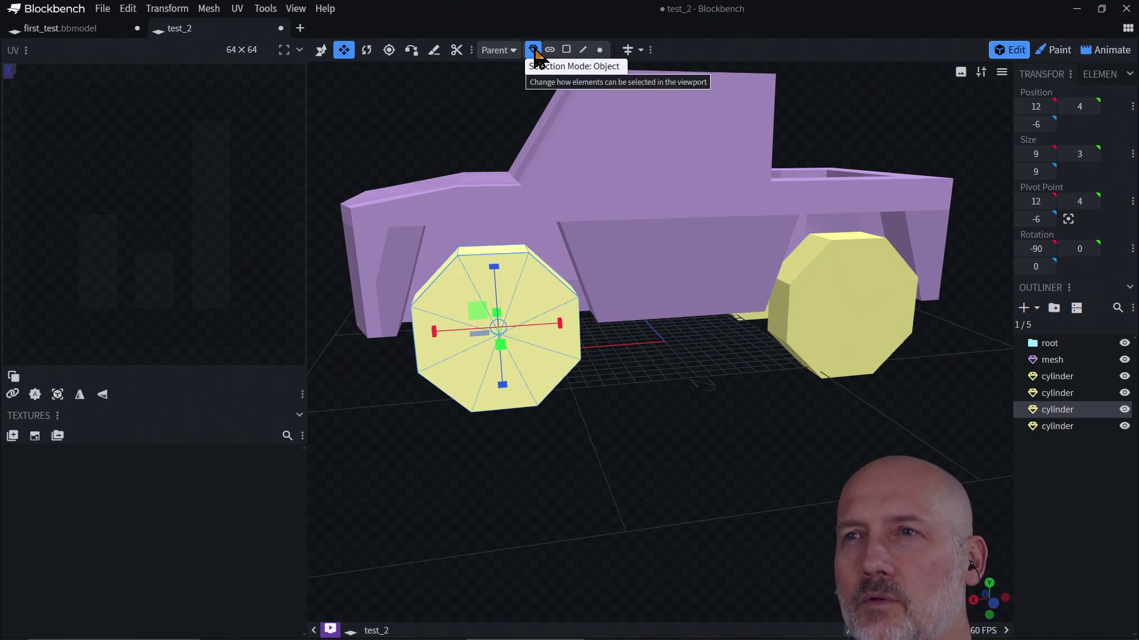
Use the Move tool in Face selection mode and pick one face of the front wheel
click(321, 51)
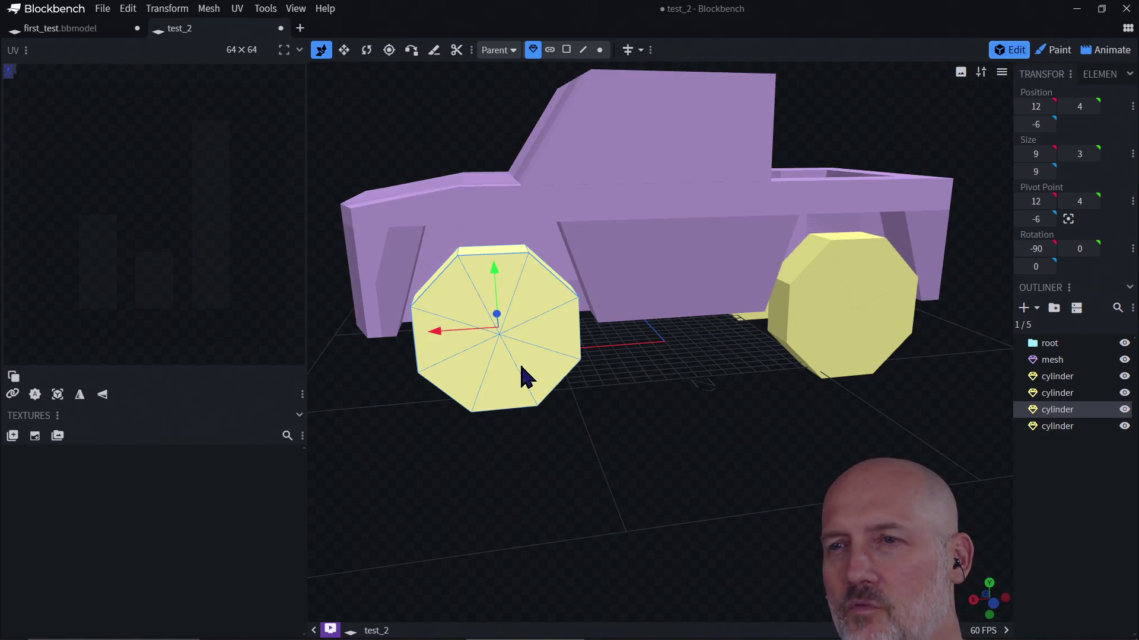
click(566, 50)
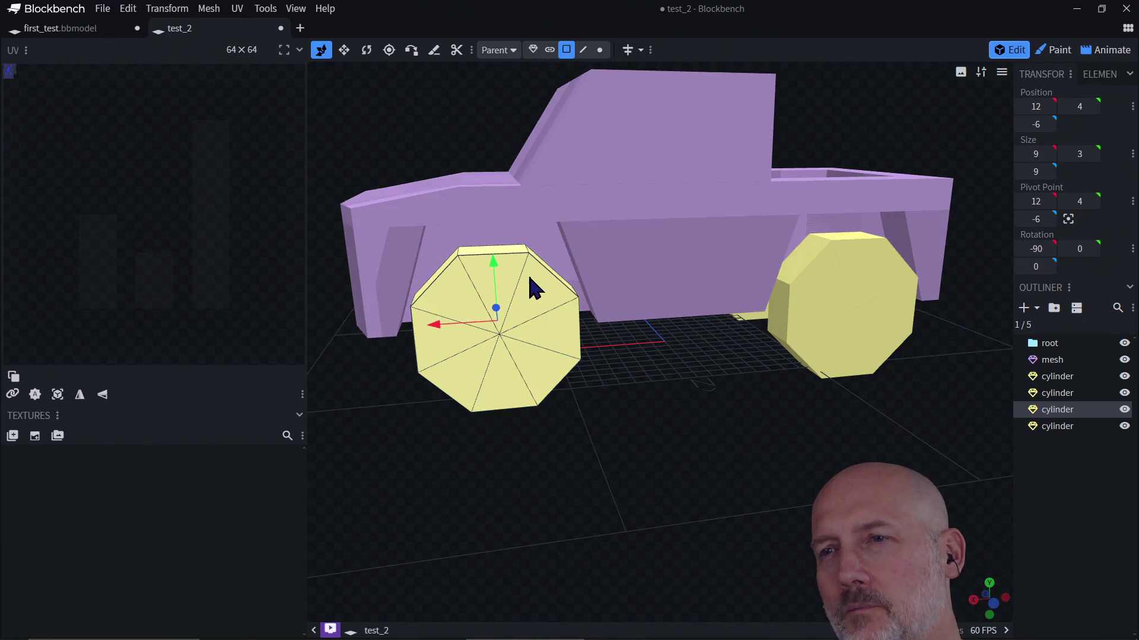
click(534, 299)
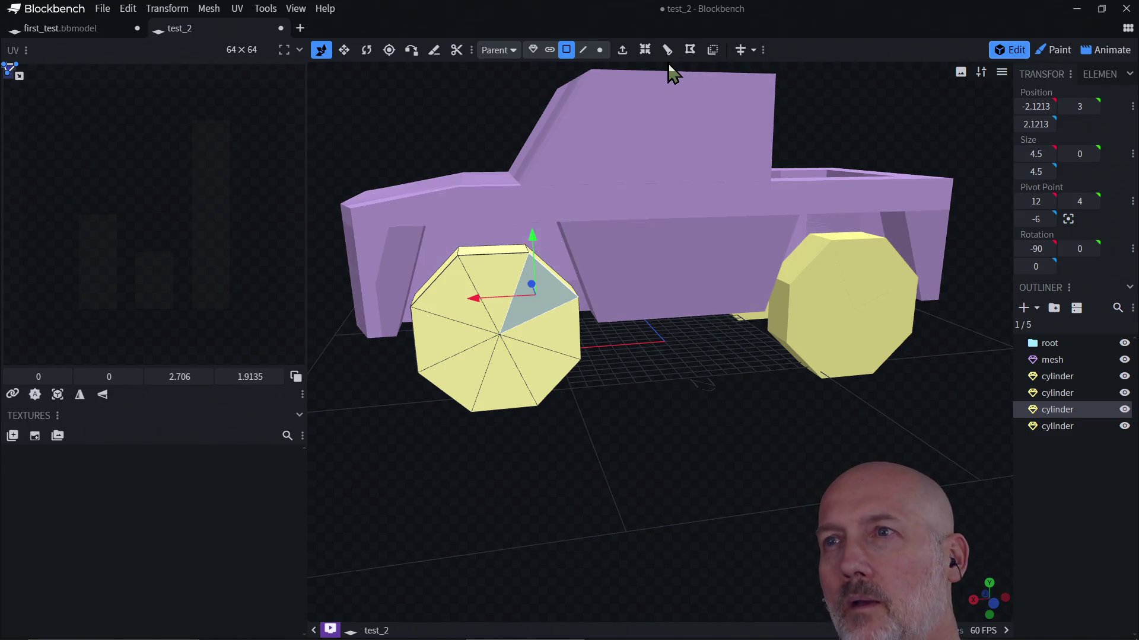
Try a loop cut on the wheel face, flip its direction, and undo it
click(667, 53)
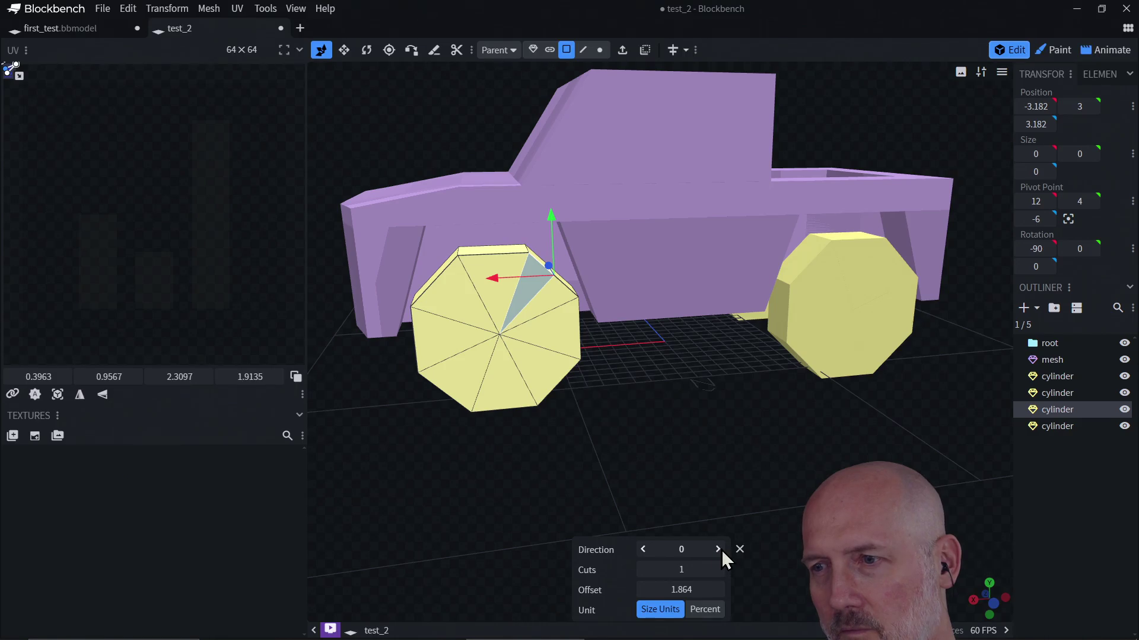
click(717, 549)
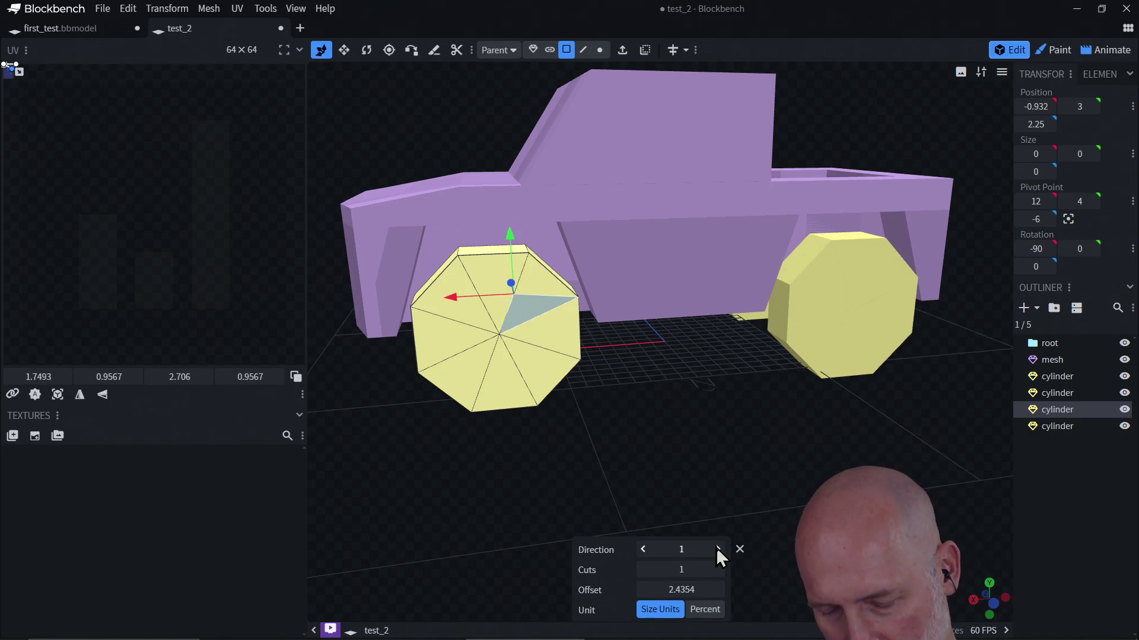
key(ctrl+z)
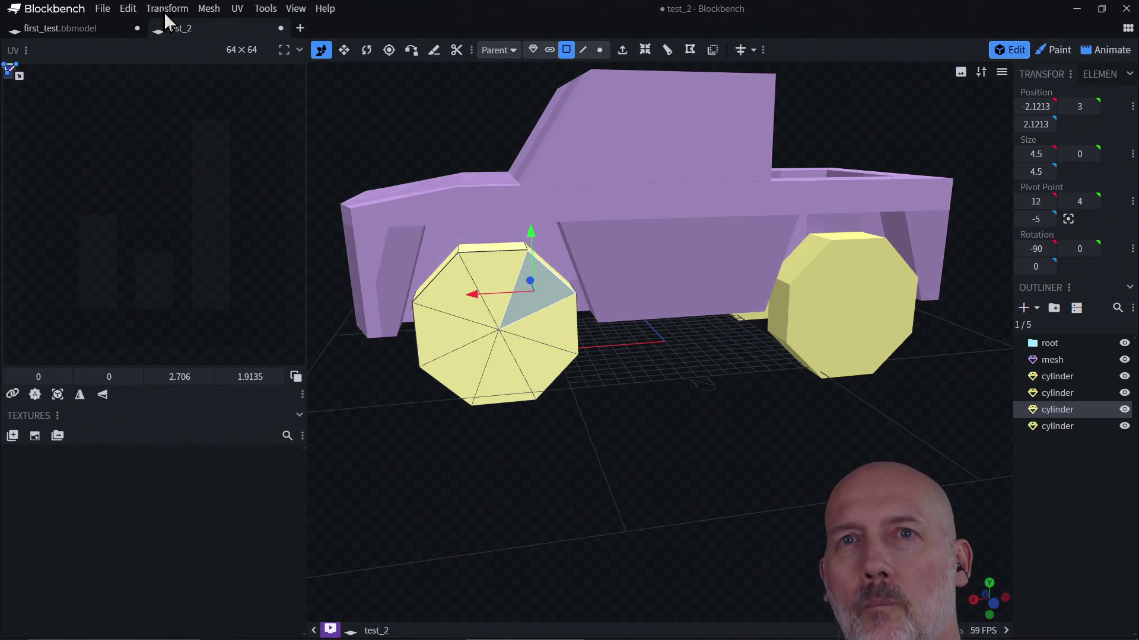
click(128, 9)
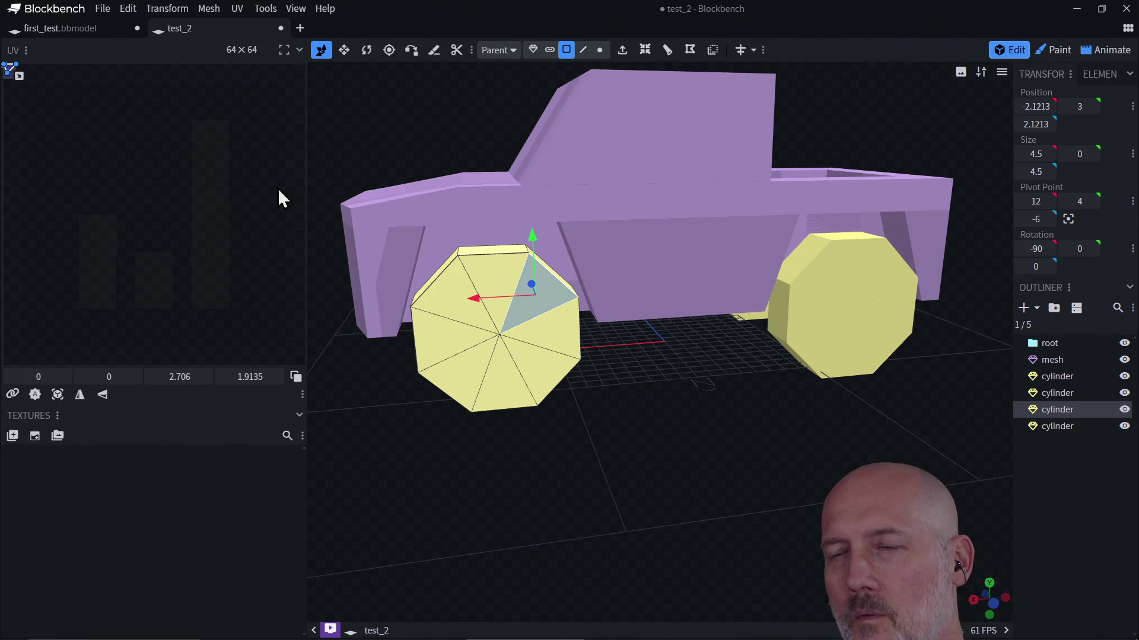
Select all eight triangles of the wheel's outer face, then trial and undo a loop cut
click(497, 321)
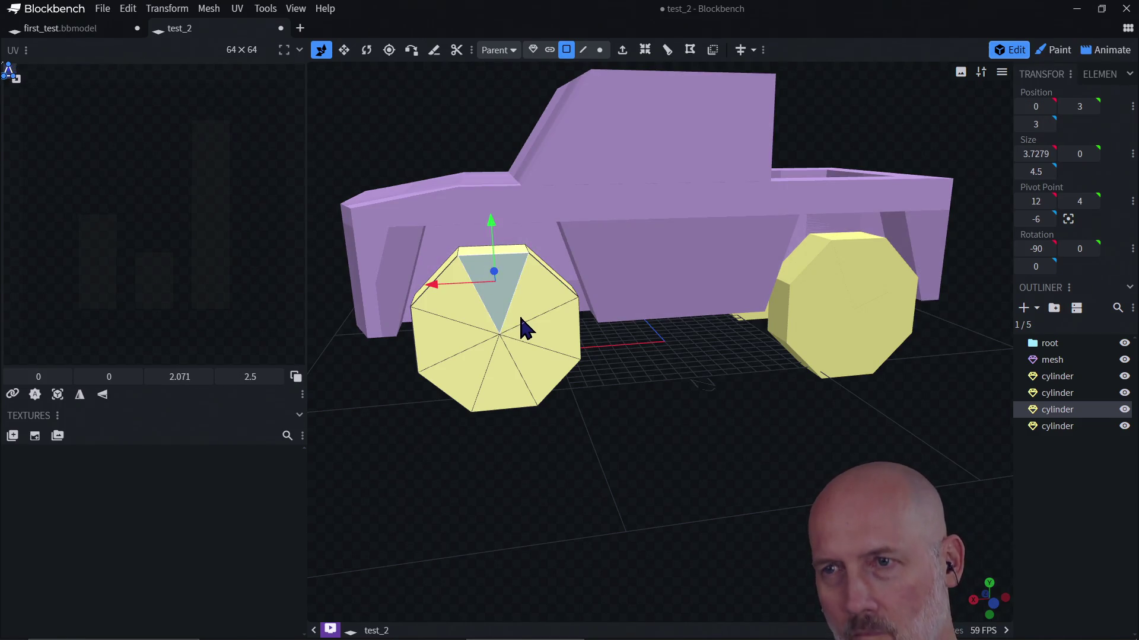
shift+click(536, 299)
shift+click(552, 335)
shift+click(546, 382)
shift+click(489, 385)
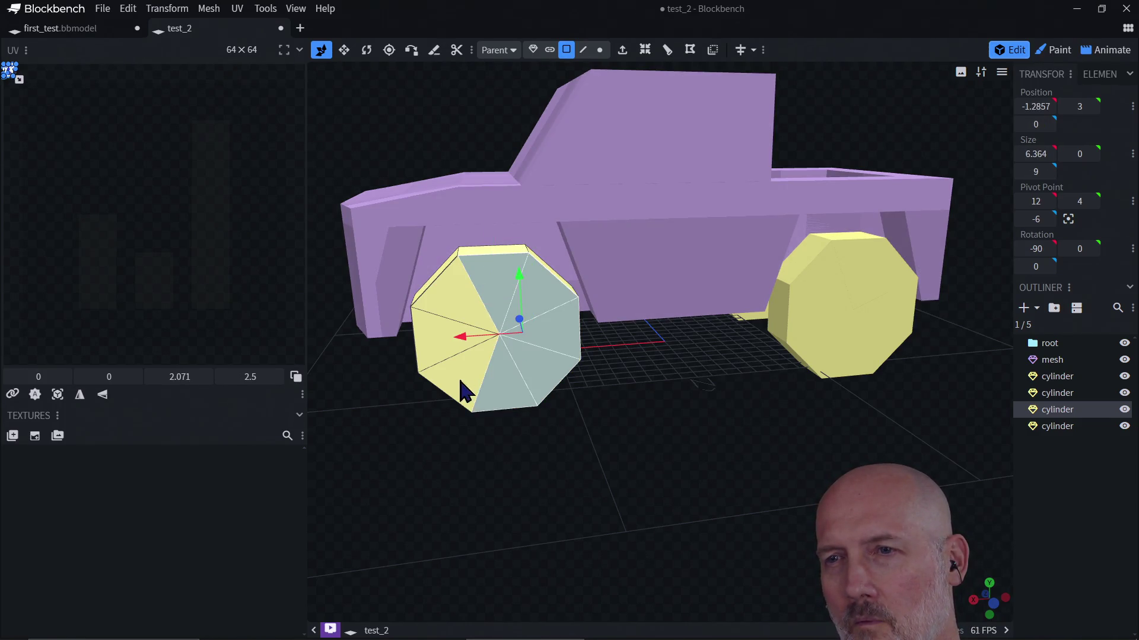
shift+click(459, 377)
shift+click(442, 341)
shift+click(463, 297)
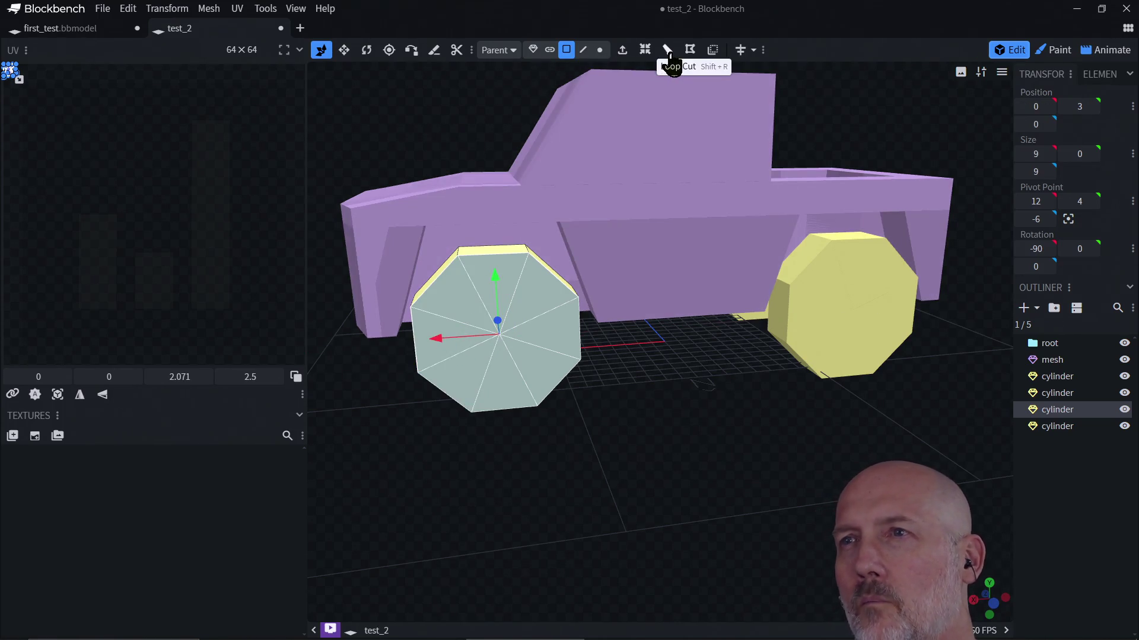
click(668, 50)
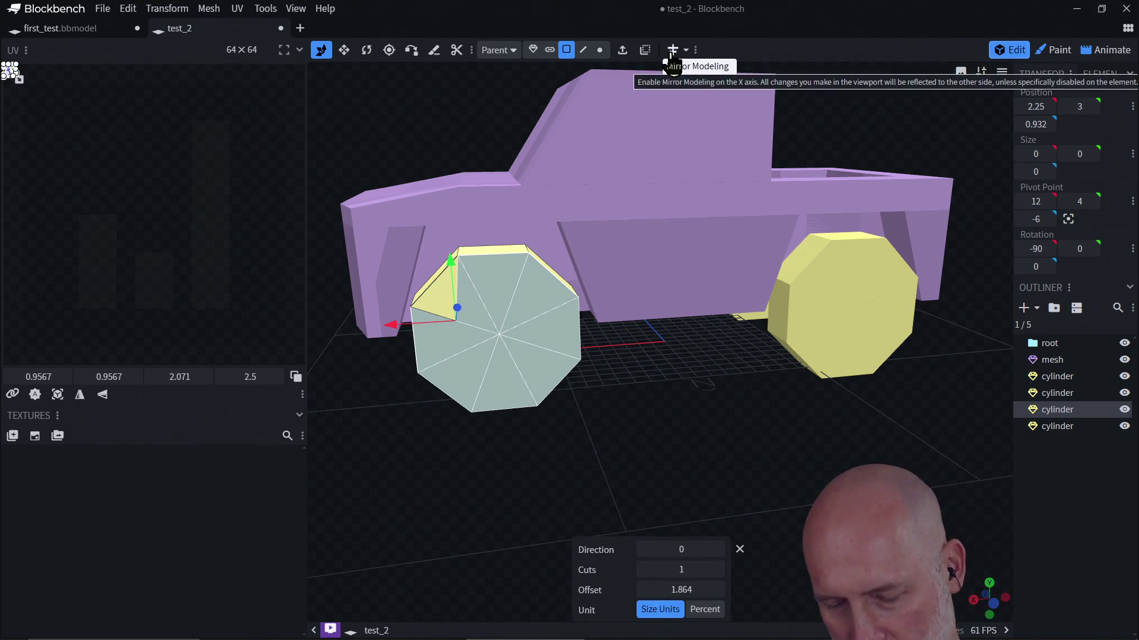
key(ctrl+z)
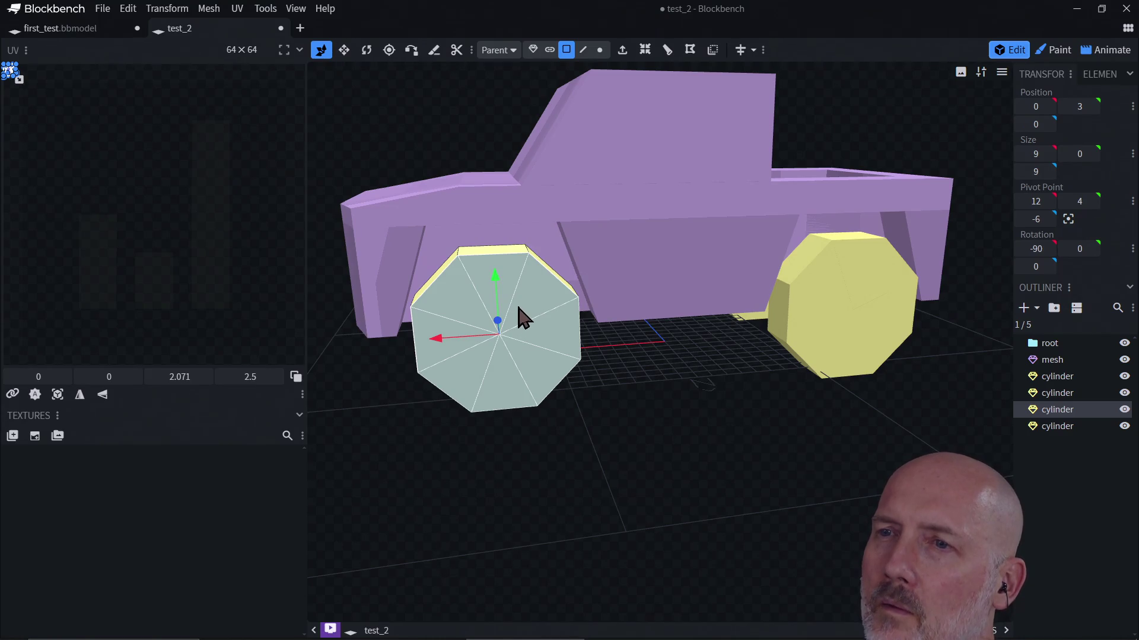
Select the front wheel's outer face and inset it with offset 50
click(519, 318)
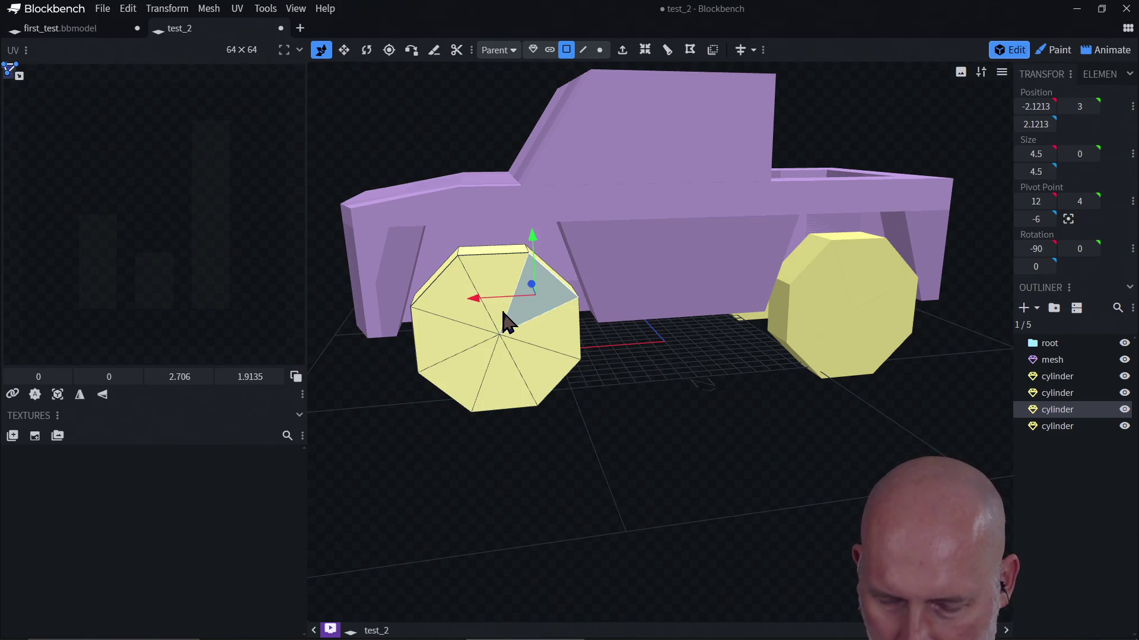
mouse_move(505, 323)
mouse_down()
mouse_move(483, 326)
mouse_move(470, 356)
mouse_move(503, 399)
mouse_move(545, 381)
mouse_move(567, 341)
mouse_up()
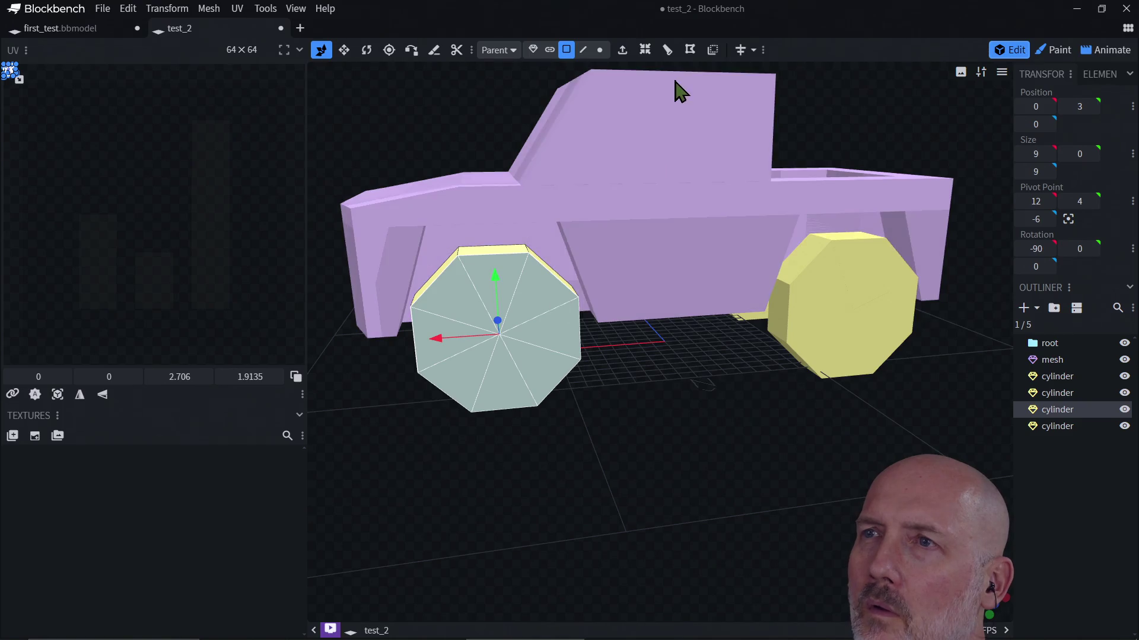
click(644, 50)
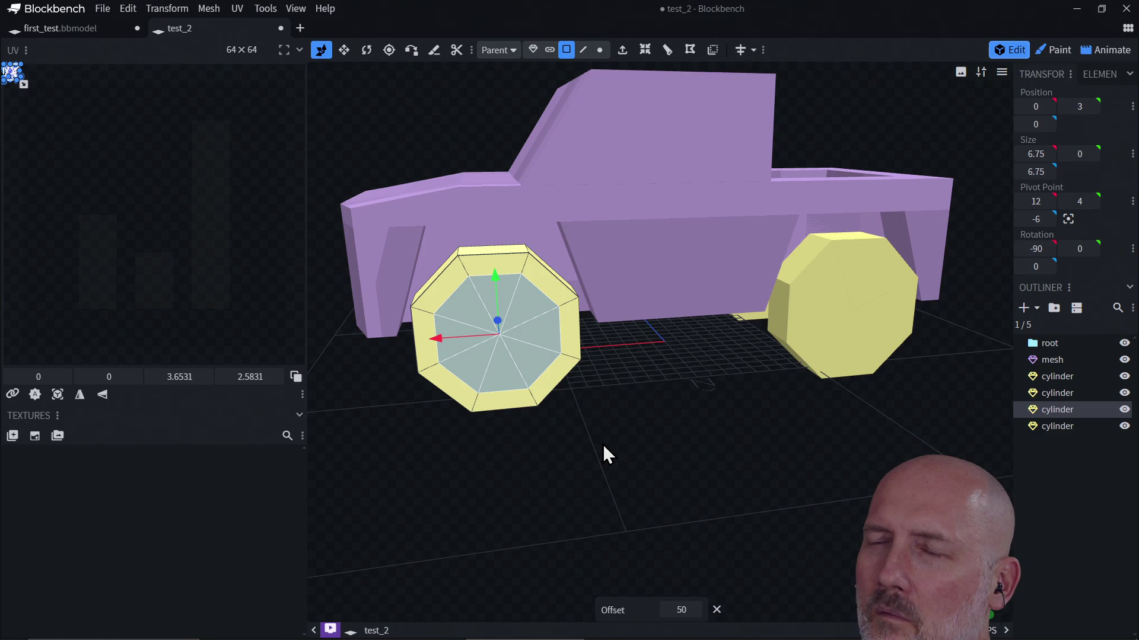
mouse_move(602, 446)
mouse_down()
mouse_move(664, 349)
mouse_move(605, 379)
mouse_move(542, 436)
mouse_move(710, 415)
mouse_move(600, 435)
mouse_move(596, 504)
mouse_move(625, 319)
mouse_move(612, 355)
mouse_move(660, 351)
mouse_move(614, 442)
mouse_move(635, 333)
mouse_move(618, 435)
mouse_move(564, 407)
mouse_move(625, 348)
mouse_move(826, 310)
mouse_move(929, 336)
mouse_move(729, 333)
mouse_move(547, 425)
mouse_move(582, 325)
mouse_up()
Reselect all eight triangles of the wheel's outer face
click(553, 293)
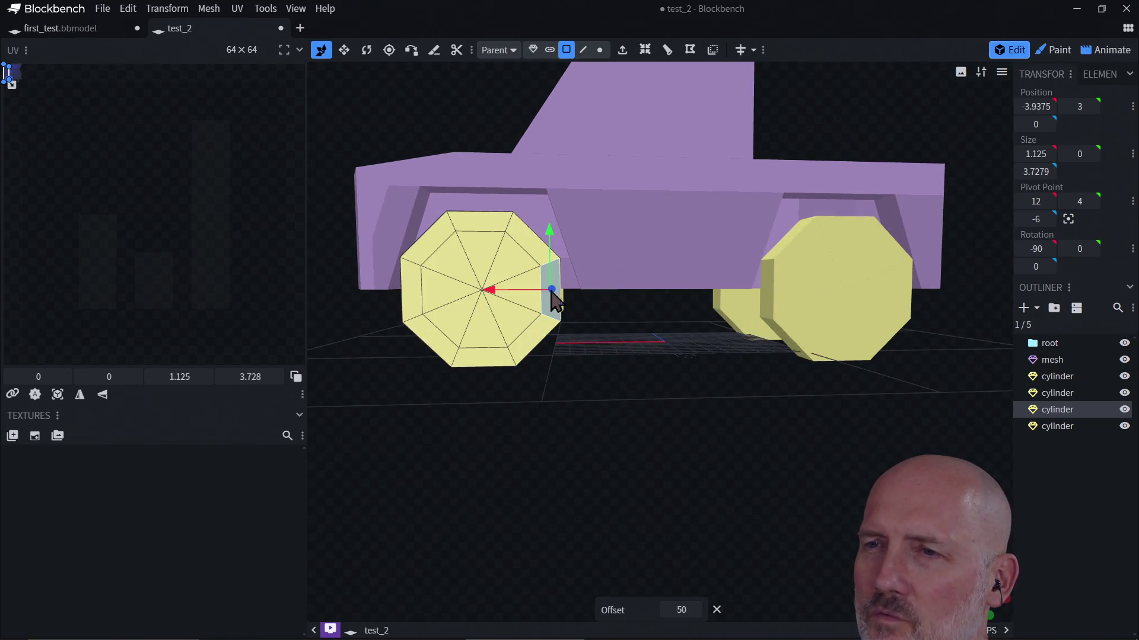
click(525, 247)
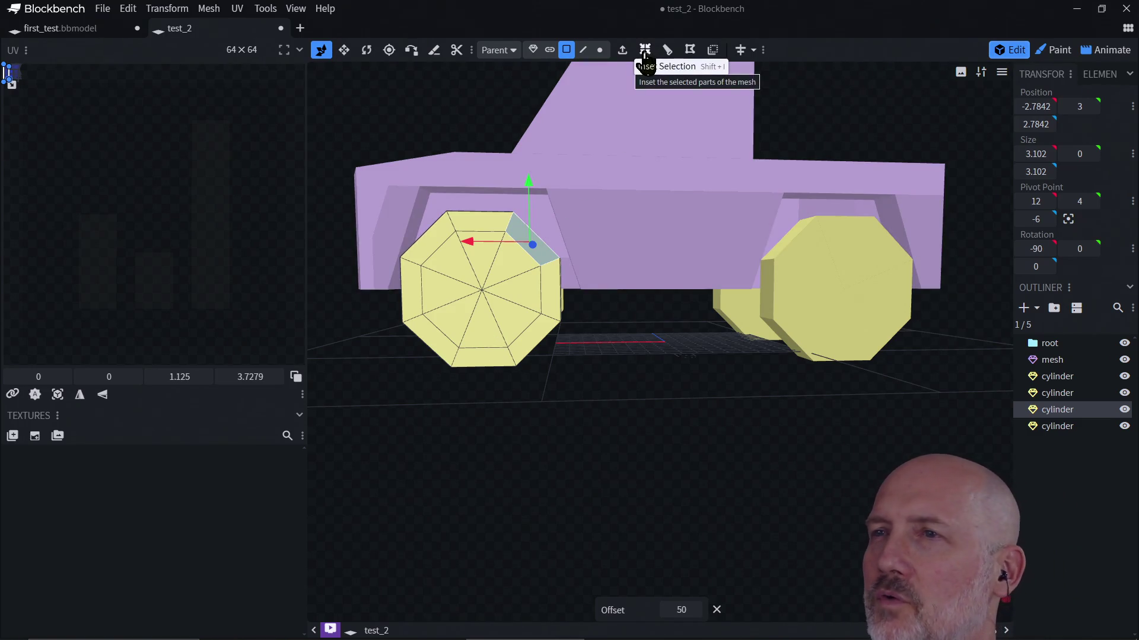
click(510, 304)
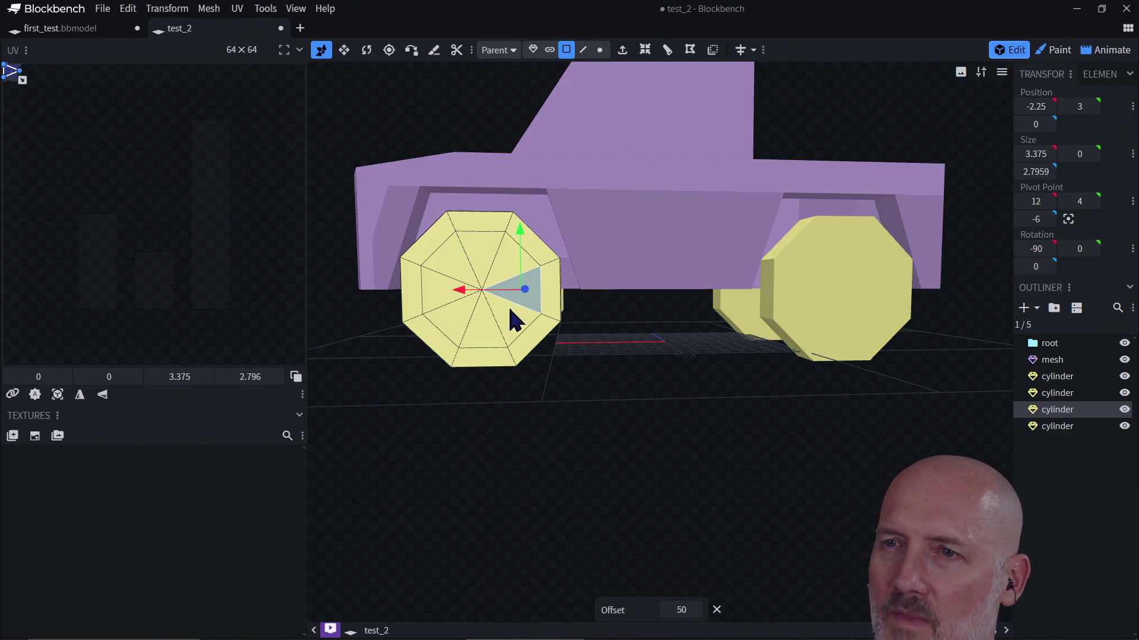
shift+click(508, 331)
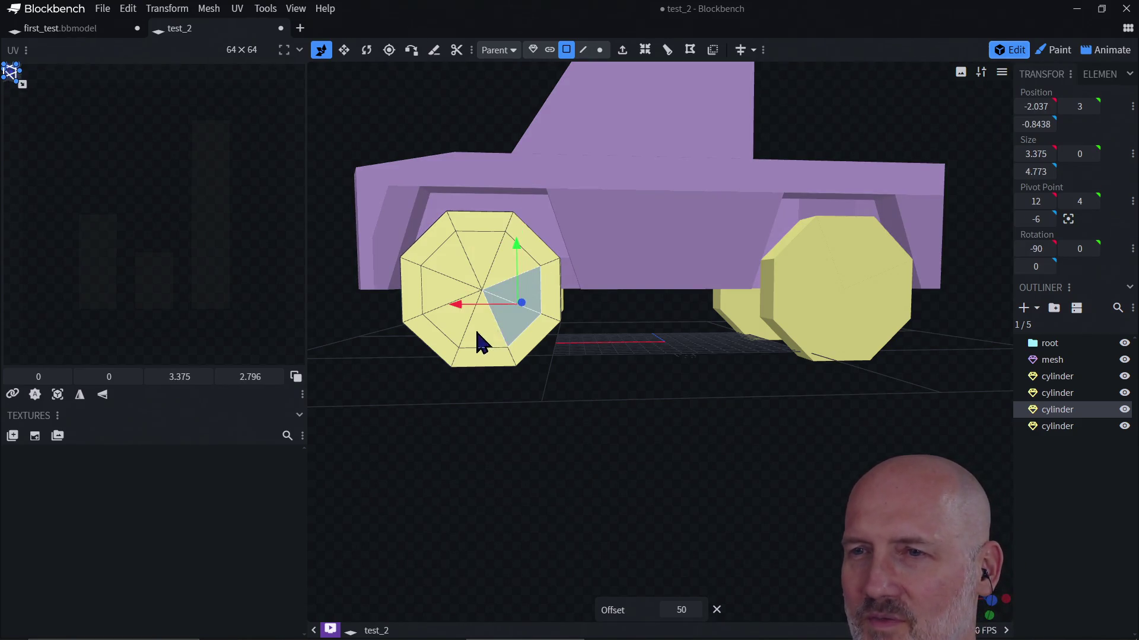
shift+click(483, 338)
shift+click(462, 334)
shift+click(455, 300)
shift+click(457, 275)
shift+click(488, 261)
shift+click(513, 277)
drag(642, 337, 647, 415)
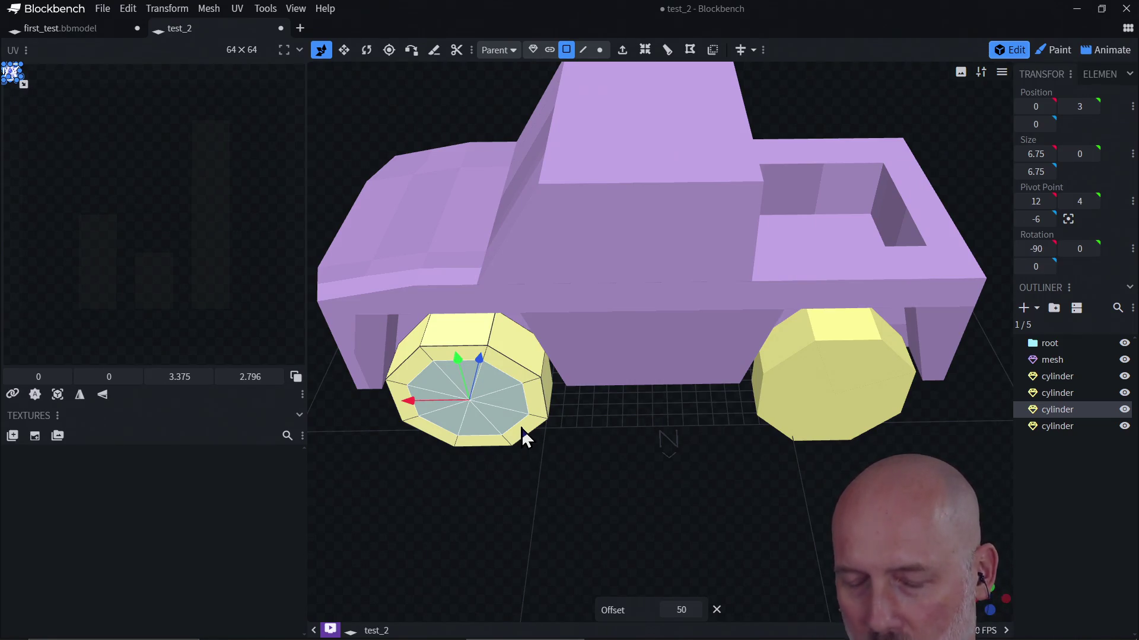
Undo the inset and reapply it, forming a rim around a smaller hub face
key(ctrl+z)
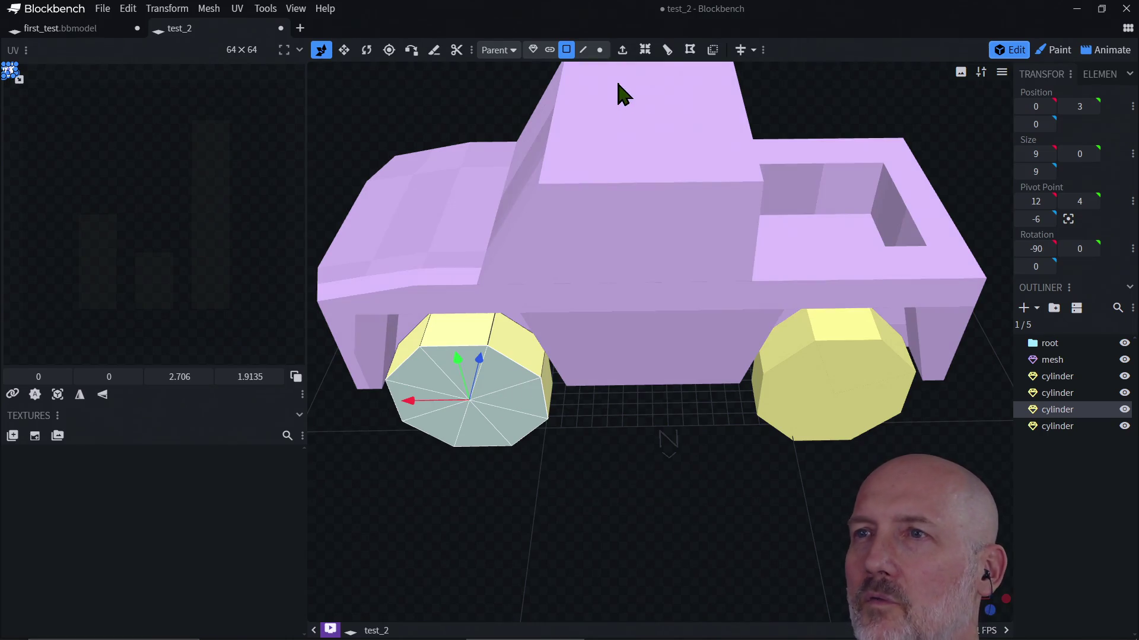
click(649, 52)
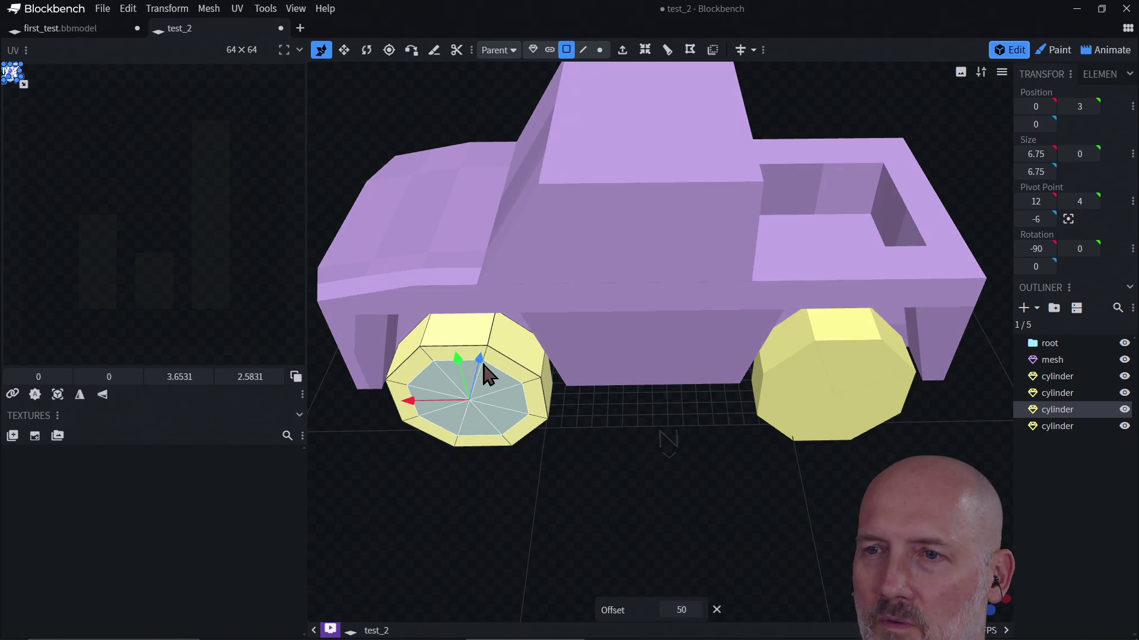
mouse_move(503, 518)
mouse_down()
mouse_move(522, 467)
mouse_move(485, 376)
mouse_up()
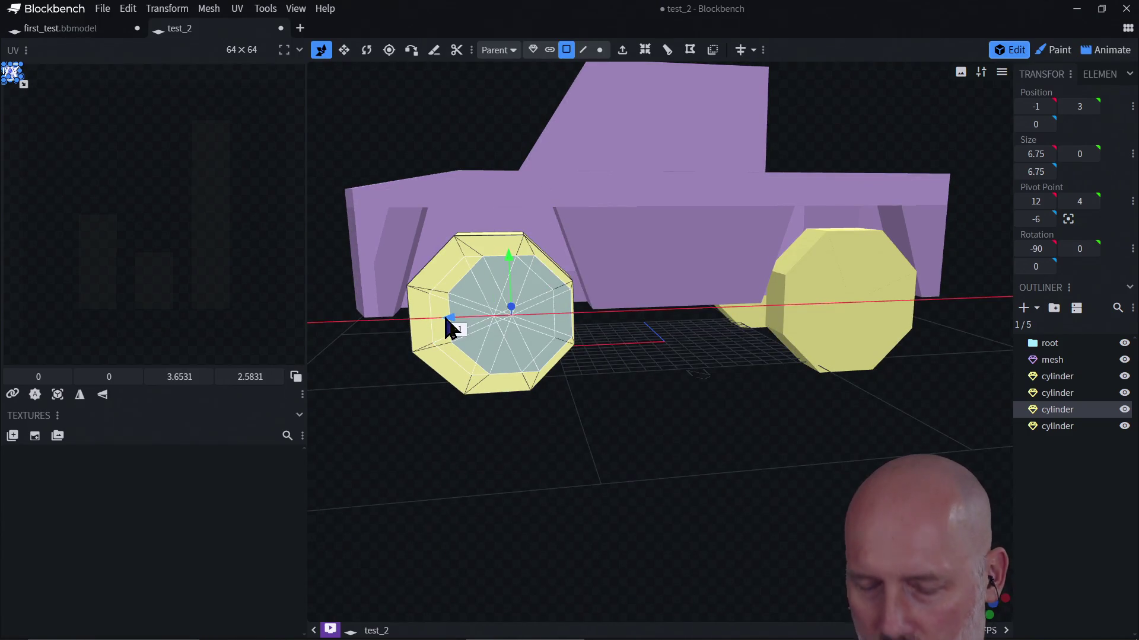
click(343, 50)
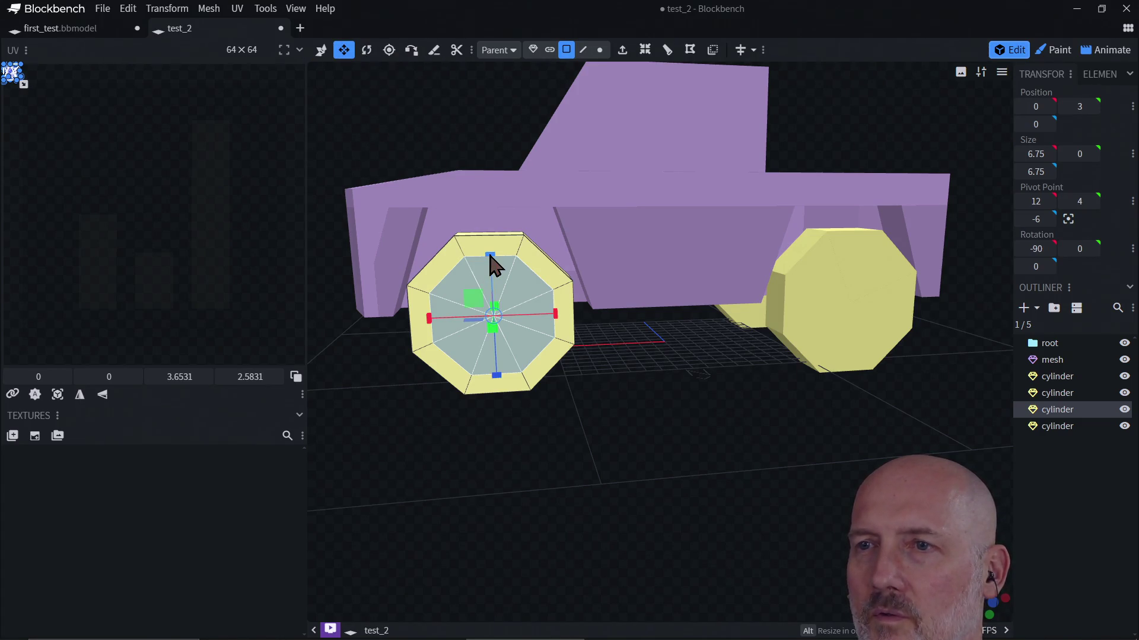
Try single-axis resizes of the inner face, undo them, and settle on a uniform 9×9 size
drag(493, 274, 490, 274)
key(ctrl+z)
drag(493, 332, 498, 330)
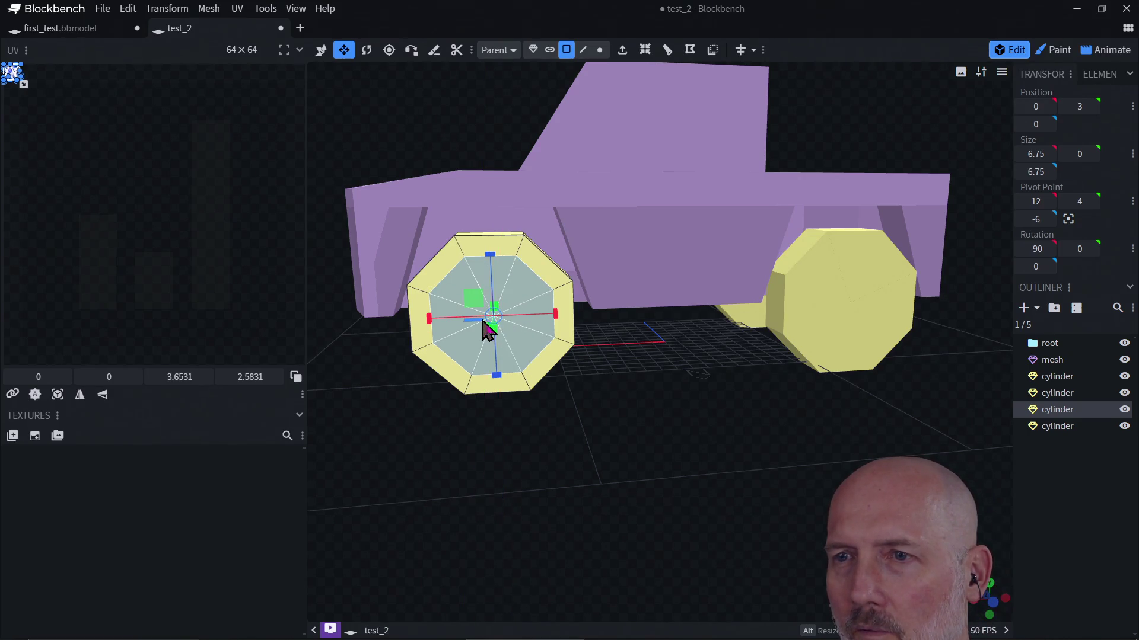
key(ctrl+z)
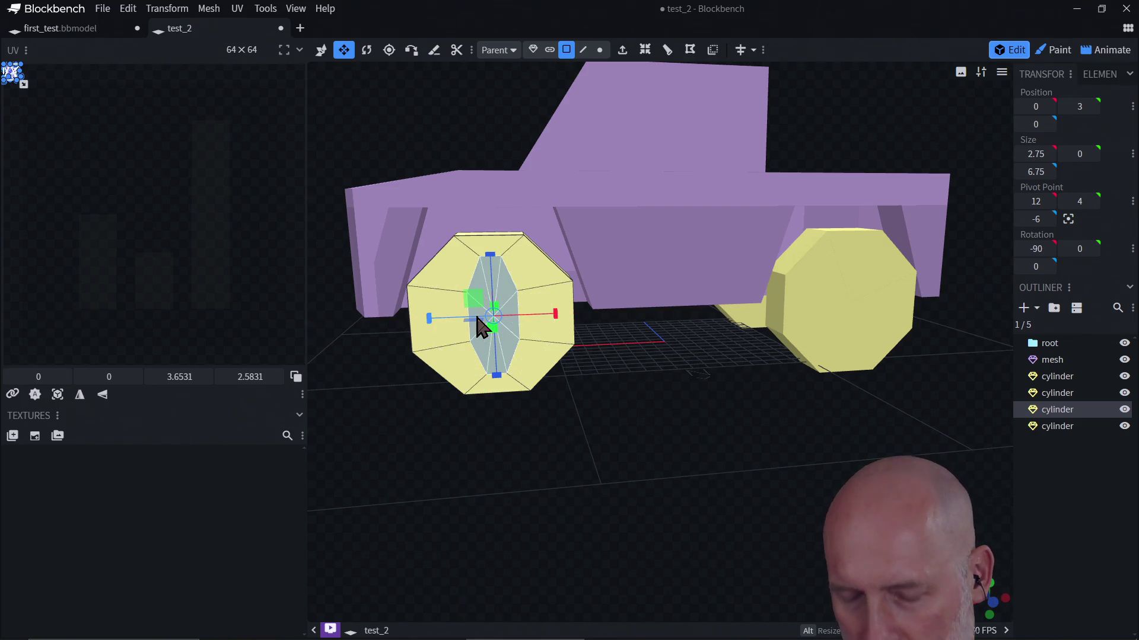
key(ctrl+y)
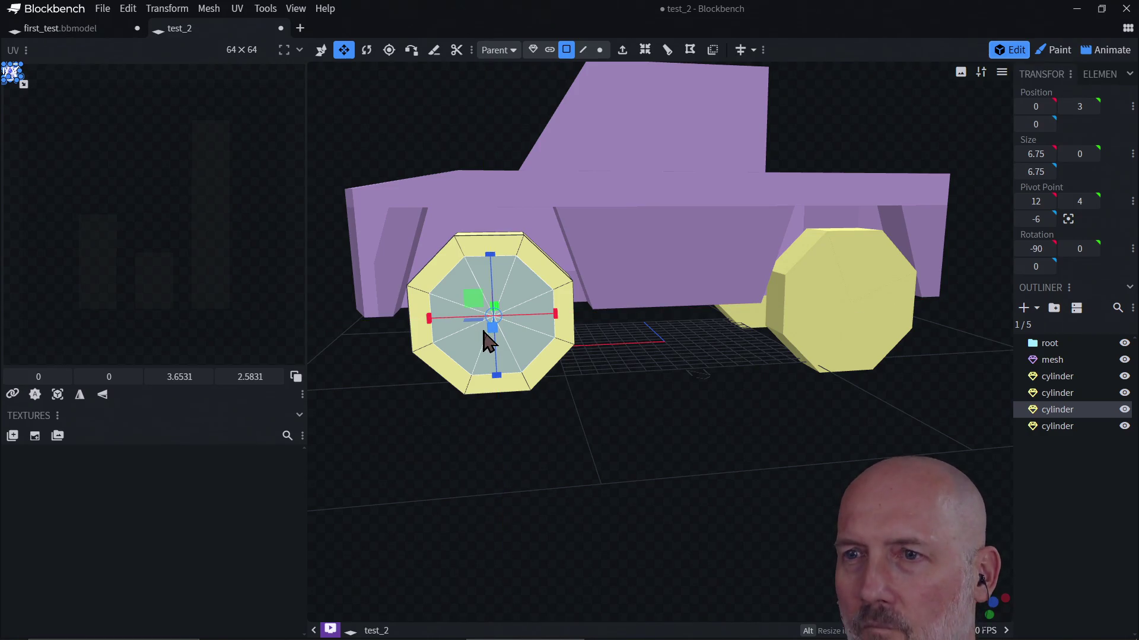
key(ctrl+y)
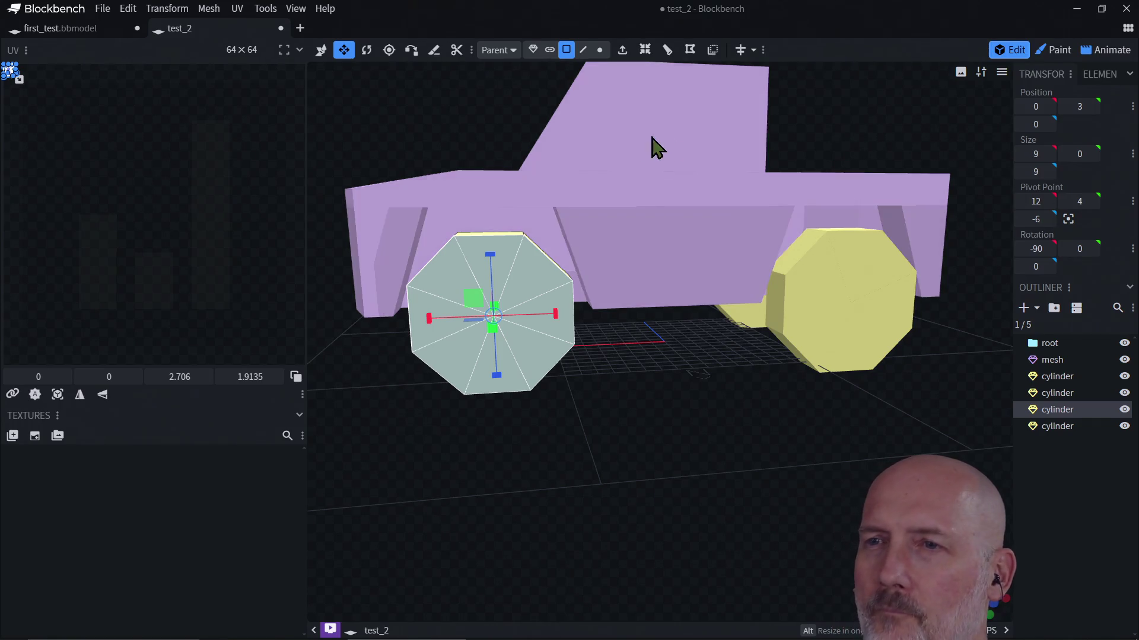
Select all the triangles of the front wheel's side face
click(528, 294)
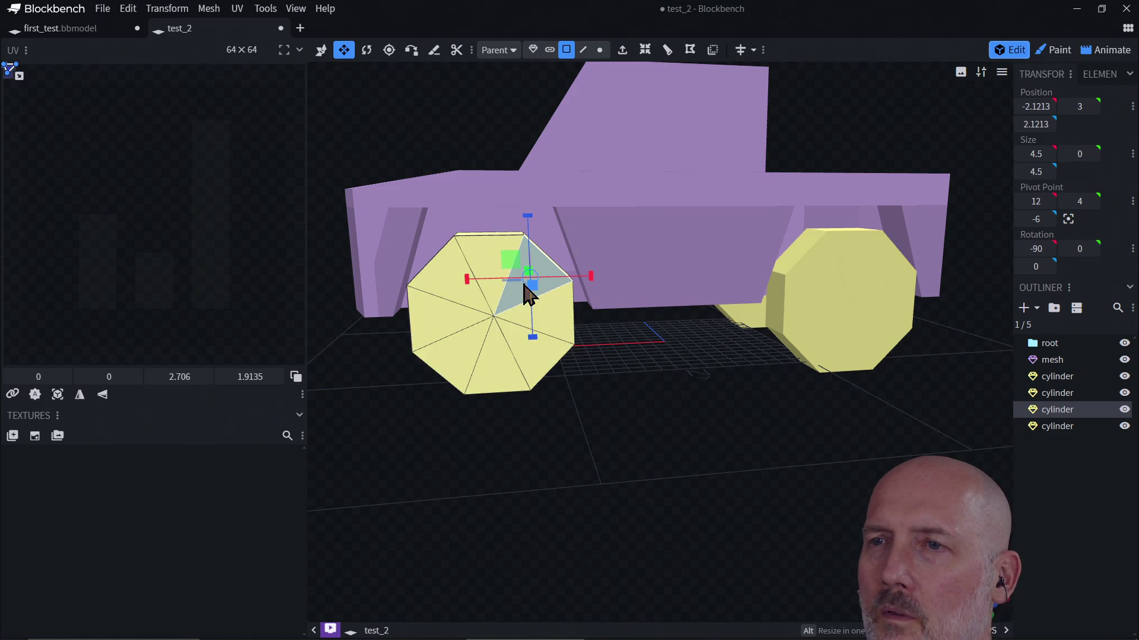
shift+click(490, 264)
shift+click(453, 293)
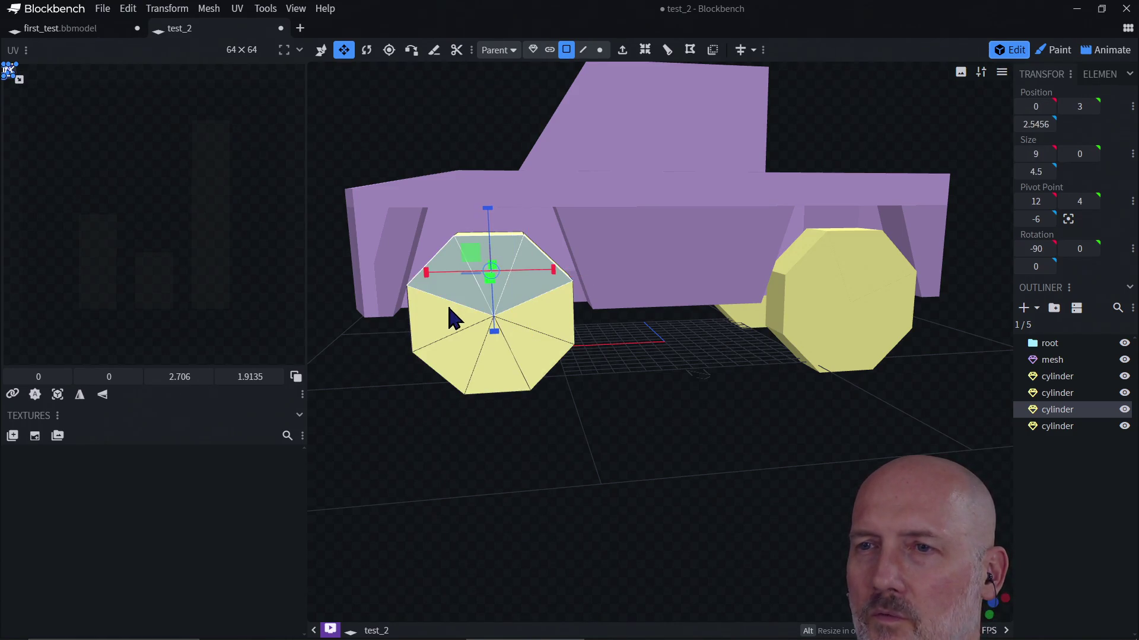
shift+click(451, 317)
shift+click(465, 371)
shift+click(498, 370)
shift+click(534, 356)
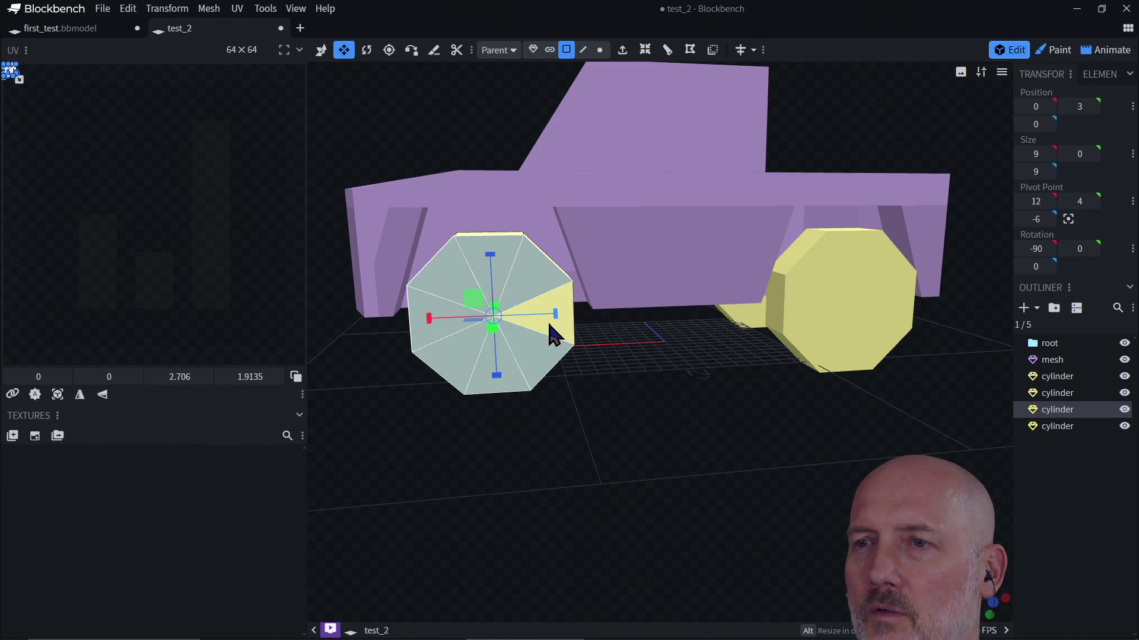
Inset the wheel face at offset 50 into a rim, testing and undoing an inward push
click(321, 50)
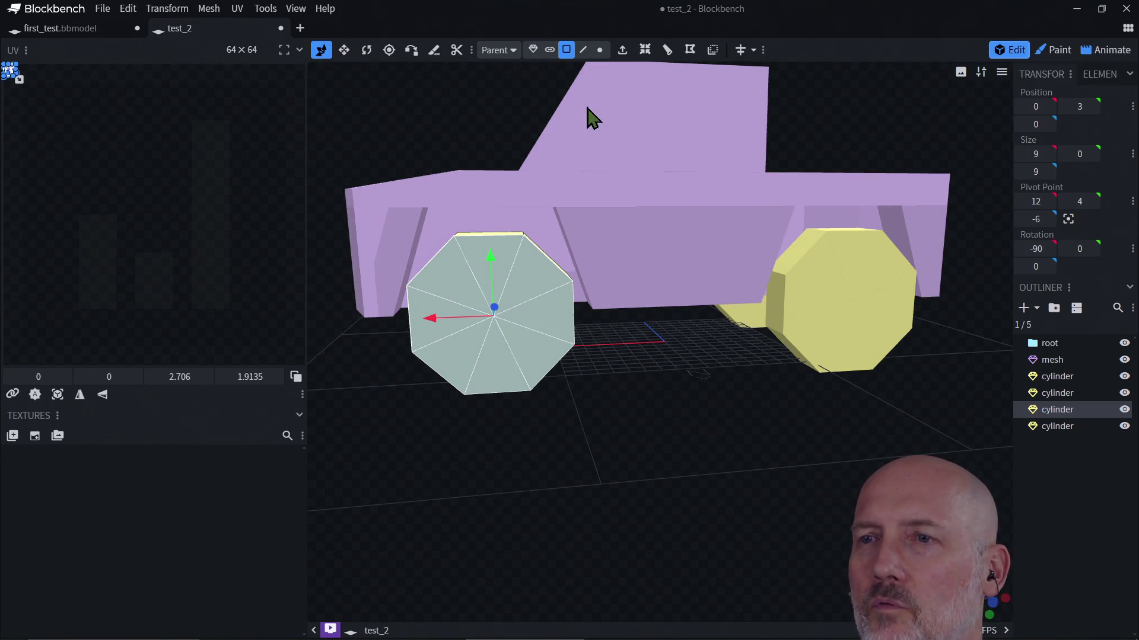
click(645, 51)
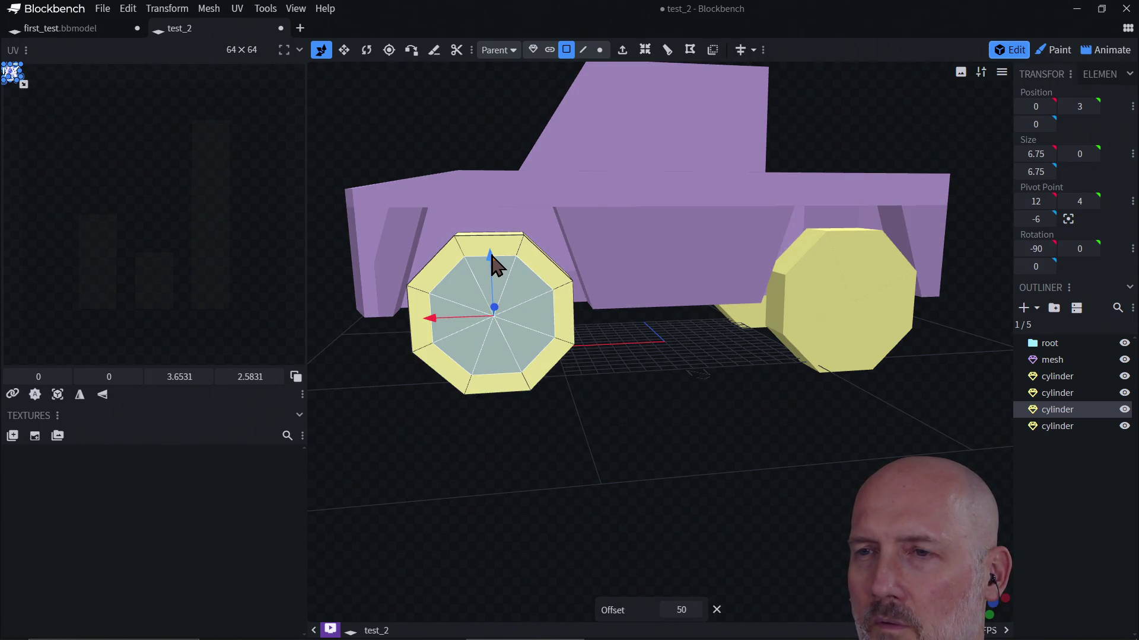
drag(492, 264, 493, 273)
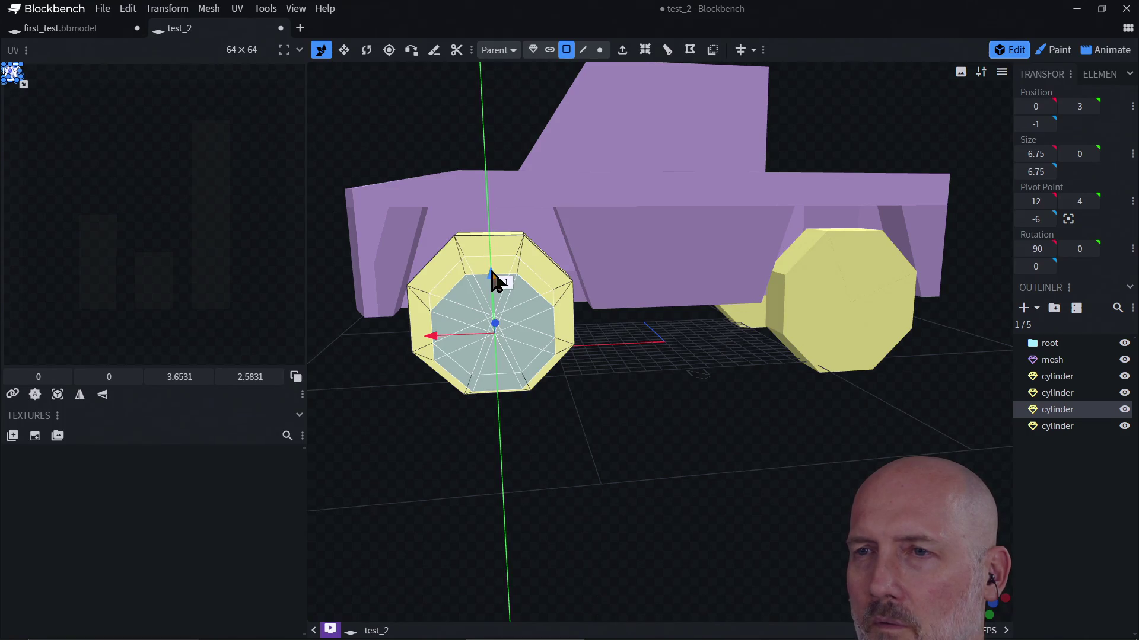
key(ctrl+z)
mouse_move(439, 331)
mouse_down()
mouse_move(501, 322)
mouse_move(502, 333)
mouse_up()
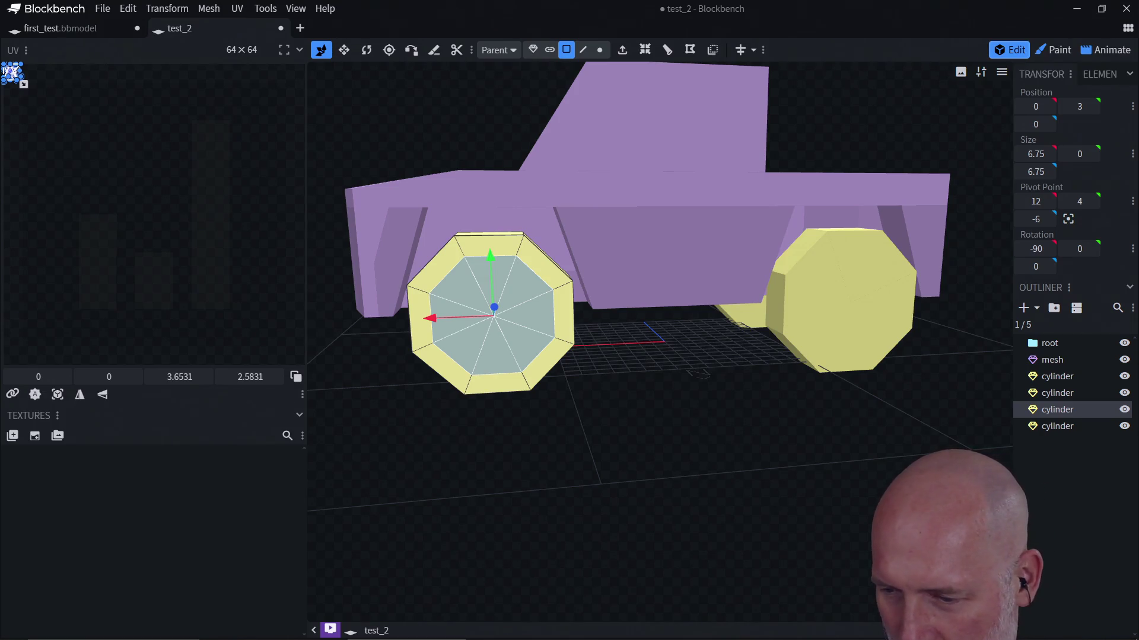
key(alt+Tab)
key(alt+Tab)
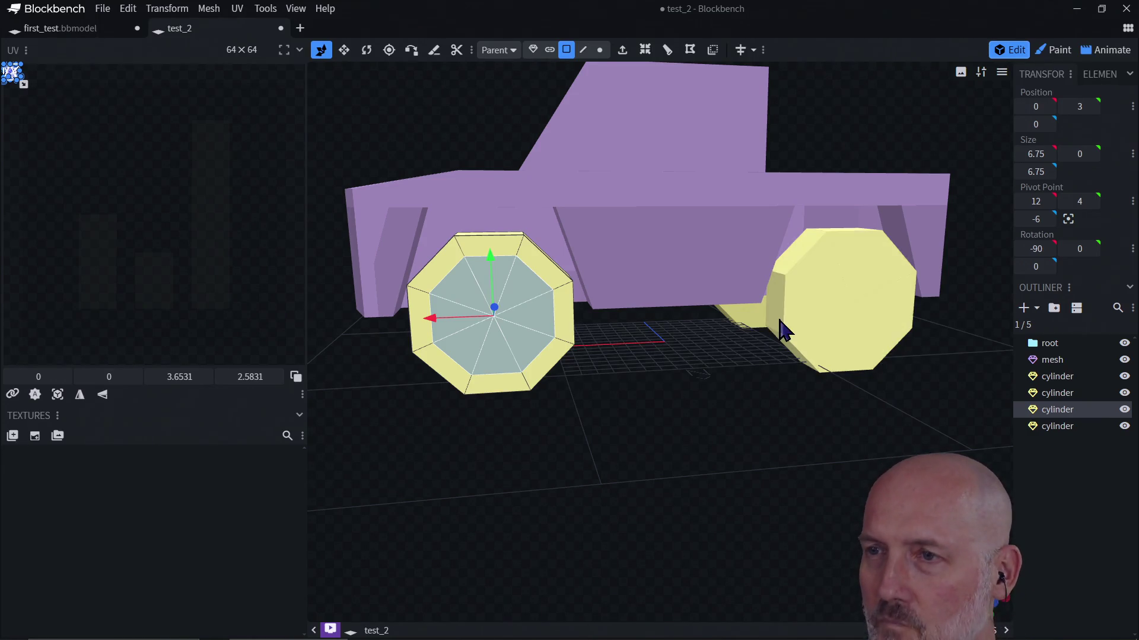
key(alt+Tab)
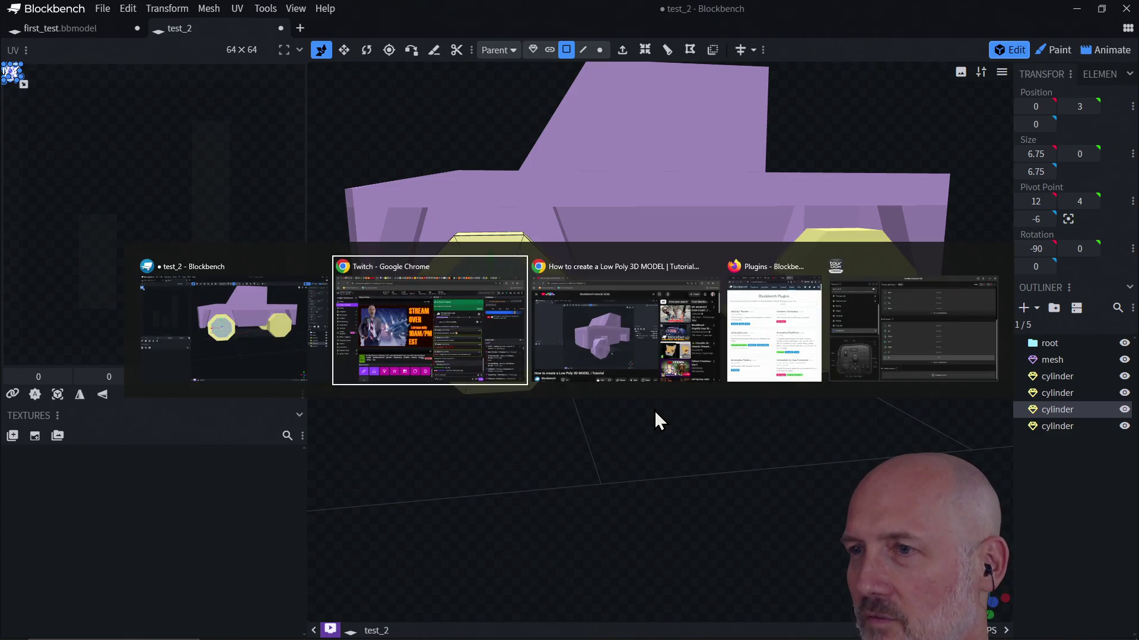
Open PowerShell and cd into the Projects\twitch_irc_bot folder
key(Escape)
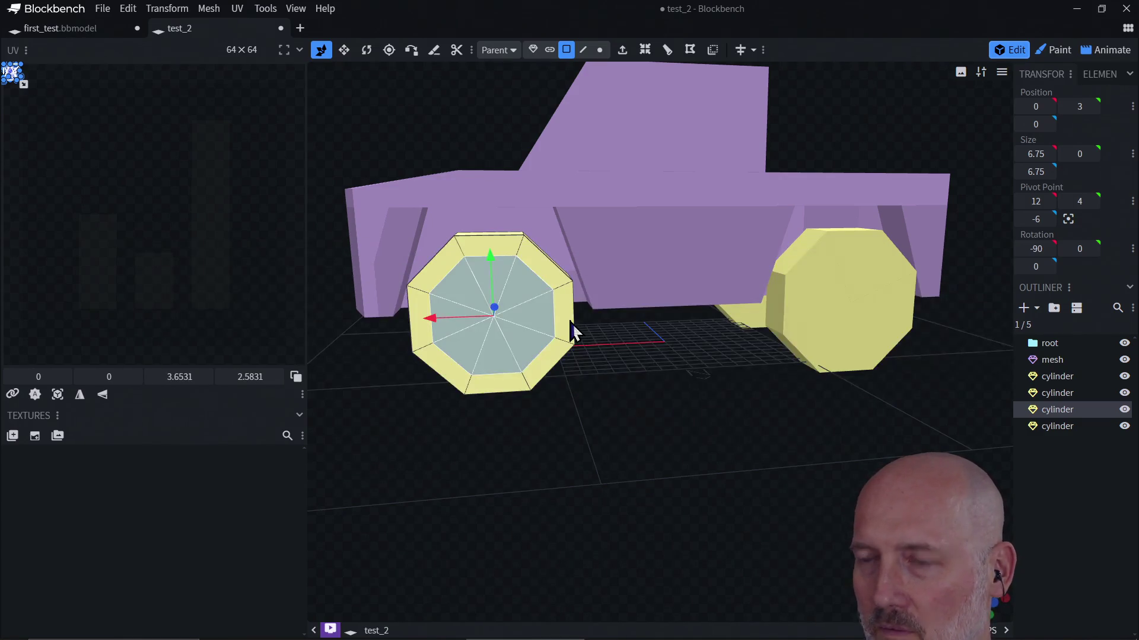
key(super)
key(Escape)
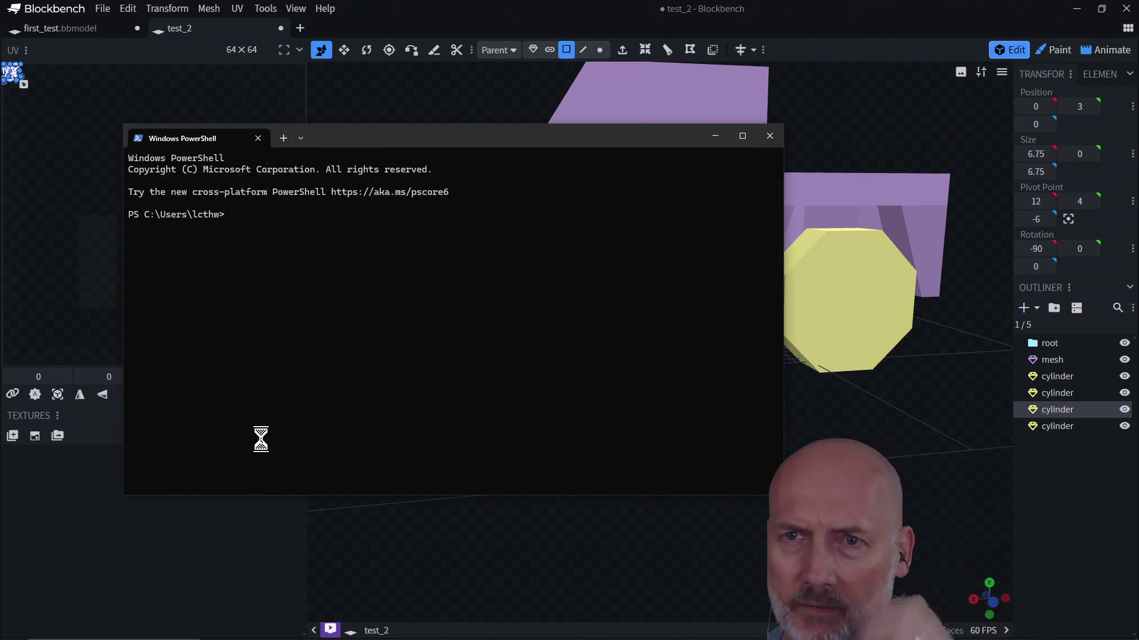
text(cd)
key(Tab)
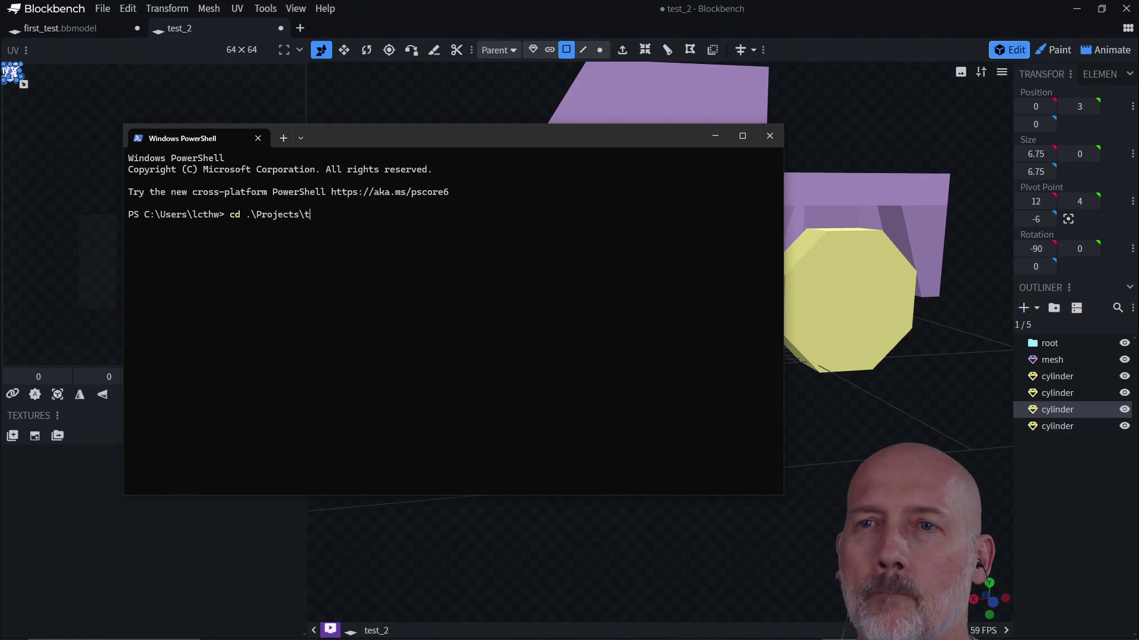
key(Tab)
key(Return)
Open config.json in Vim, find the today entry, and change it to "Learning Blockbench"
text(vi)
key(Tab)
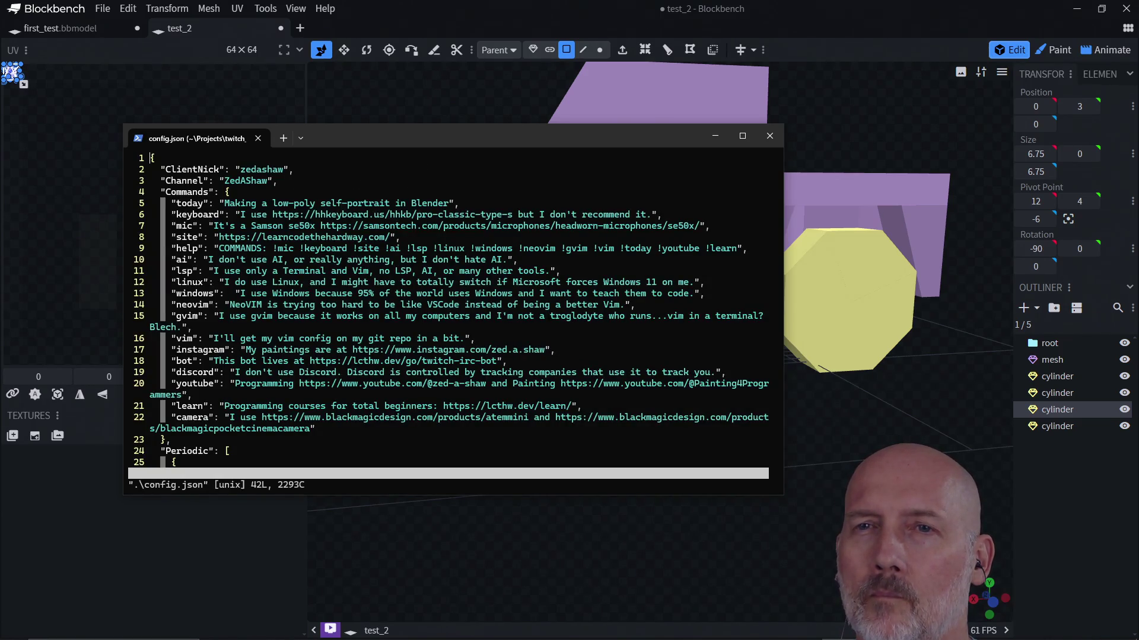
text(/today)
key(Return)
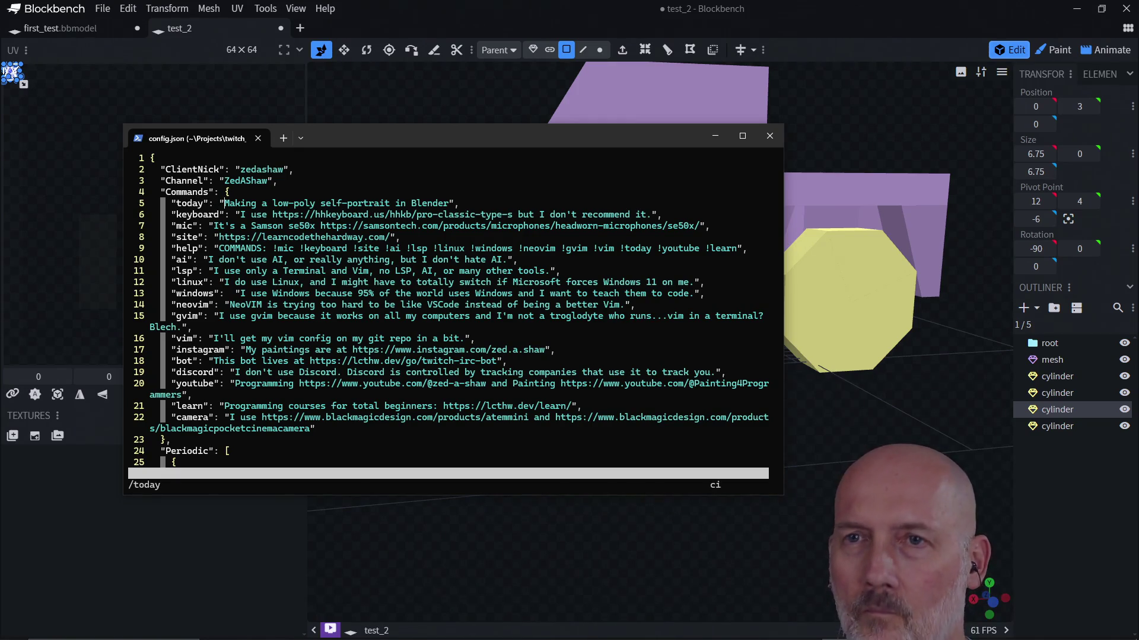
key(quotedbl)
text(Learning Blockb)
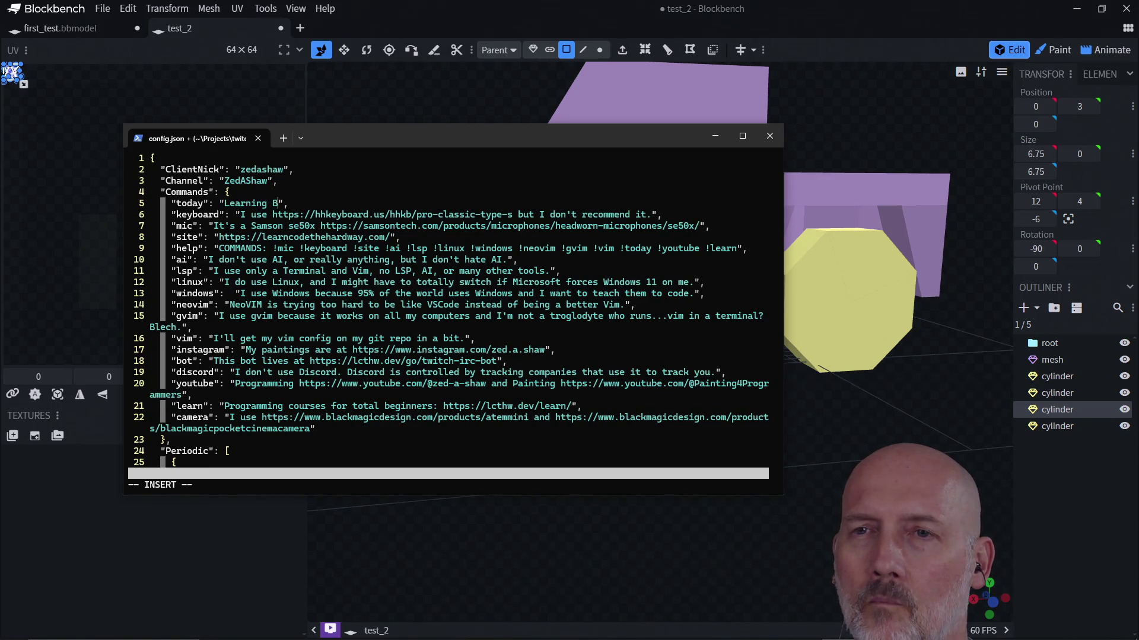
text(enc)
key(alt+Tab)
key(alt+Tab)
key(alt+Tab)
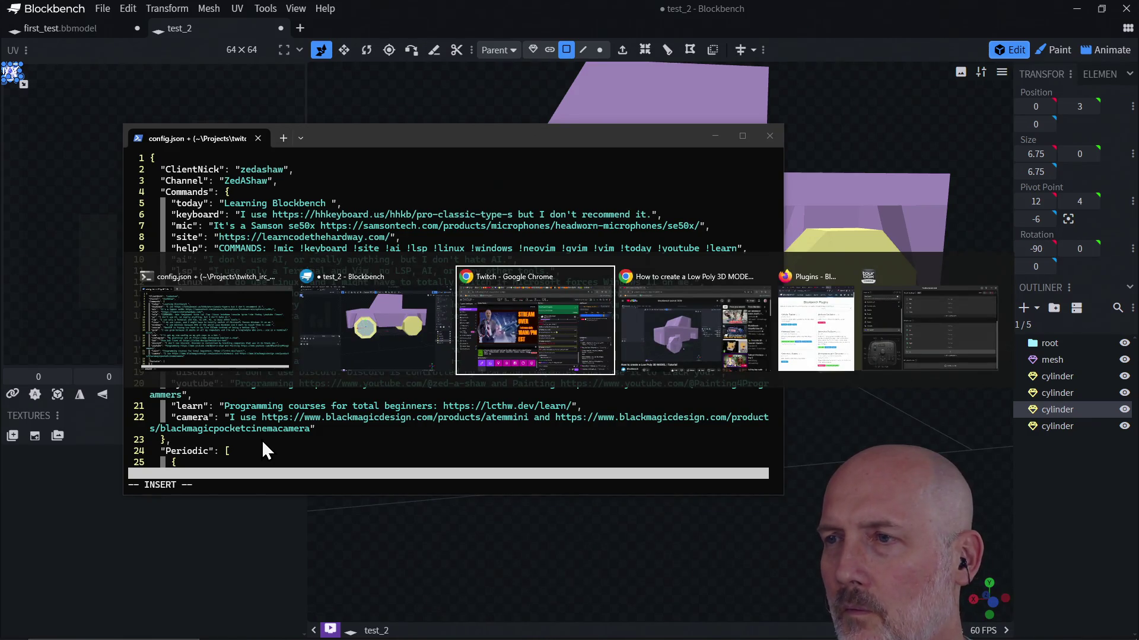
key(alt+Tab)
In a new Firefox tab, try blockbench.com and .org, then open the blockbench.net plugins page
key(ctrl+t)
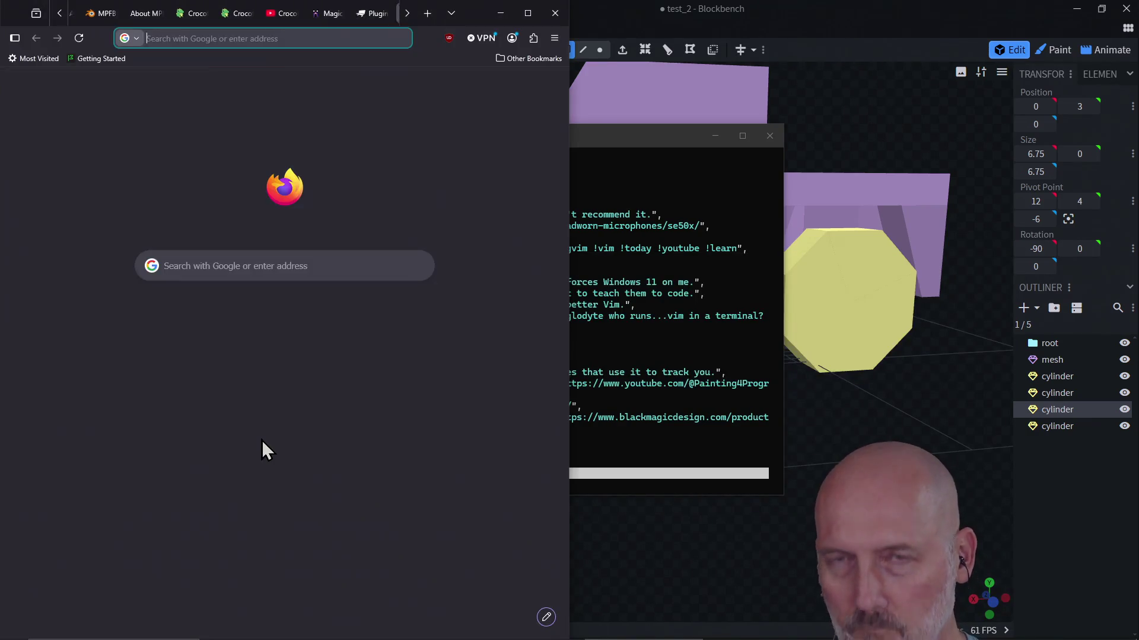
text(blockben)
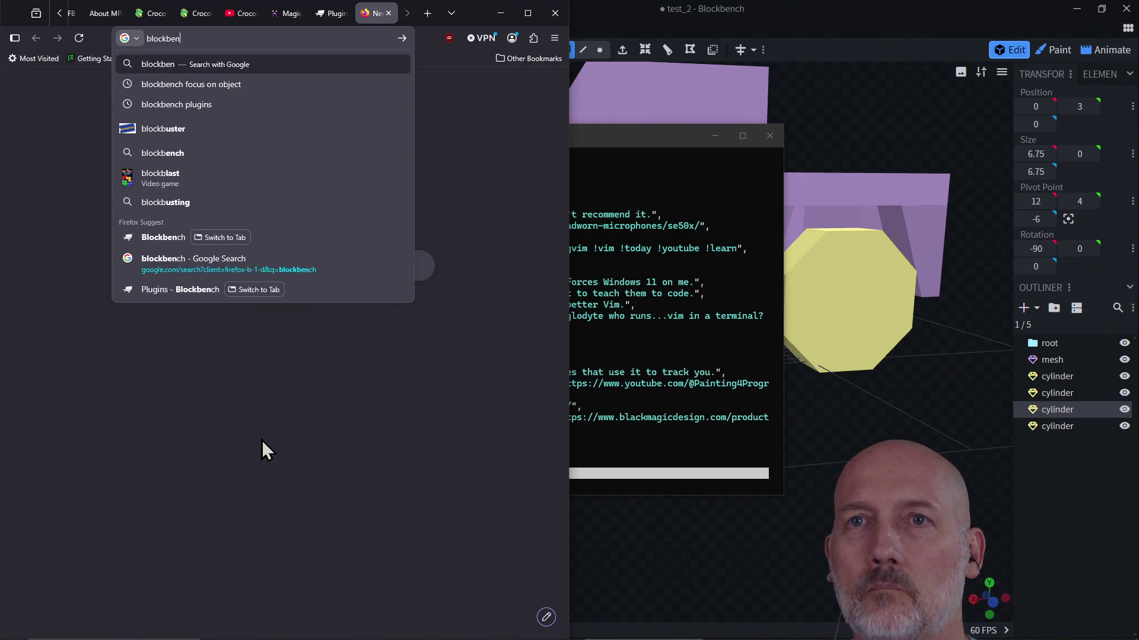
text(ch.com)
key(Return)
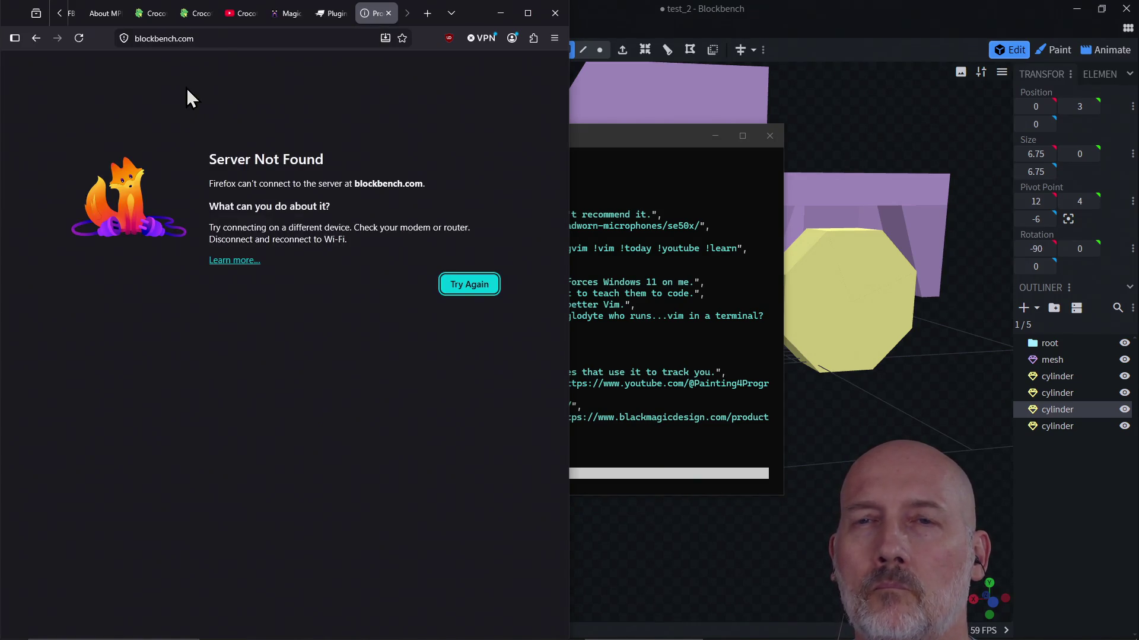
click(229, 39)
click(228, 39)
click(228, 38)
key(BackSpace)
key(BackSpace)
key(BackSpace)
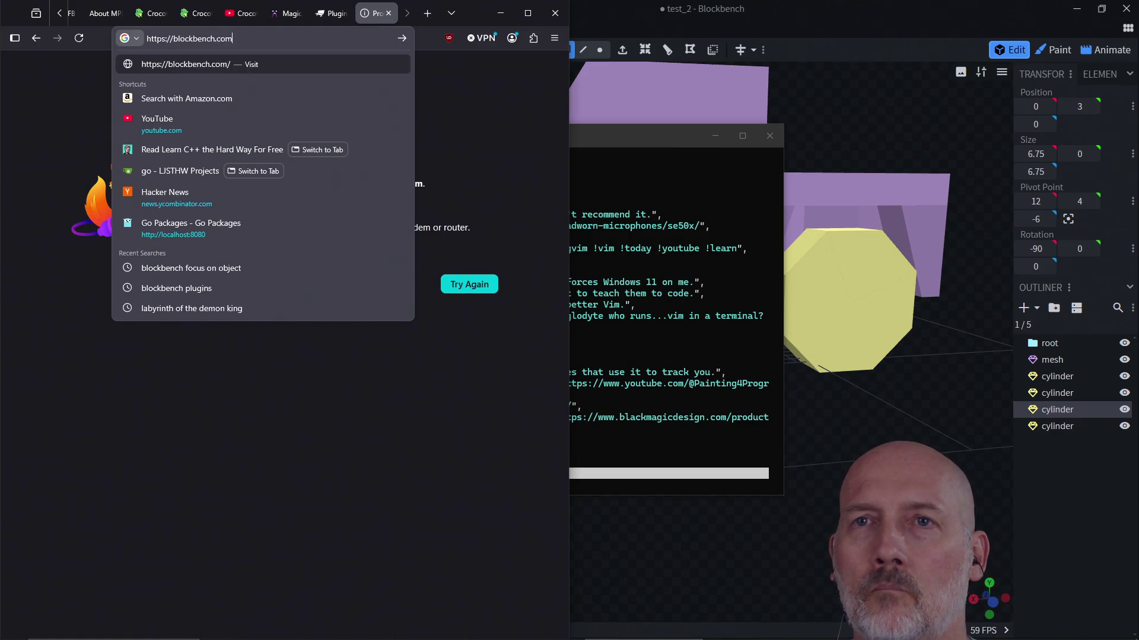
text(org)
key(Return)
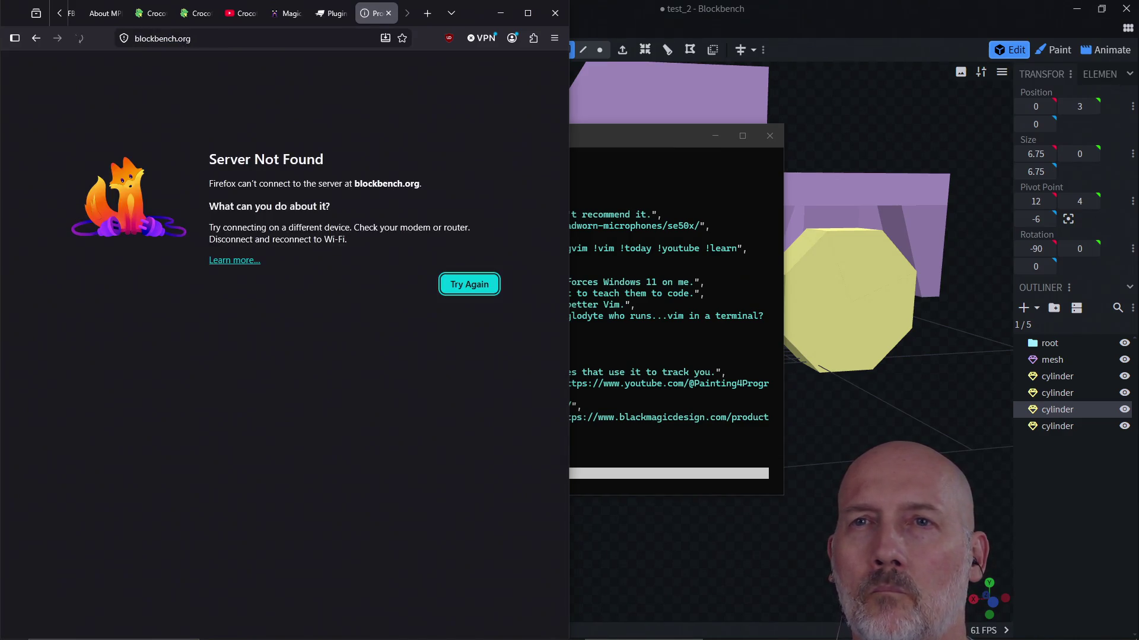
click(193, 38)
text(cppreference.com/)
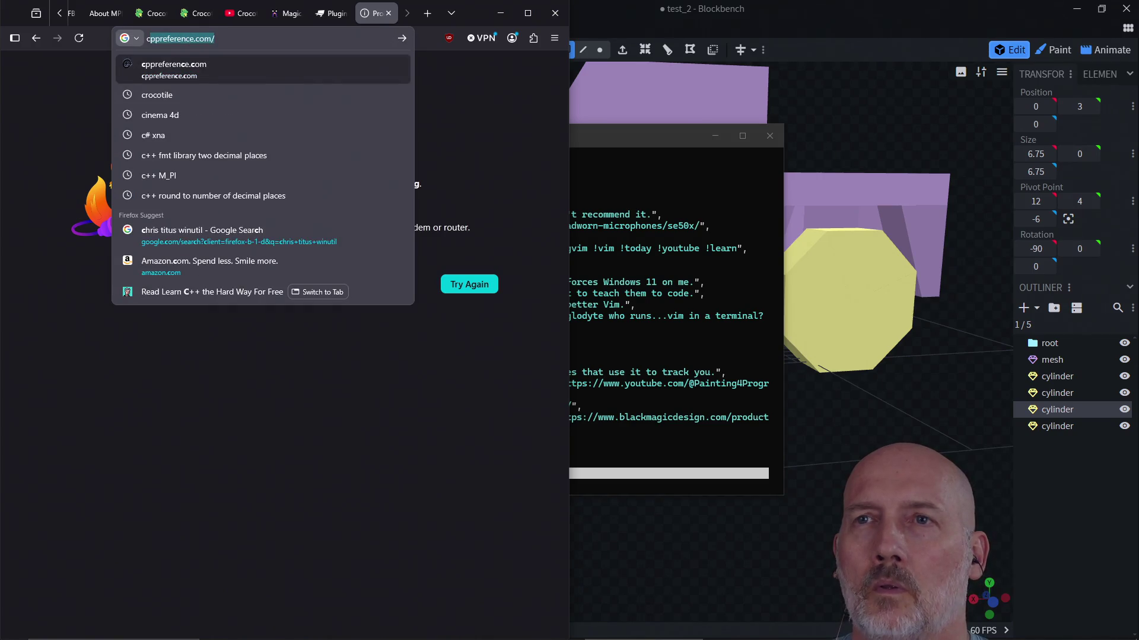
click(254, 67)
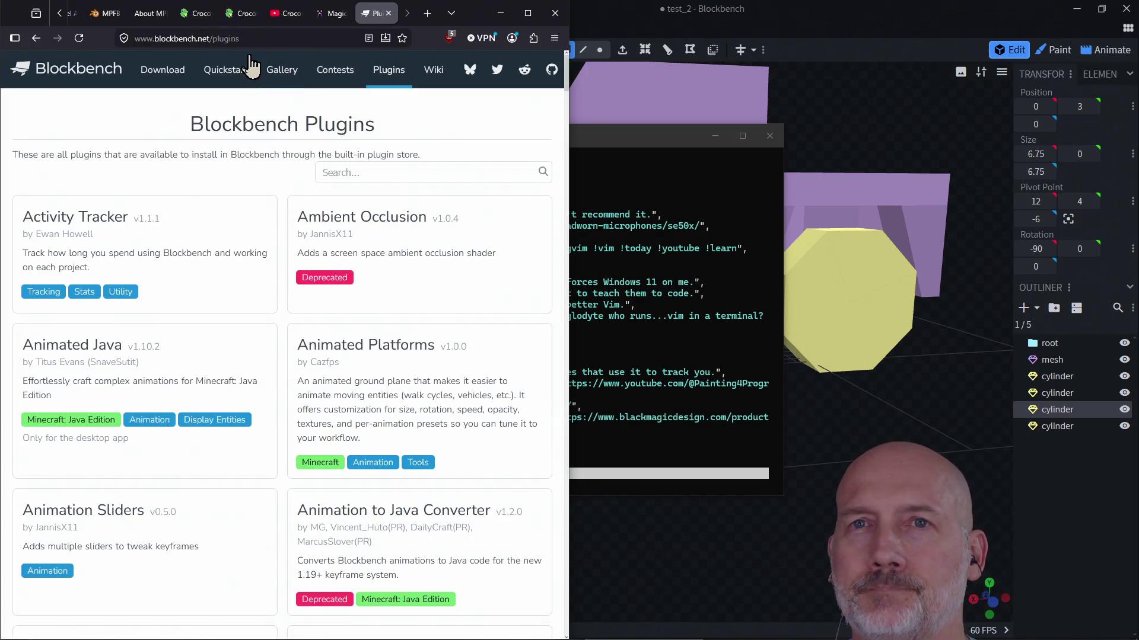
drag(208, 38, 127, 38)
click(229, 38)
drag(236, 38, 131, 38)
key(ctrl+c)
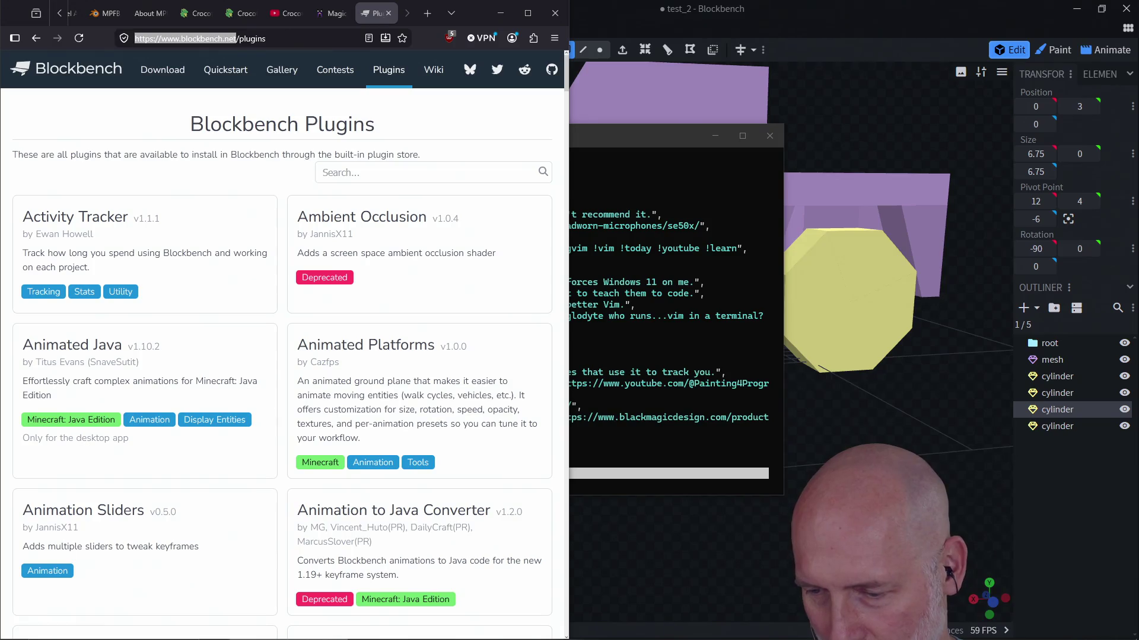
click(631, 261)
key(ctrl+v)
key(Escape)
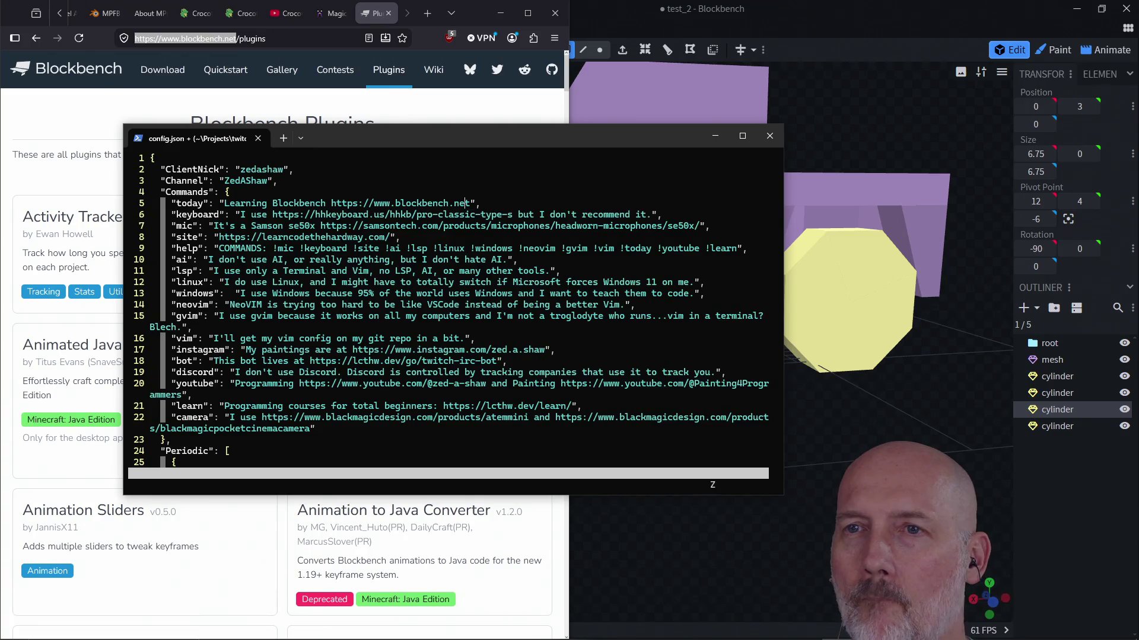
Save config.json with ZZ, run the bot program, and return to Blockbench
key(shift+z)
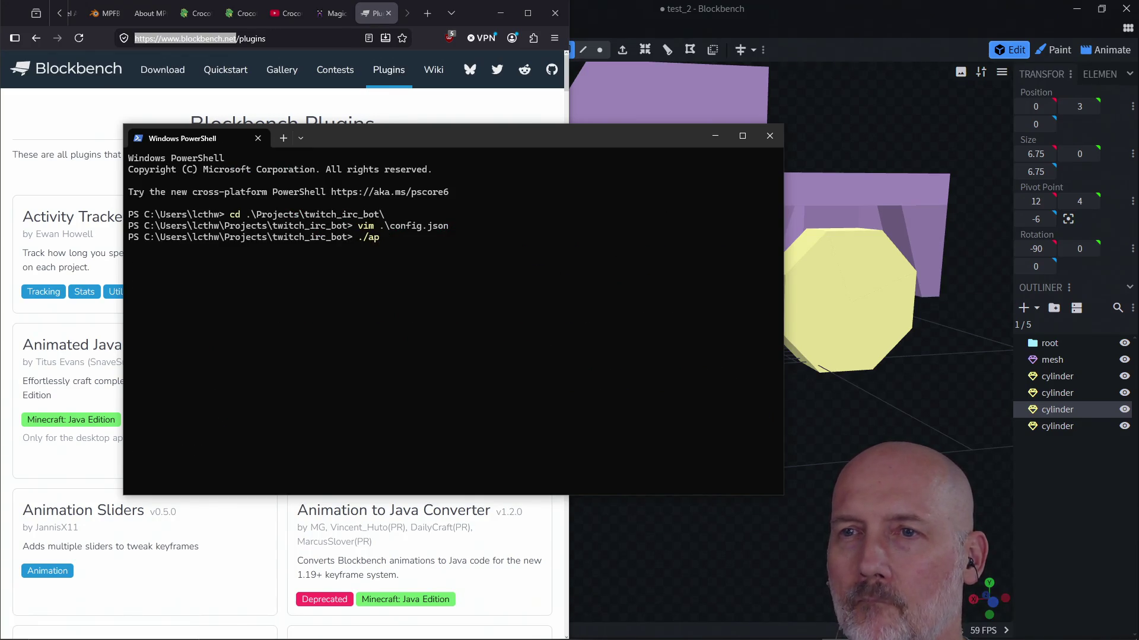
key(Tab)
key(Return)
click(613, 19)
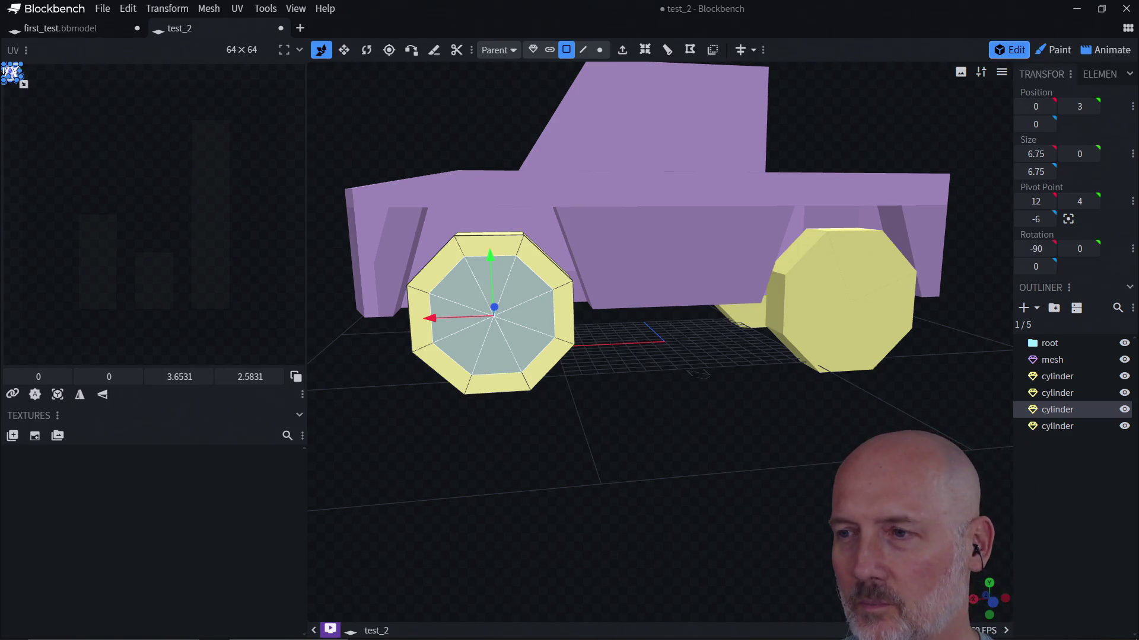
key(alt+Tab)
key(alt+Tab)
key(alt+Tab)
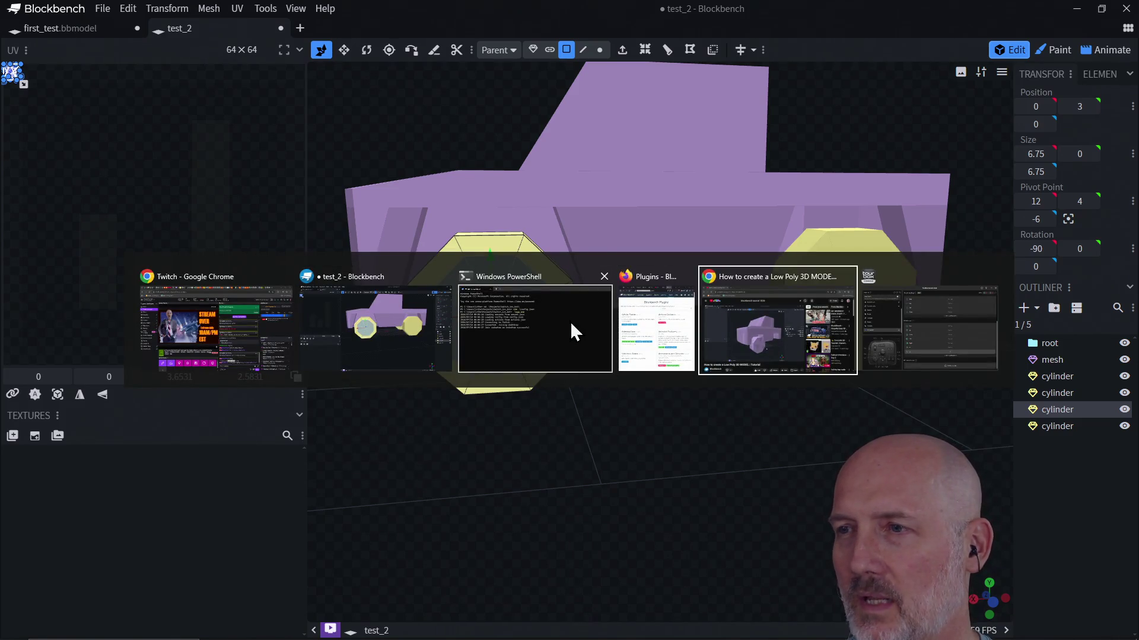
key(Escape)
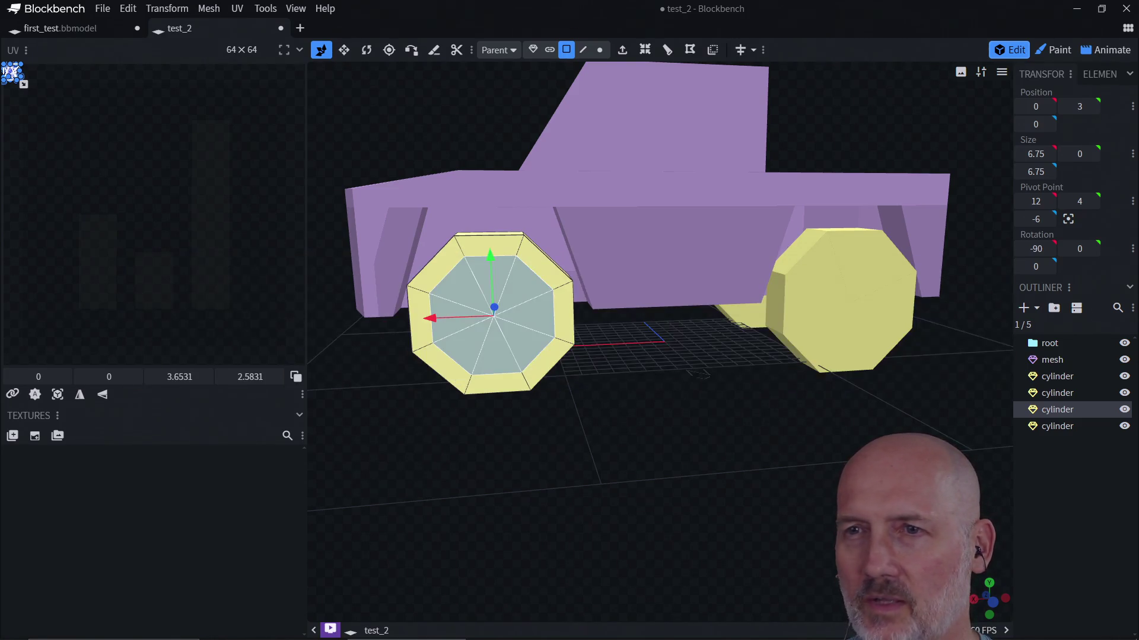
key(alt+Tab)
key(alt+Tab)
key(alt+Tab)
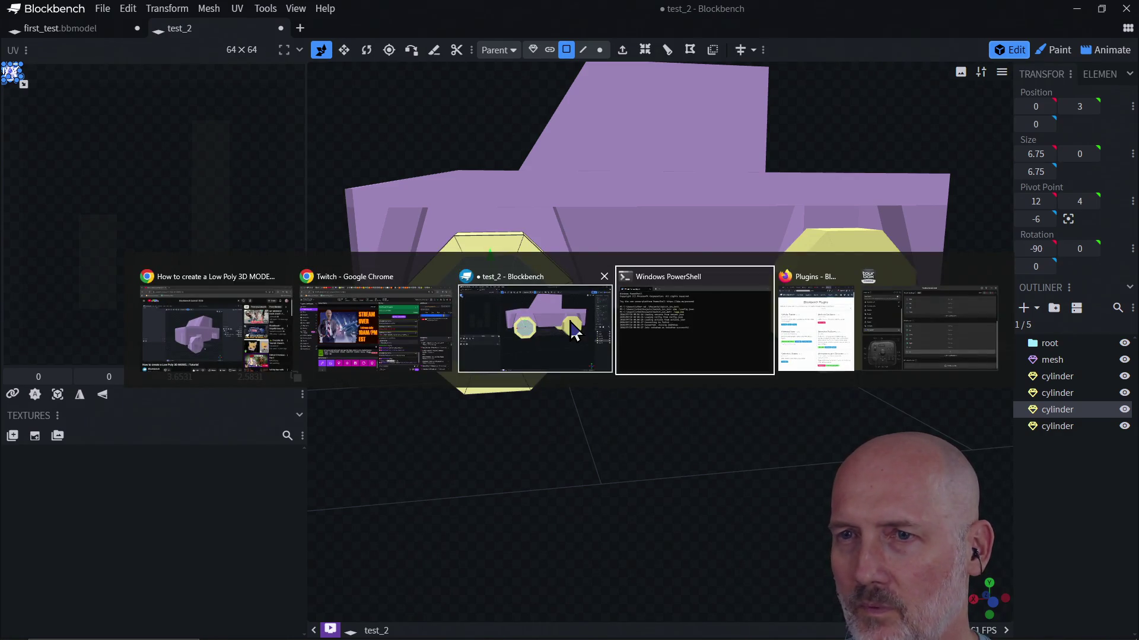
key(Escape)
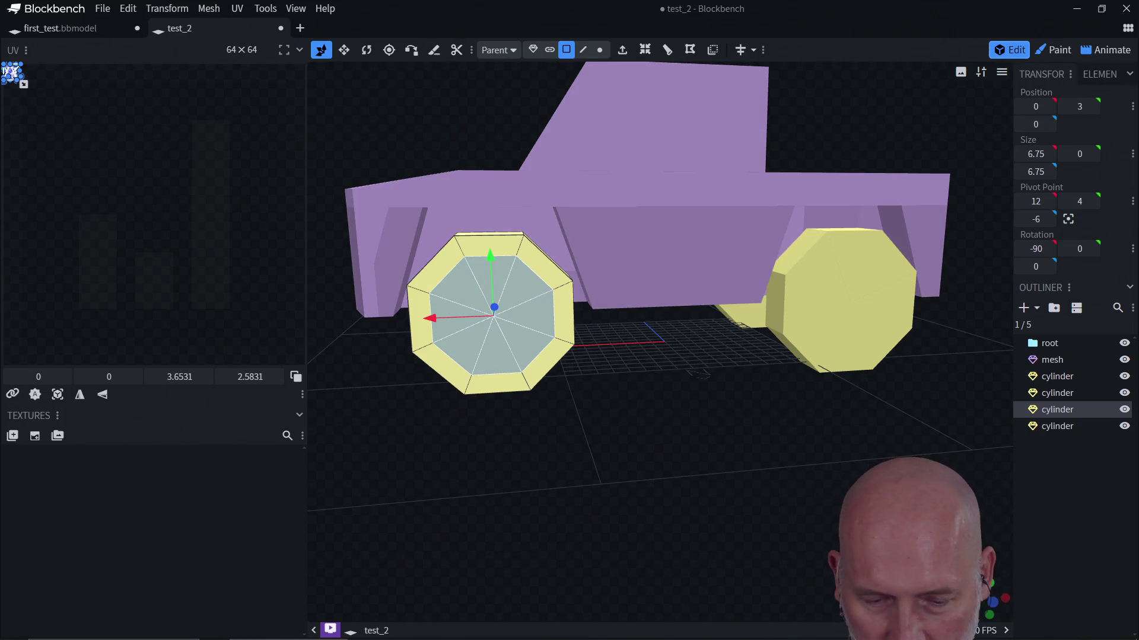
key(alt+Tab)
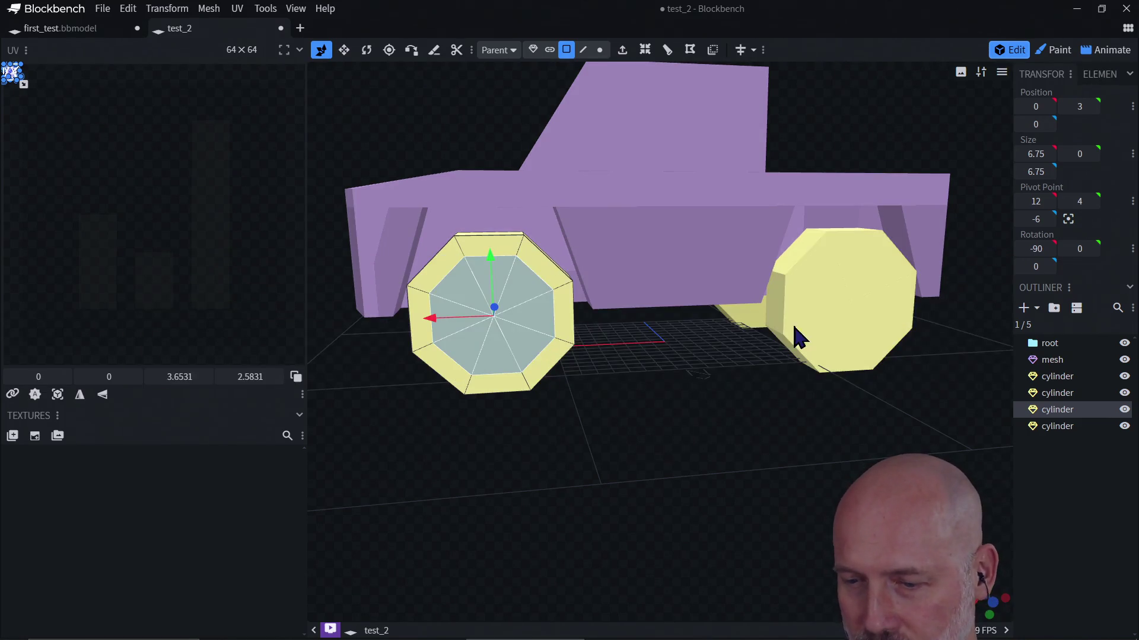
key(alt+Tab)
key(alt+Tab)
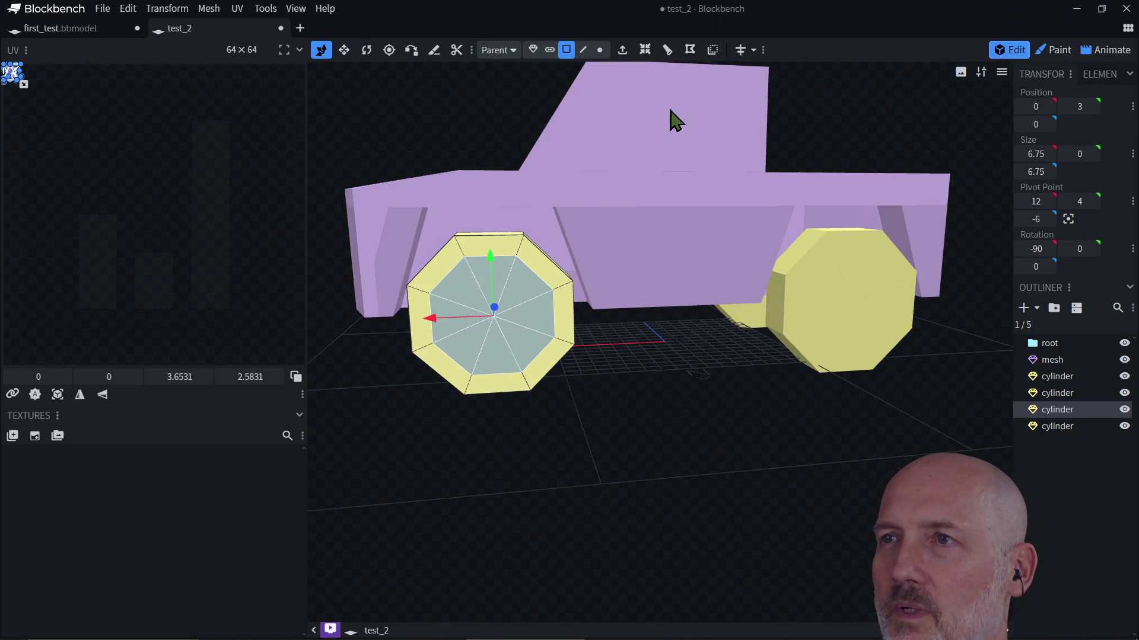
key(ctrl+z)
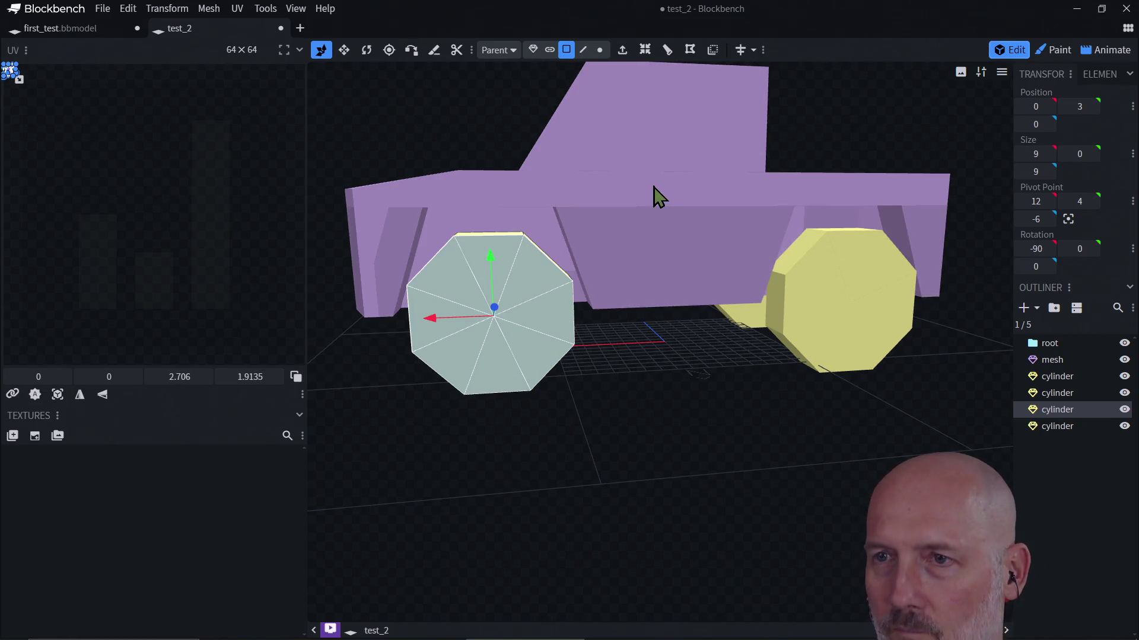
Inset the front wheel's outer face at offset 86 and extrude its centre inward as a recessed hub
click(645, 51)
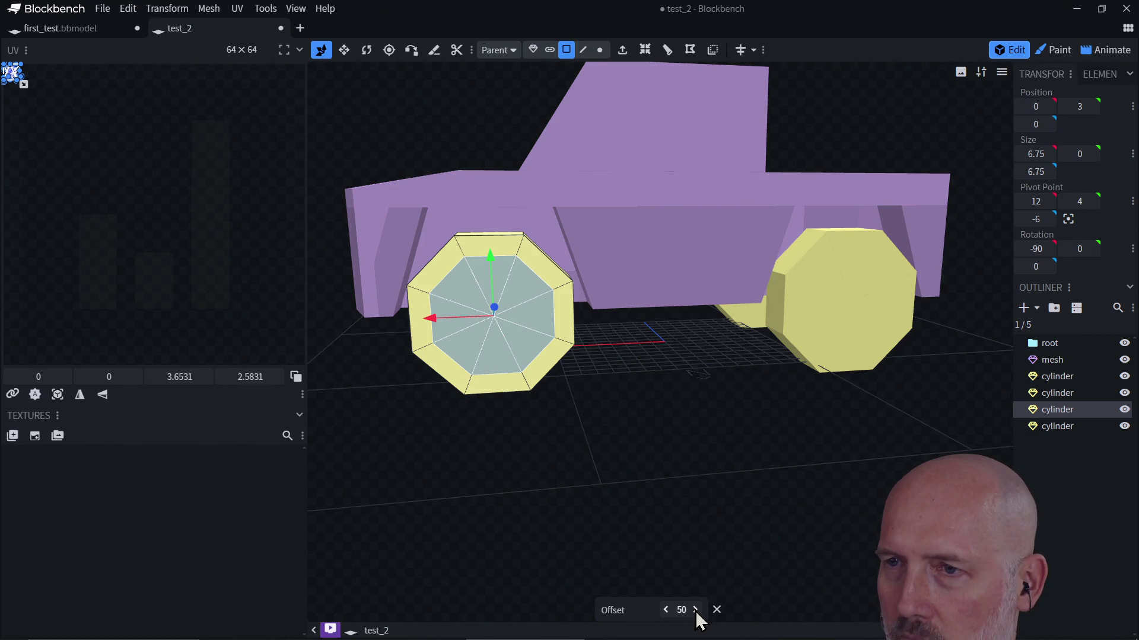
drag(671, 609, 733, 610)
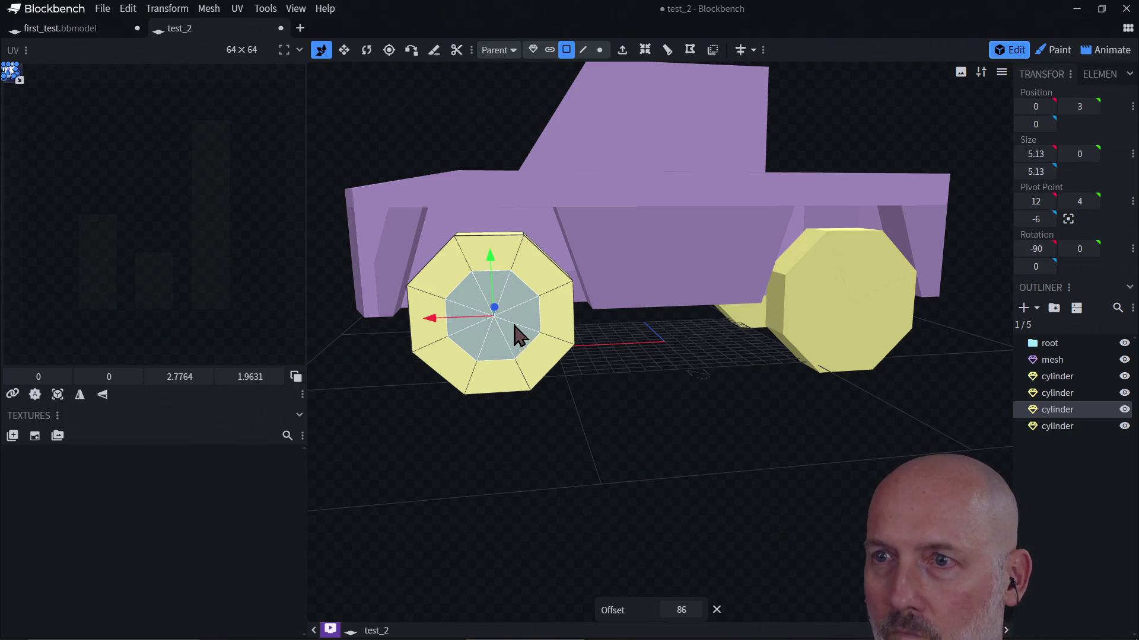
key(e)
Select a rim face, orbit to a side-on view and select the rear wheel
click(530, 361)
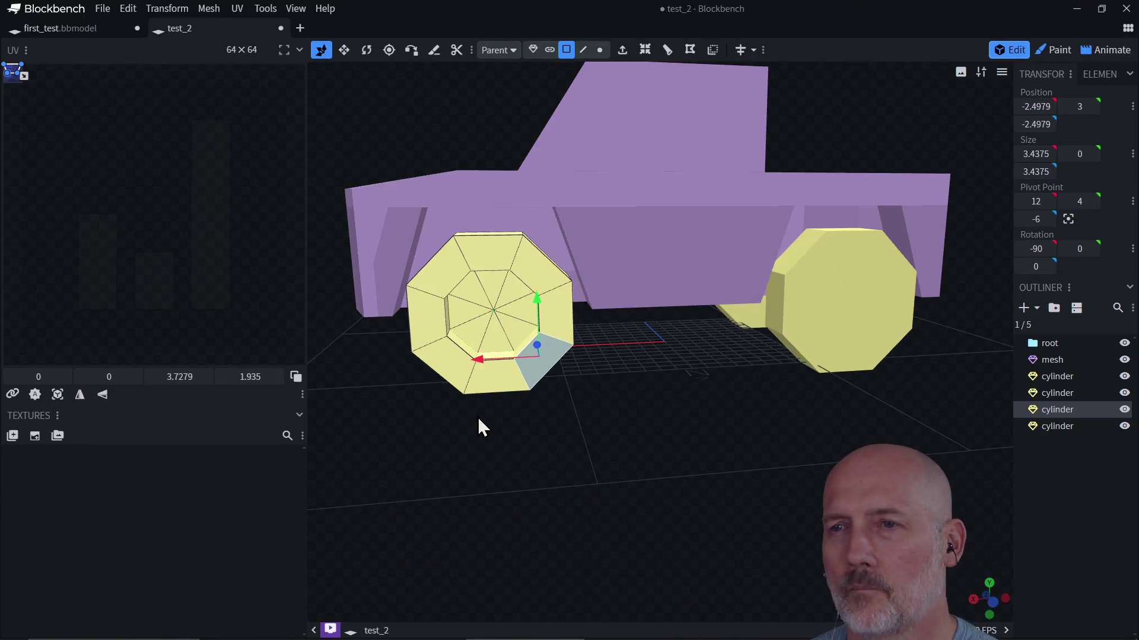
mouse_move(566, 411)
mouse_down()
mouse_move(556, 384)
mouse_move(500, 412)
mouse_move(458, 412)
mouse_up()
click(794, 339)
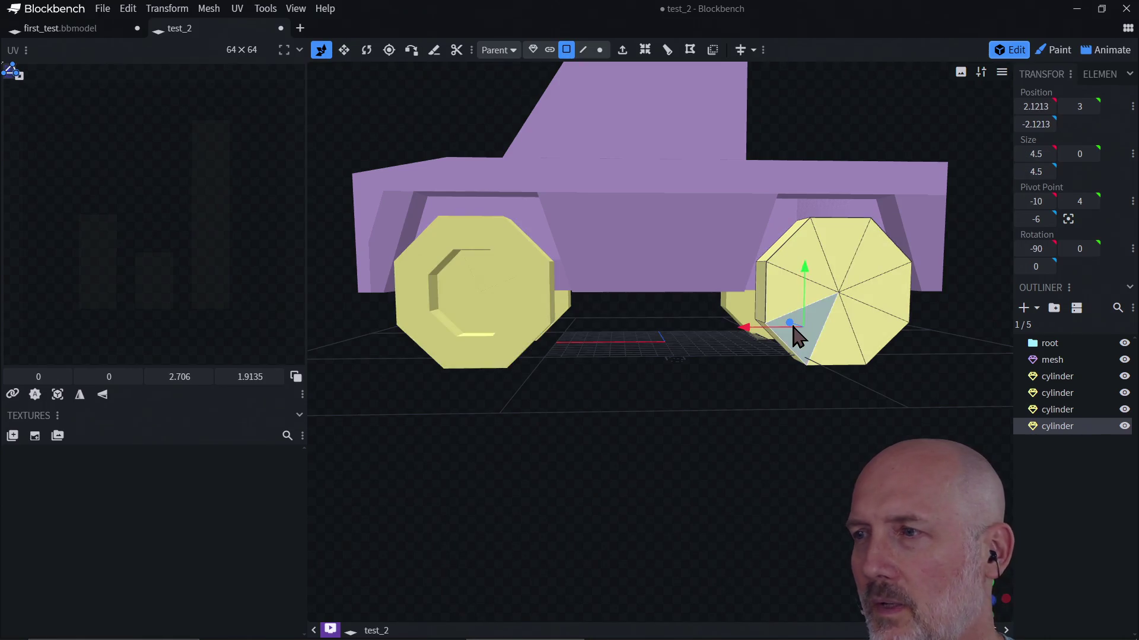
Delete the three other wheel cylinders, keeping only the front wheel
click(1064, 386)
click(1056, 414)
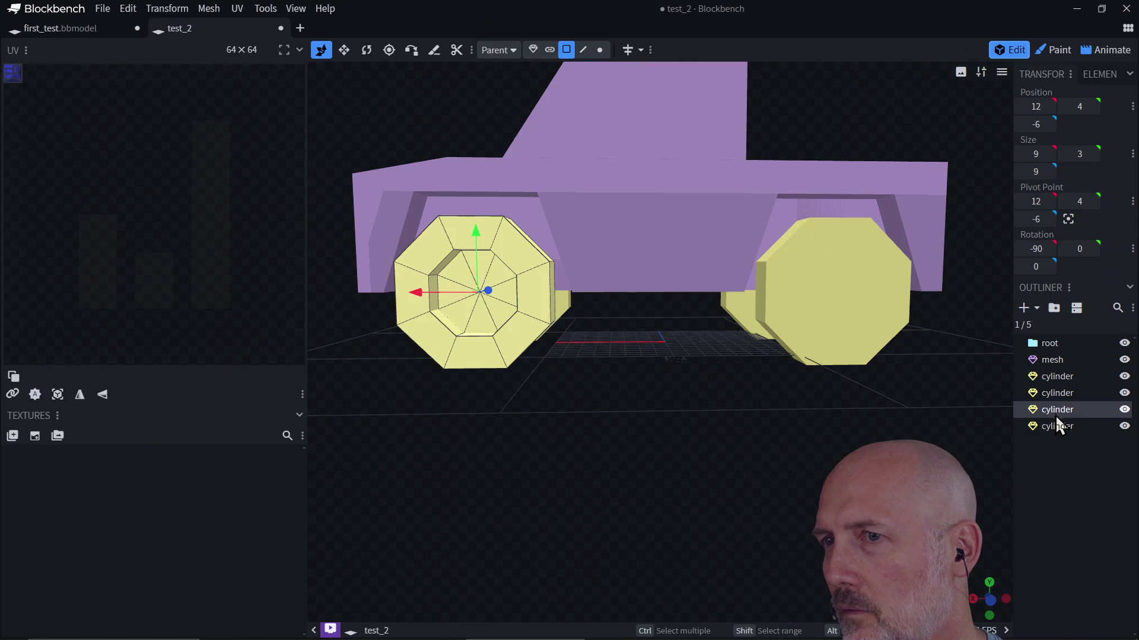
click(1055, 426)
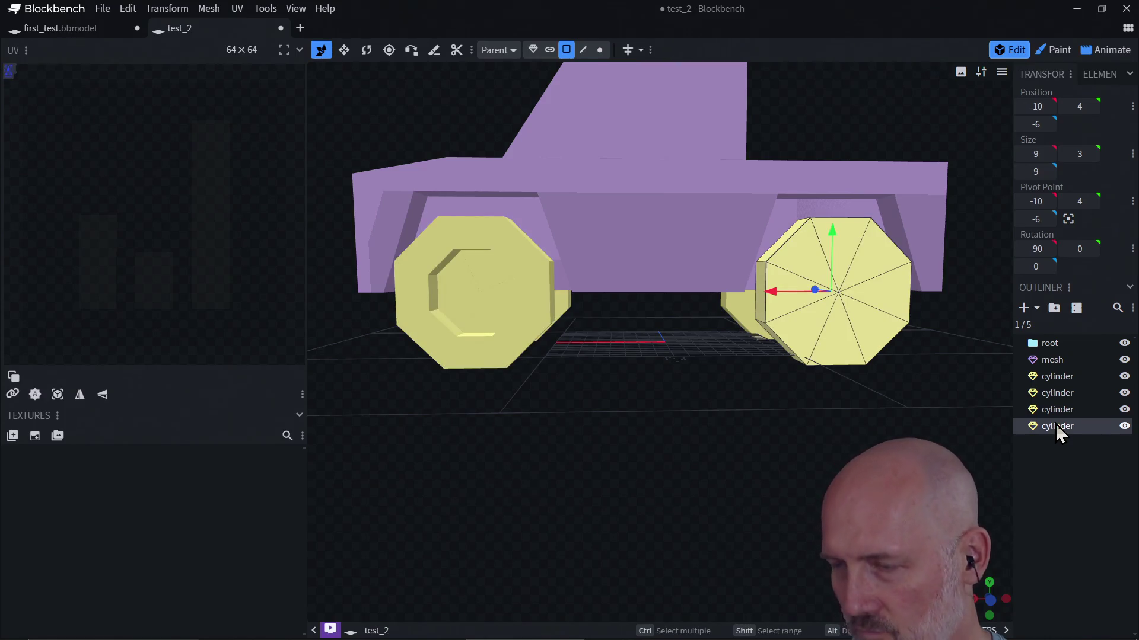
key(Delete)
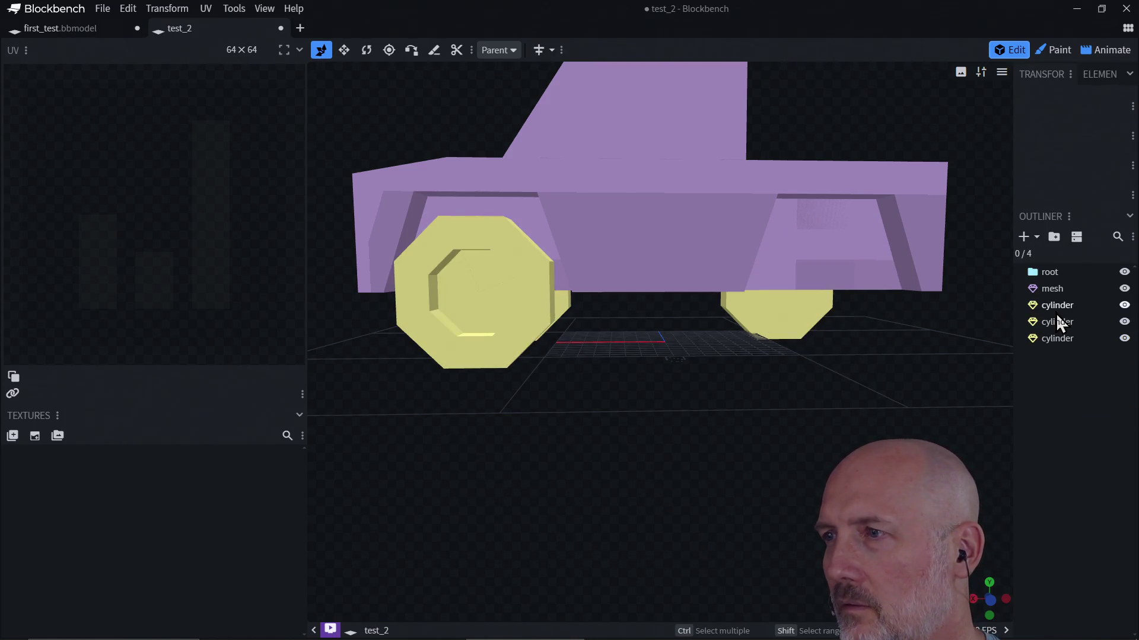
click(1057, 323)
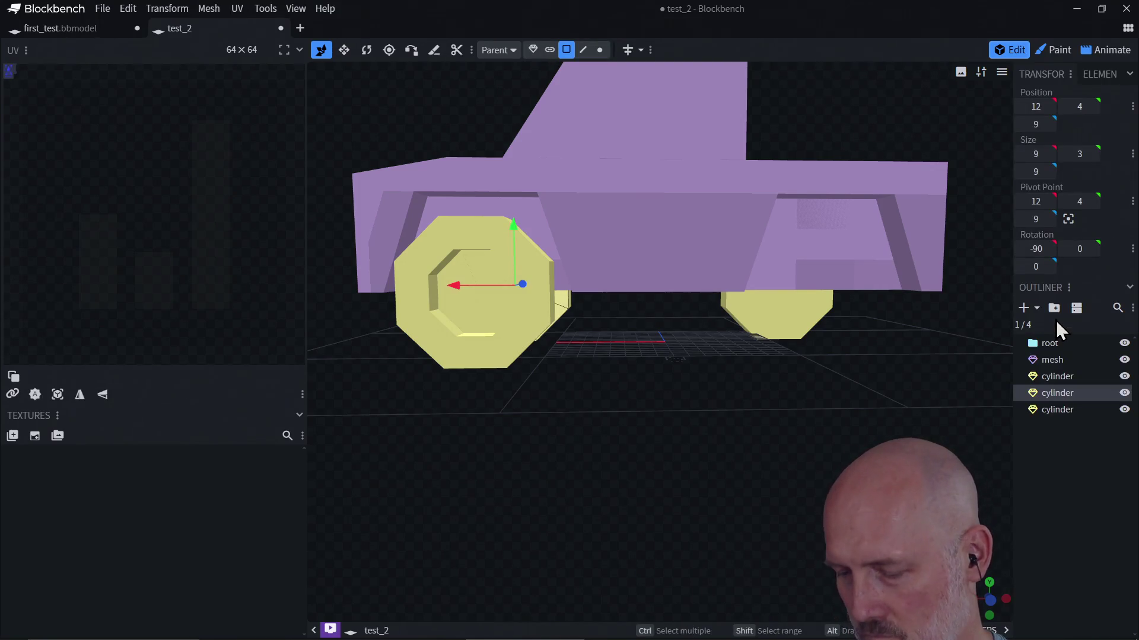
key(Delete)
click(1056, 305)
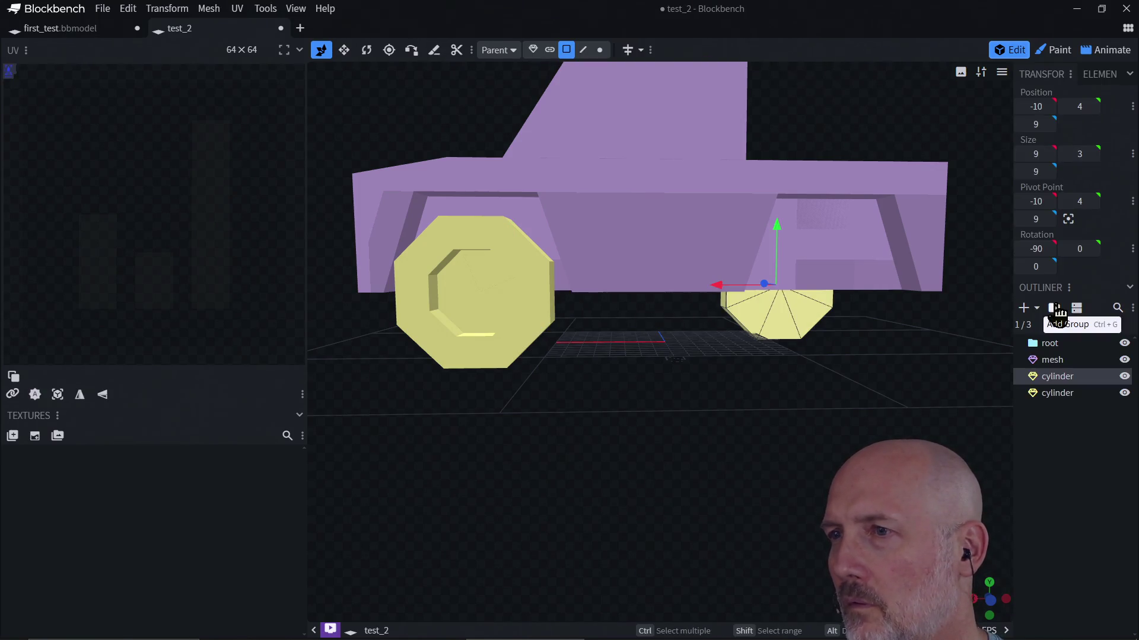
key(Delete)
Select the front wheel cylinder and duplicate it three times with Ctrl+D
click(525, 315)
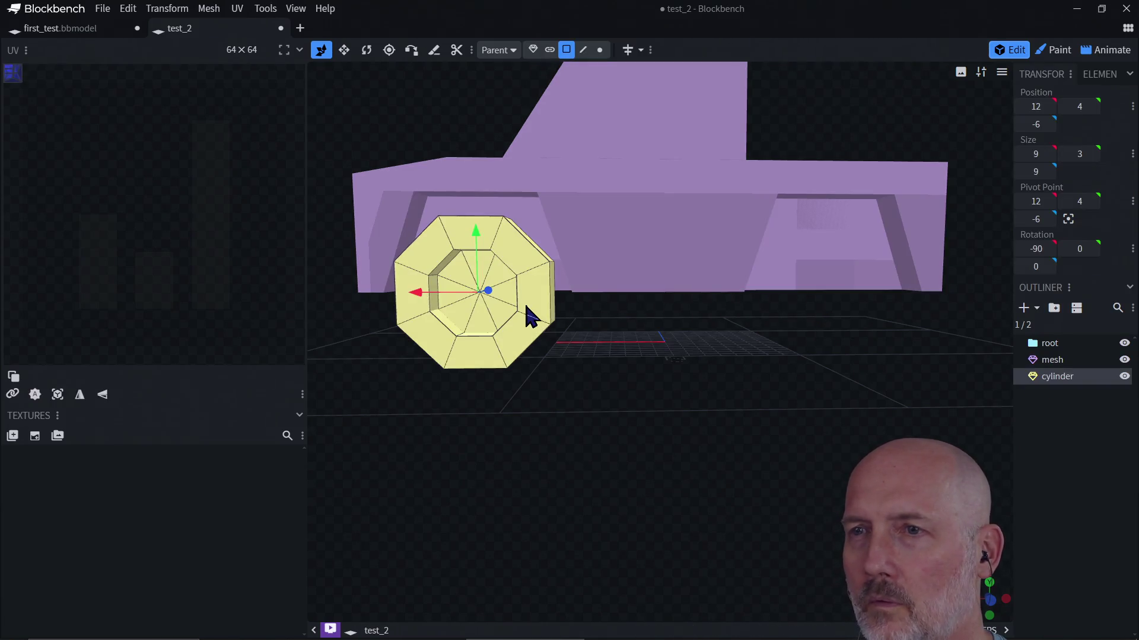
scroll(550, 343, down, 1)
mouse_move(584, 372)
mouse_down()
mouse_move(657, 384)
mouse_move(716, 431)
mouse_move(605, 376)
mouse_move(574, 372)
mouse_move(572, 384)
mouse_up()
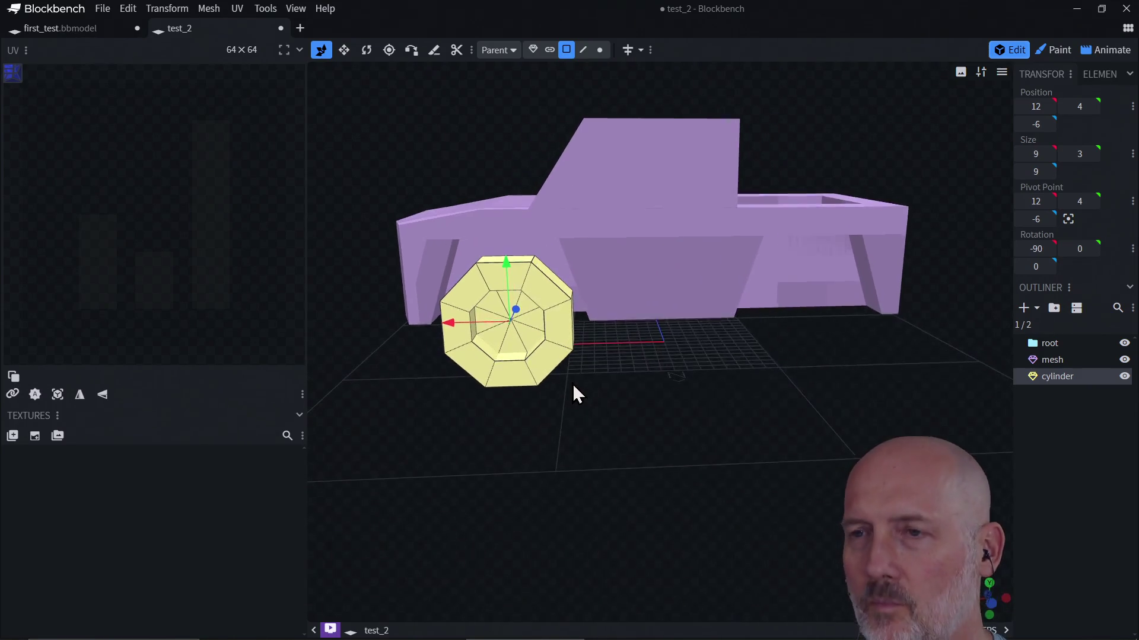
click(551, 351)
click(523, 382)
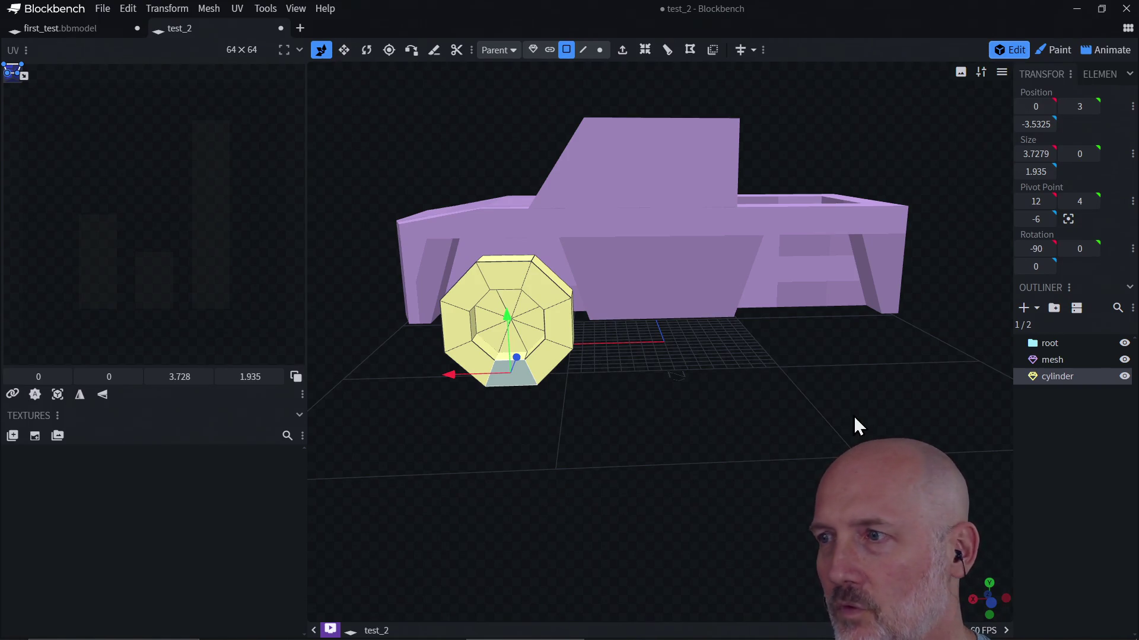
click(1046, 387)
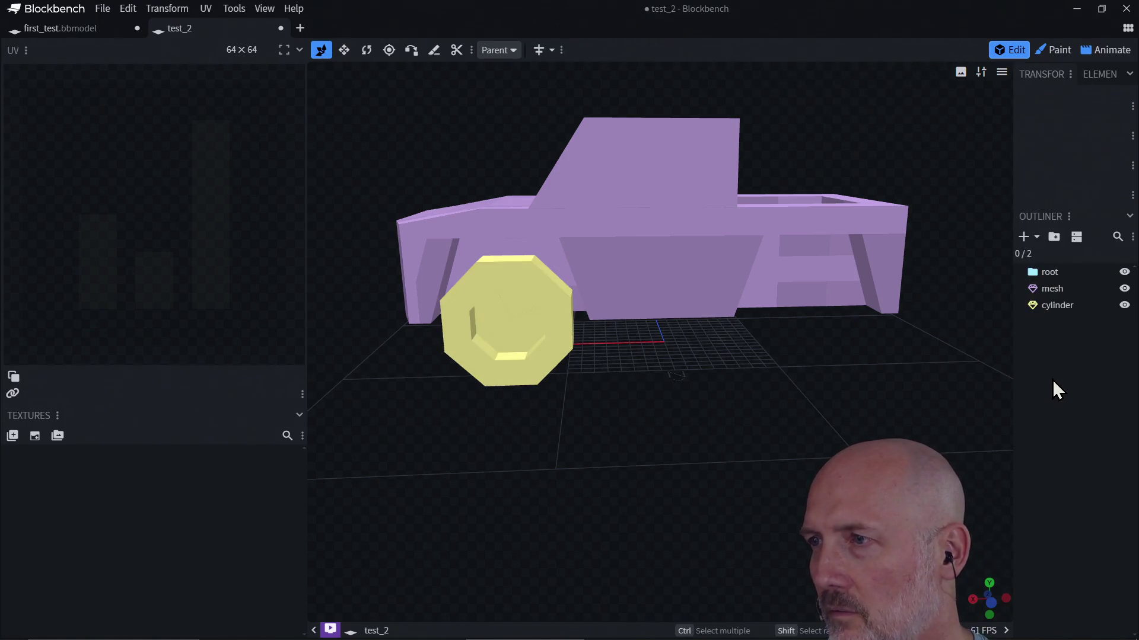
click(1053, 310)
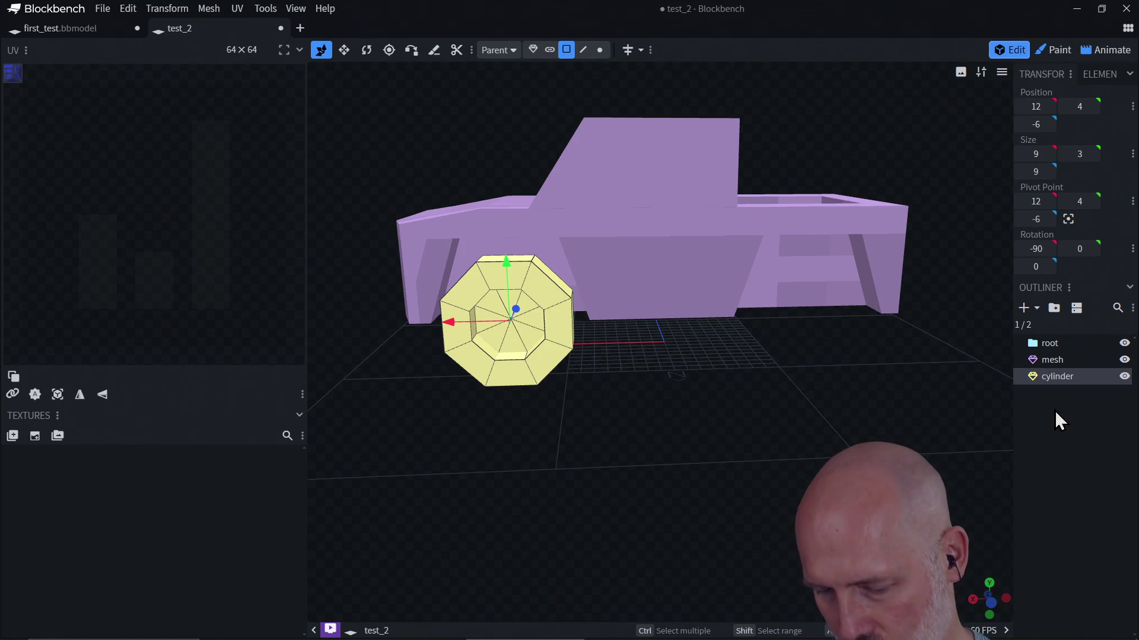
key(ctrl+d)
key(ctrl+d)
key(ctrl+d)
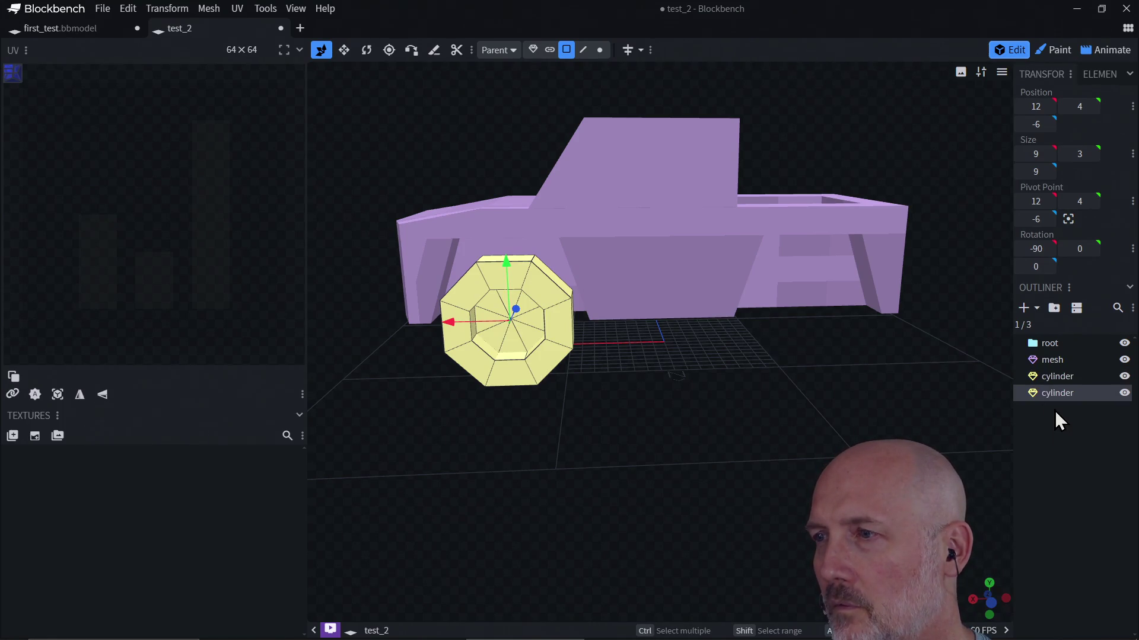
click(569, 344)
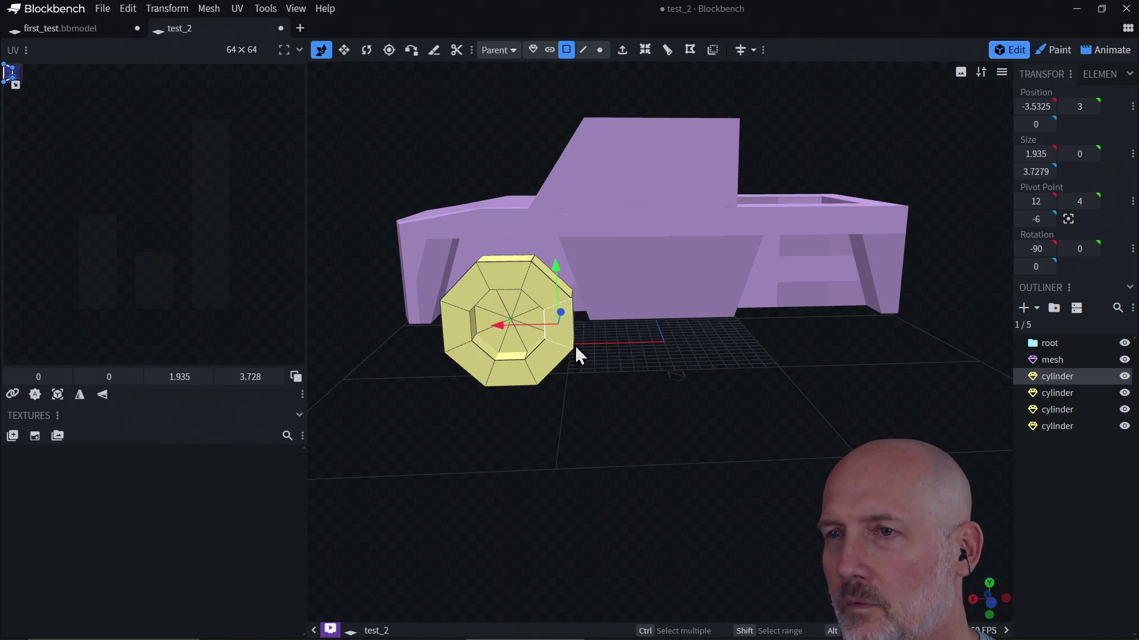
click(1057, 393)
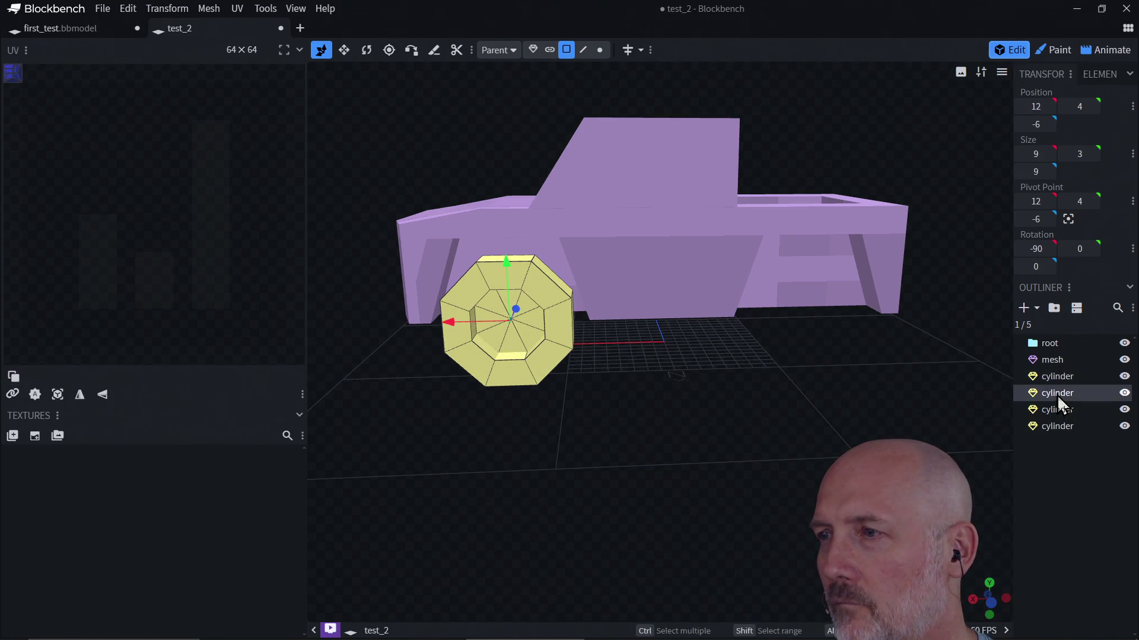
click(533, 50)
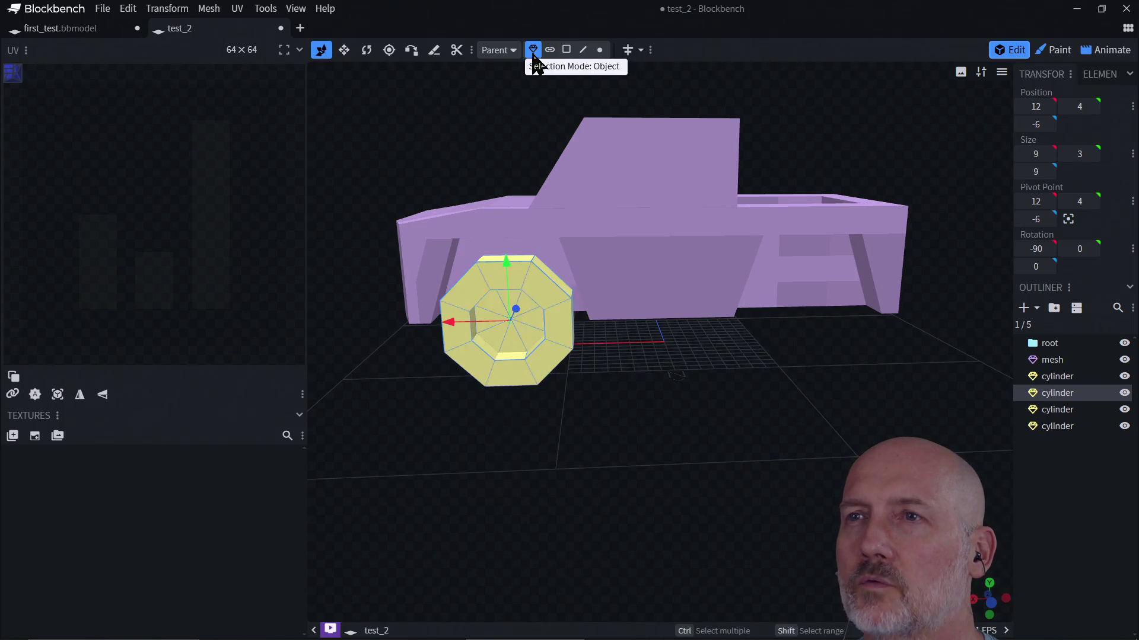
Drag one wheel copy back to the rear wheel position, then go to the top view
click(542, 358)
drag(470, 325, 768, 349)
click(489, 340)
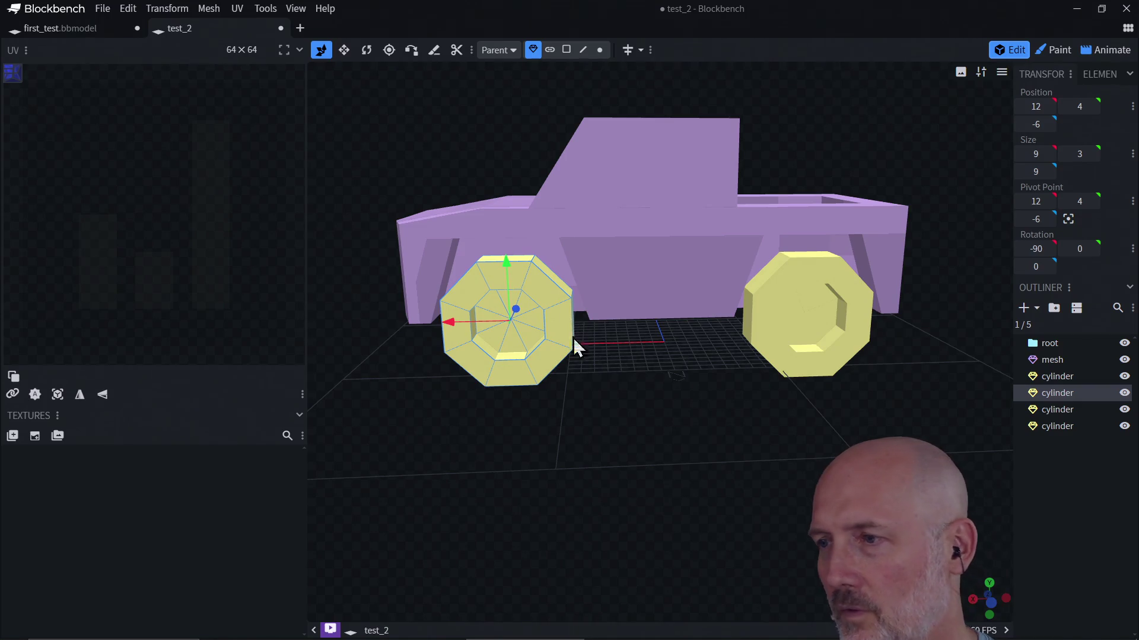
click(988, 596)
click(990, 581)
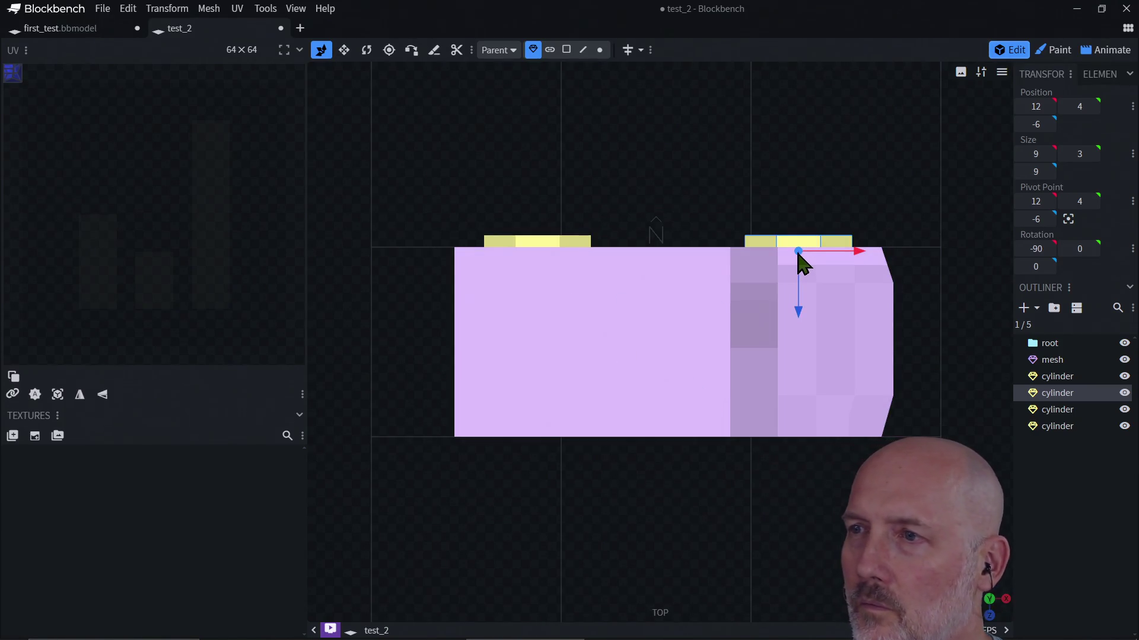
Move the remaining copies to the truck's far side so wheels sit at X -10/12, Z -6/9
drag(798, 318, 802, 400)
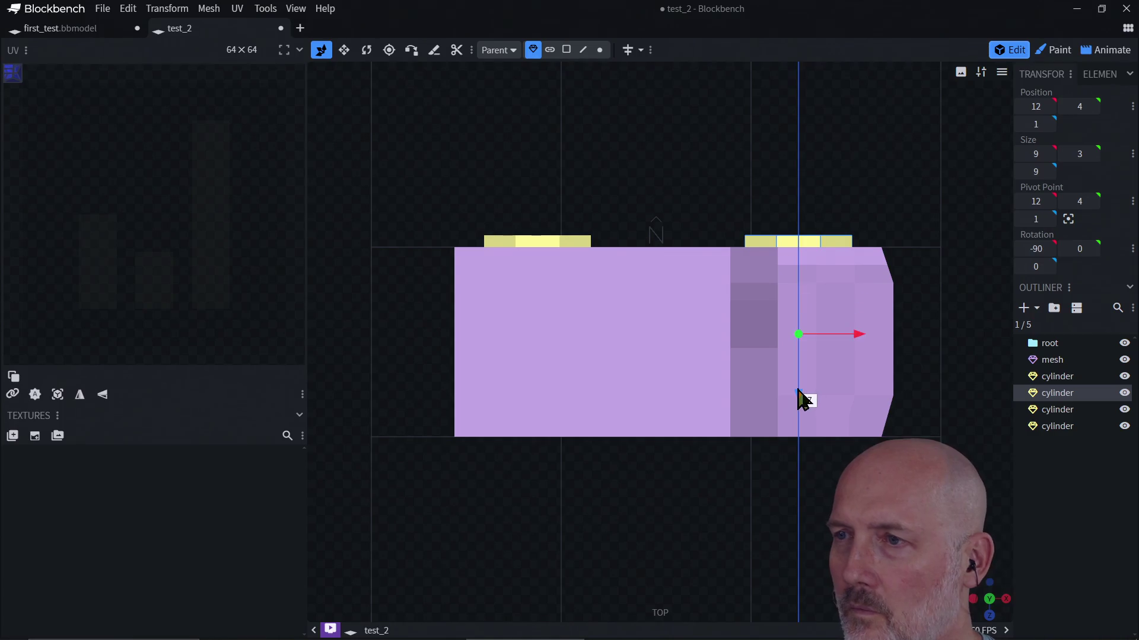
drag(800, 478, 808, 505)
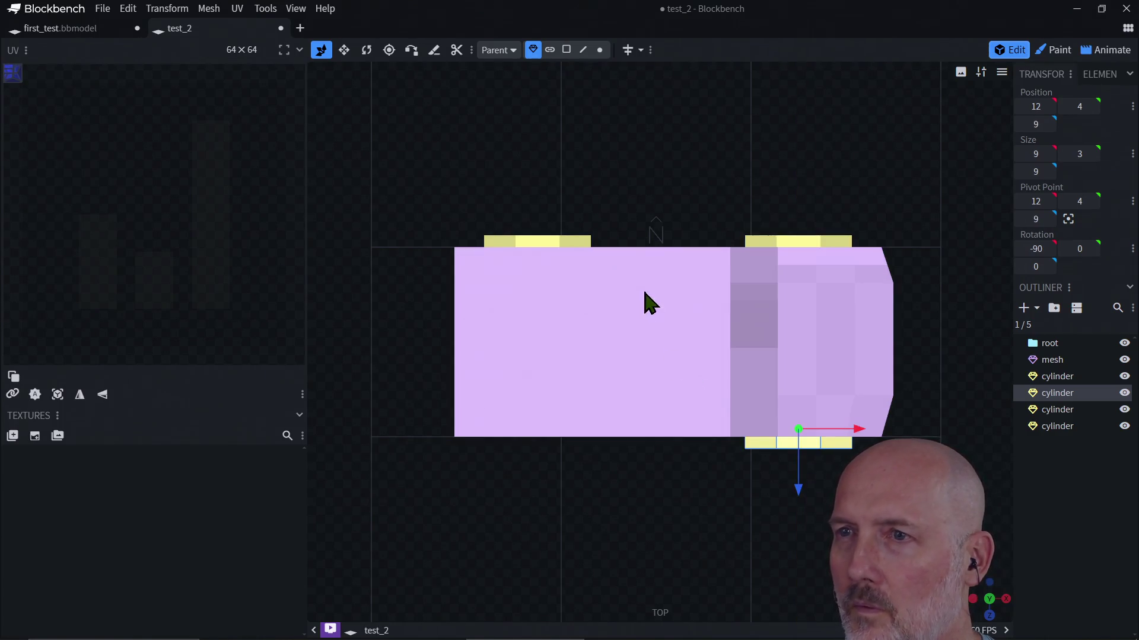
click(537, 243)
drag(541, 320, 541, 502)
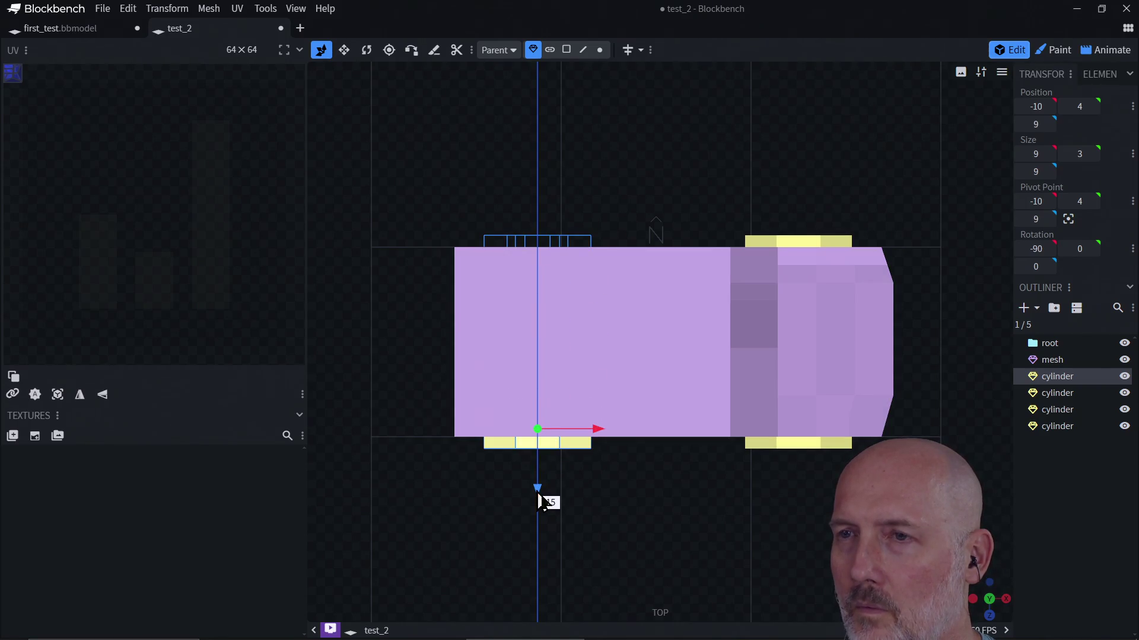
key(ctrl+z)
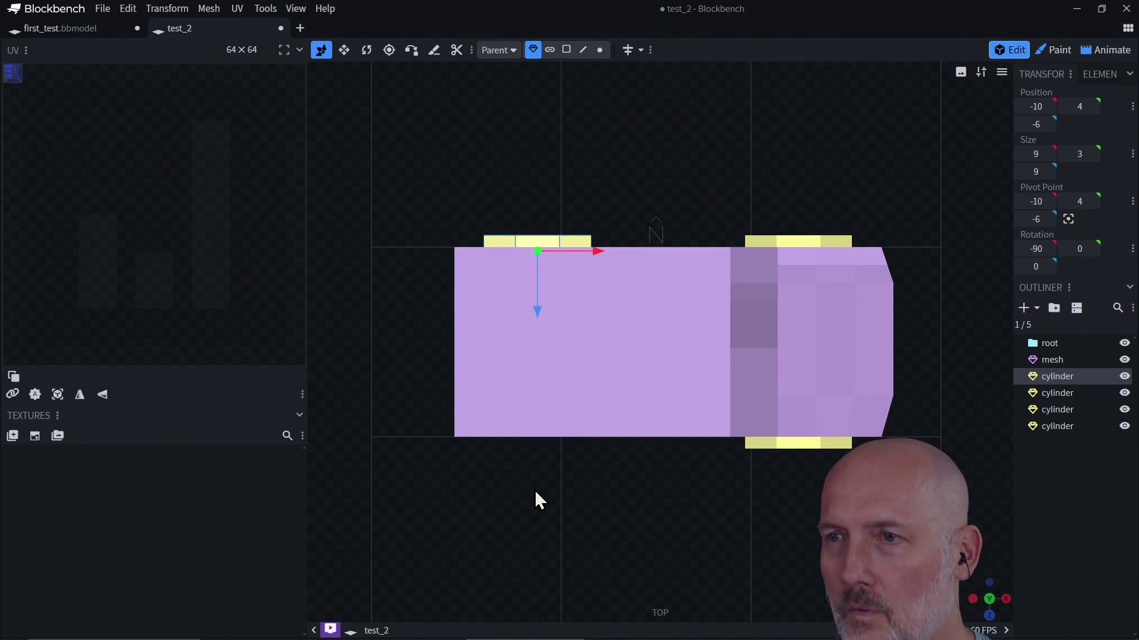
click(801, 245)
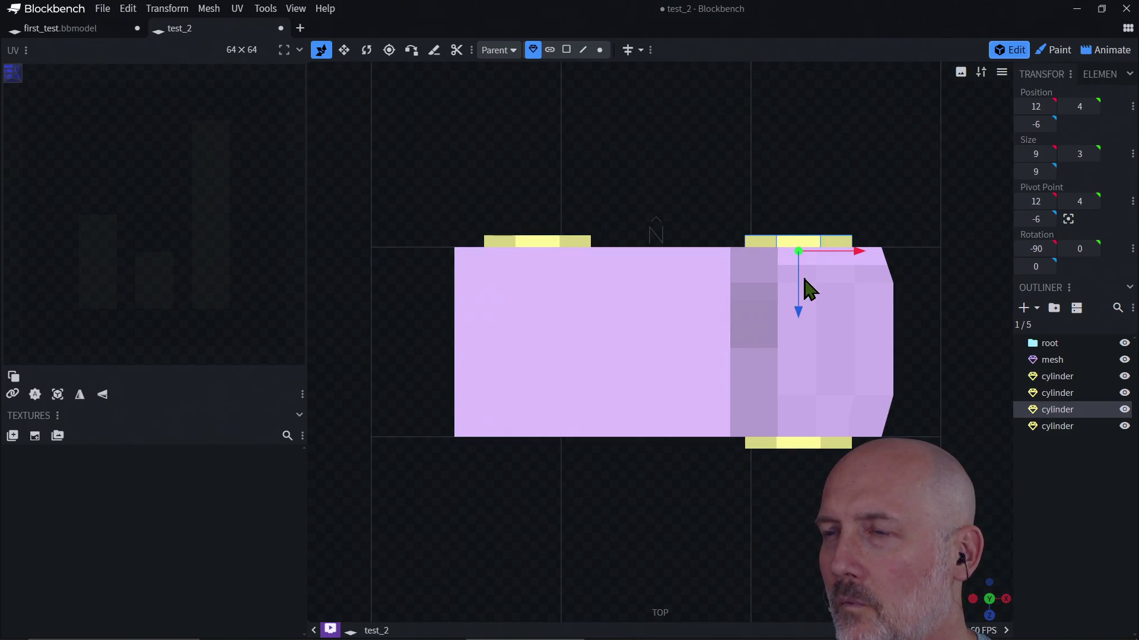
mouse_move(799, 311)
mouse_down()
mouse_move(796, 537)
mouse_move(794, 501)
mouse_up()
mouse_move(859, 429)
mouse_down()
mouse_move(593, 431)
mouse_move(600, 491)
mouse_up()
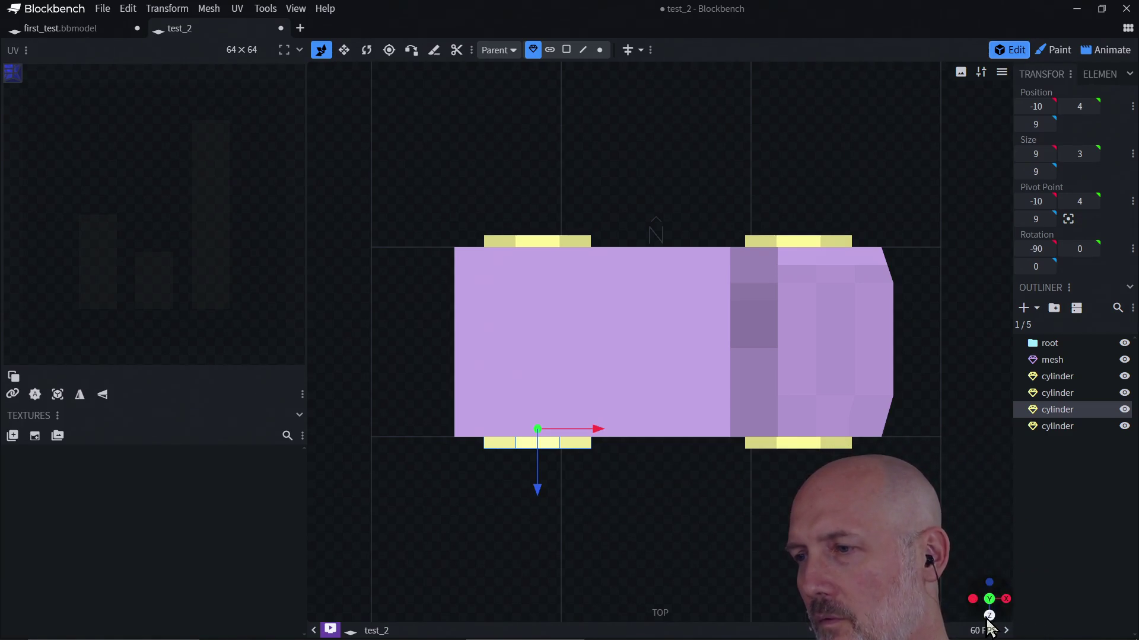
click(988, 624)
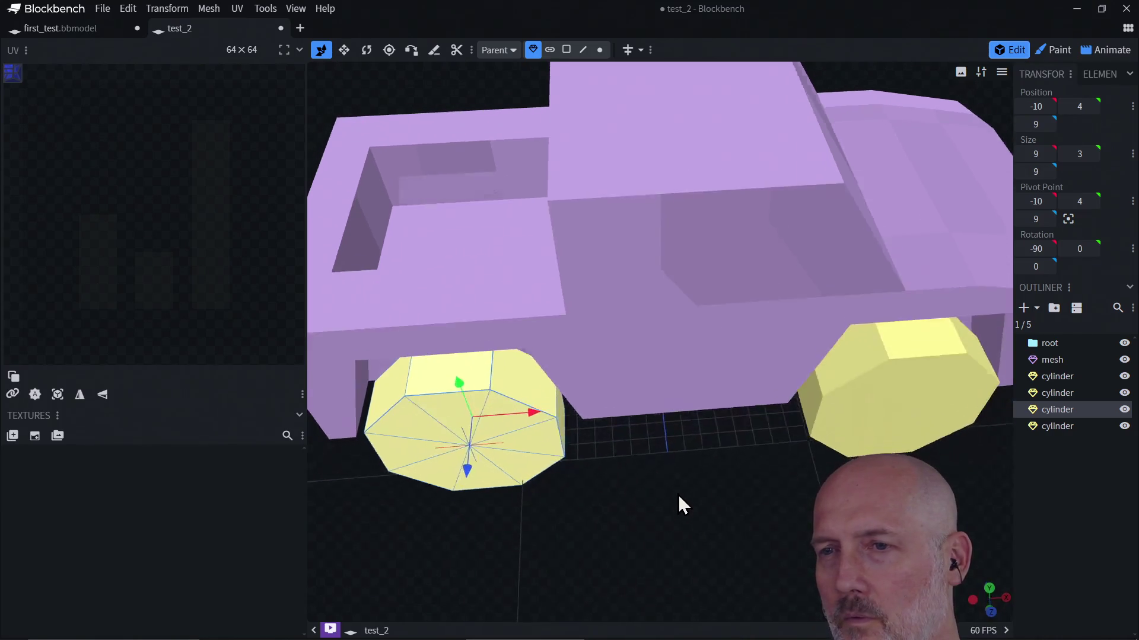
Rotate the rear wheel about Z to roughly -177.5, then spin the front wheel likewise
drag(677, 500, 529, 407)
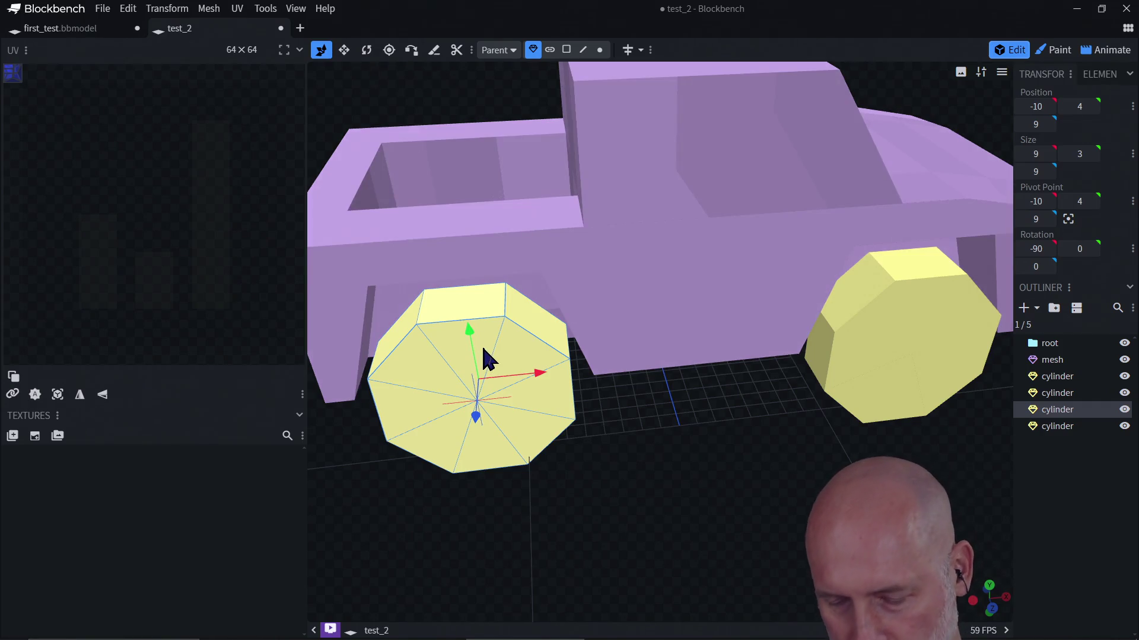
key(r)
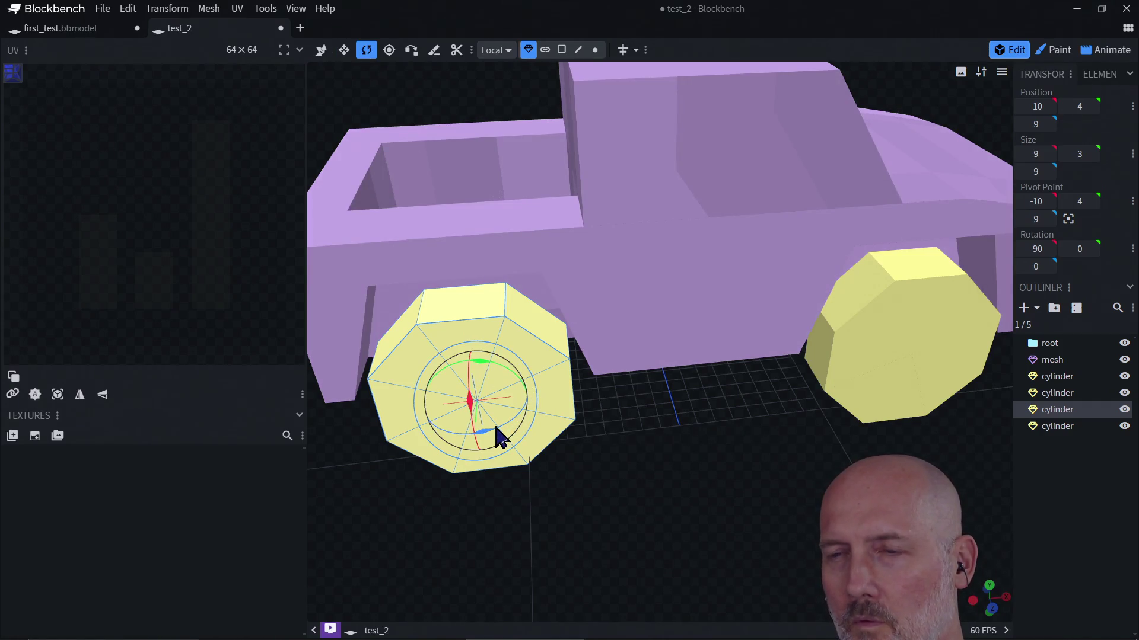
mouse_move(491, 439)
mouse_down()
mouse_move(401, 421)
mouse_move(307, 377)
mouse_up()
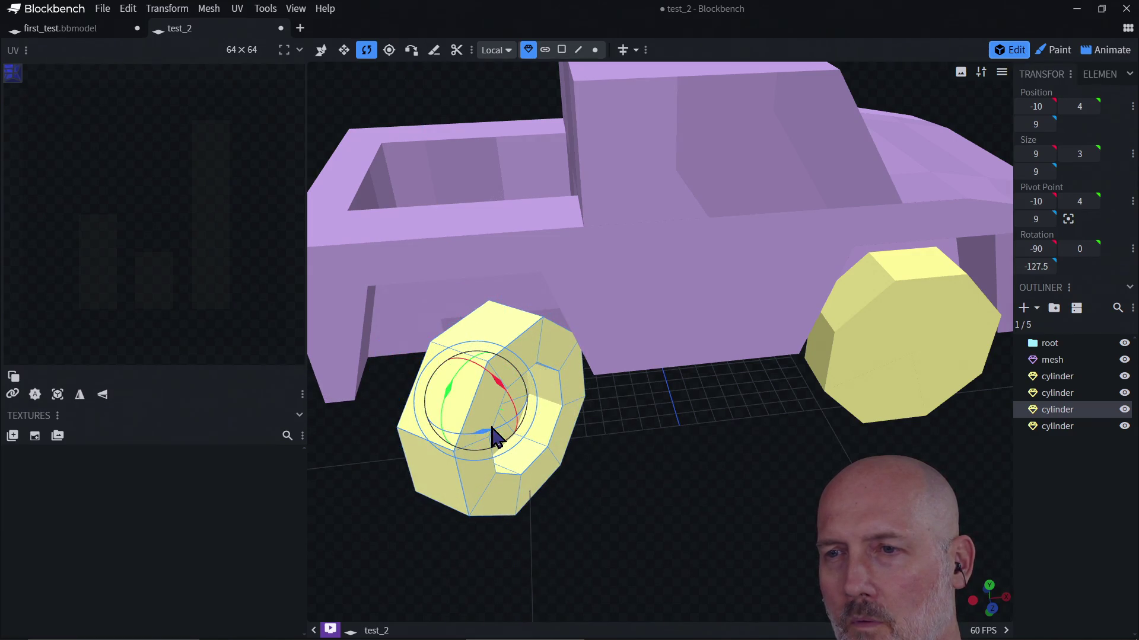
mouse_move(501, 439)
mouse_down()
mouse_move(456, 432)
mouse_move(455, 445)
mouse_up()
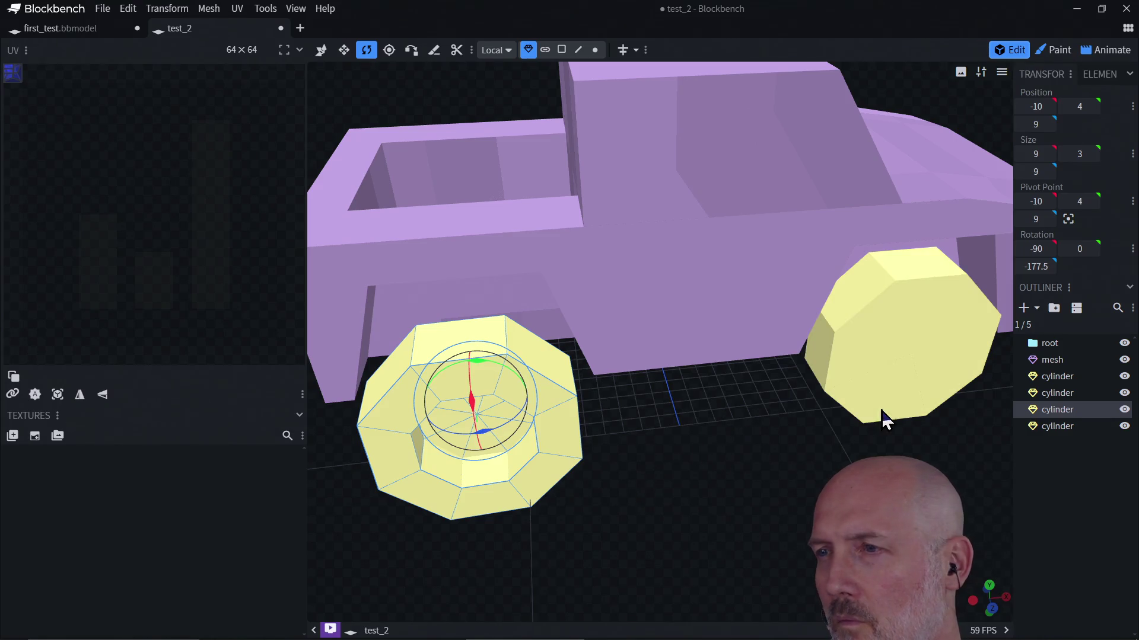
click(884, 415)
mouse_move(907, 381)
mouse_down()
mouse_move(859, 374)
mouse_move(923, 399)
mouse_move(851, 378)
mouse_move(918, 380)
mouse_move(872, 389)
mouse_move(860, 378)
mouse_up()
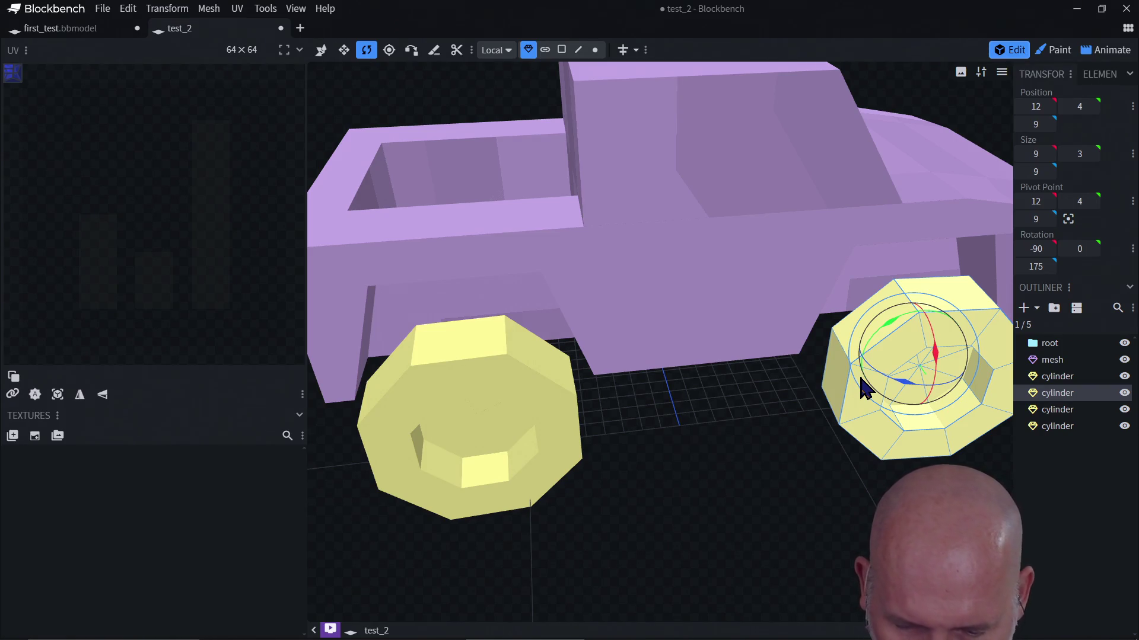
Set the front near-side wheel's rotation to exactly -180, checking from the south and top views
scroll(976, 356, down, 3)
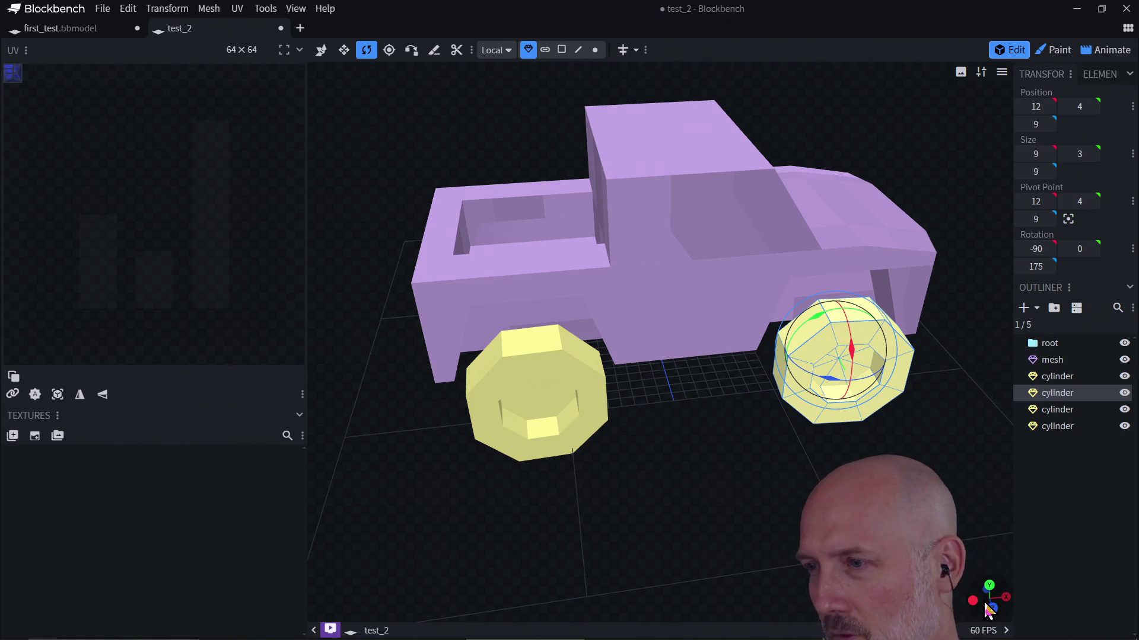
mouse_move(986, 590)
mouse_down()
mouse_move(988, 613)
mouse_move(994, 590)
mouse_up()
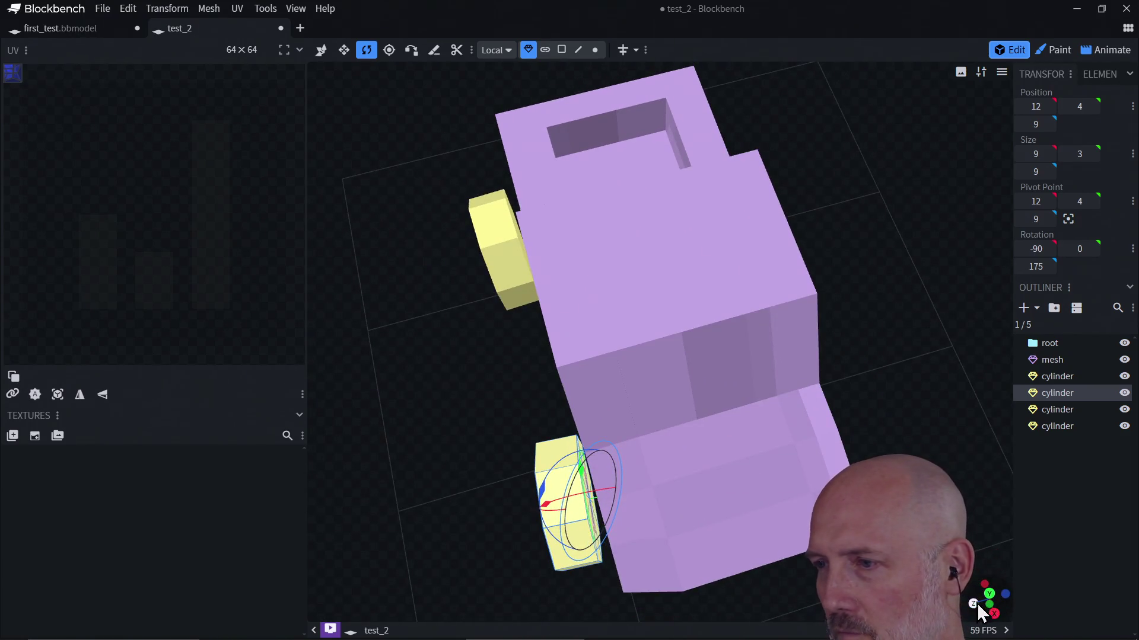
click(974, 604)
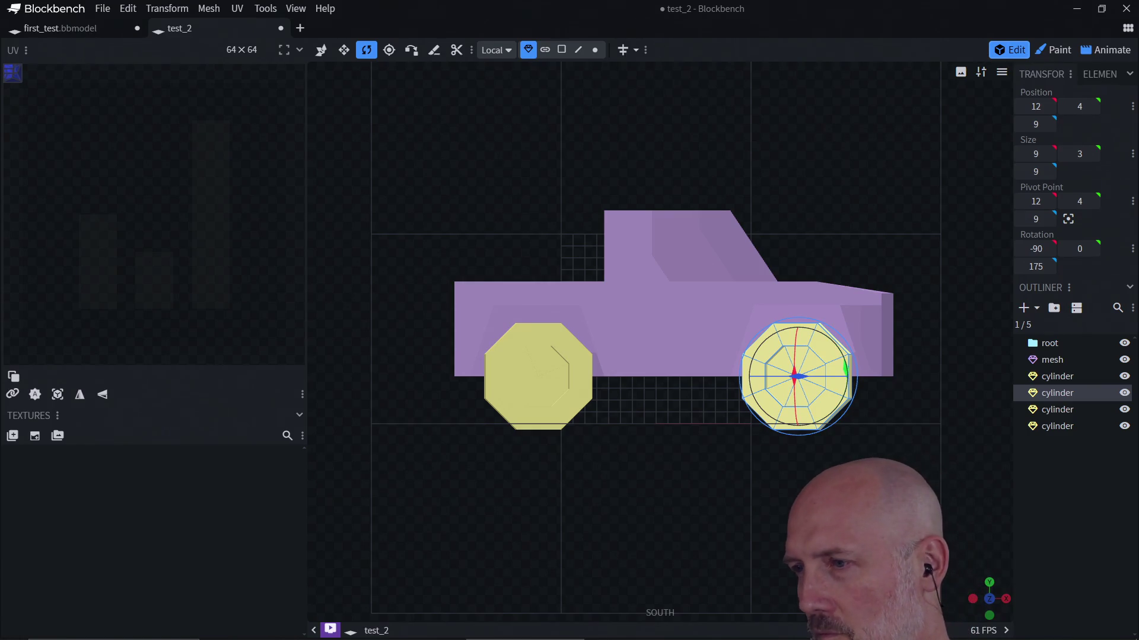
click(989, 582)
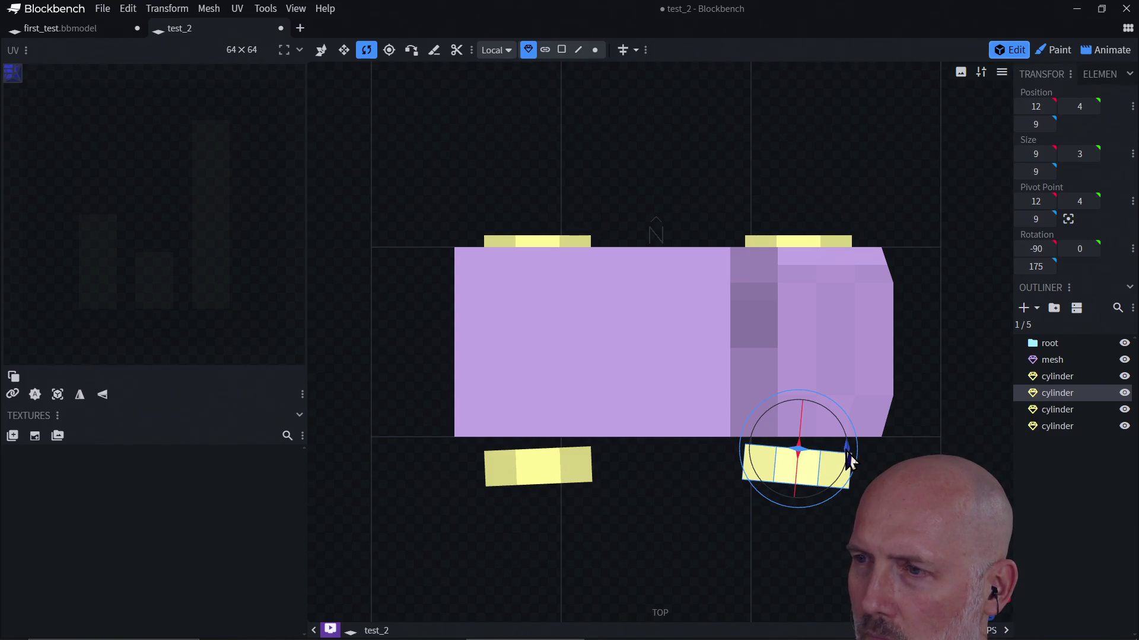
scroll(848, 463, up, 2)
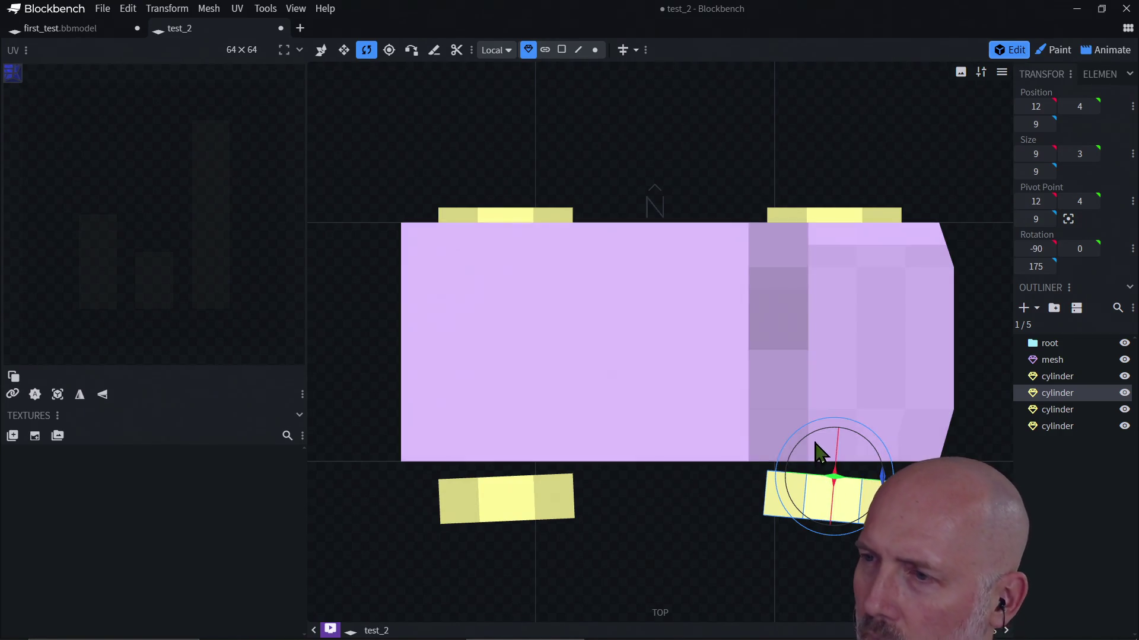
drag(901, 556, 931, 533)
scroll(824, 475, down, 2)
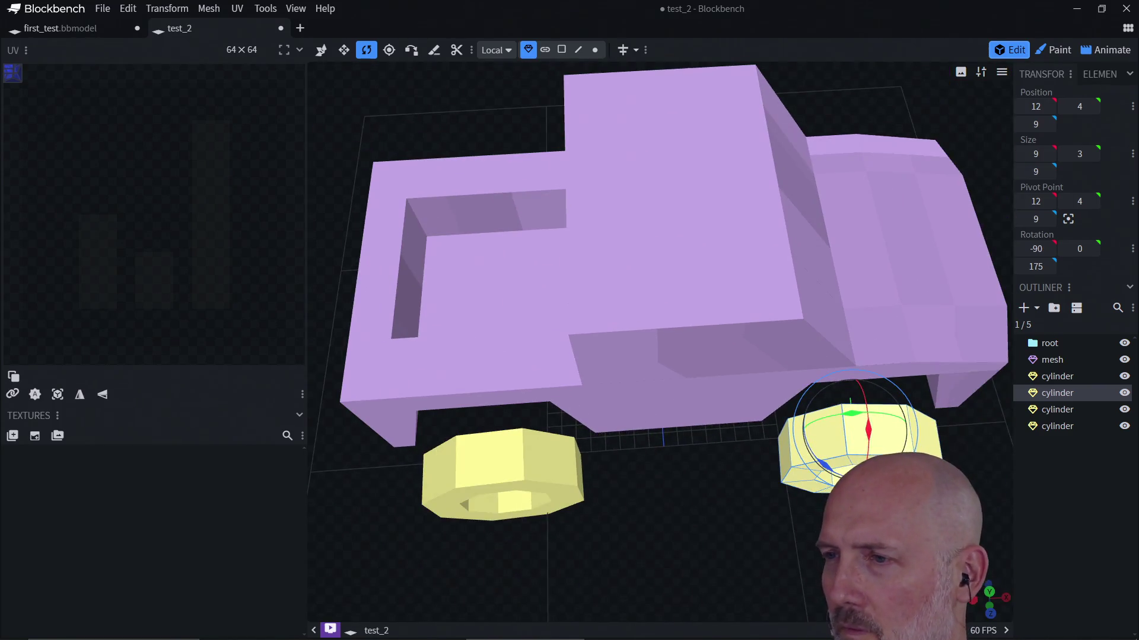
drag(823, 475, 829, 478)
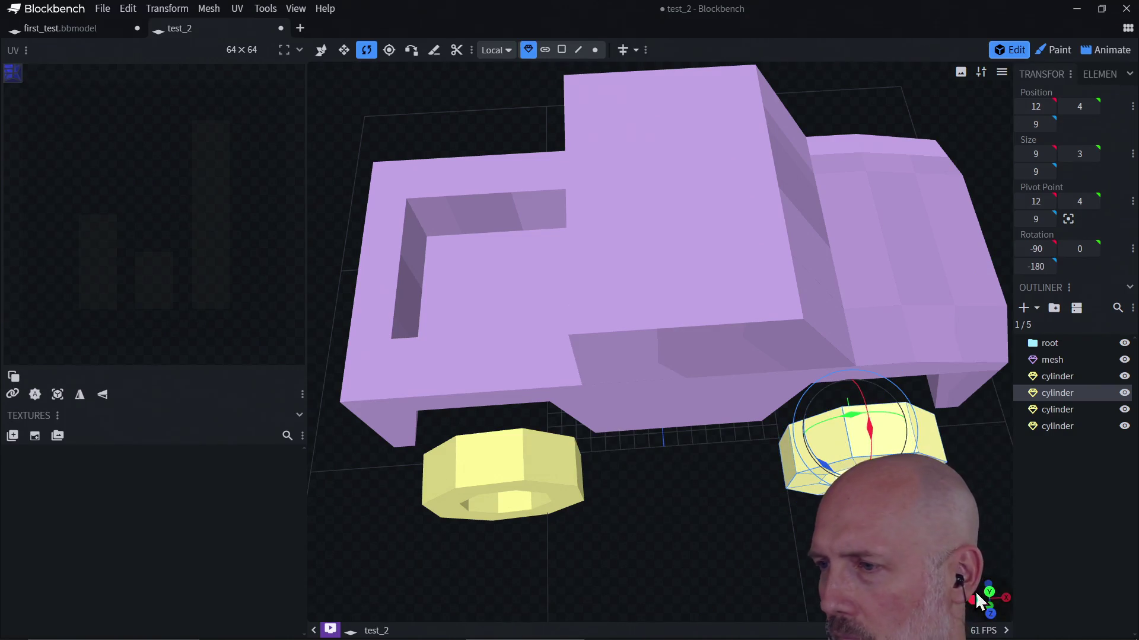
Square the rear near-side wheel at -180 and move it inward to Z 6 against the body
click(989, 610)
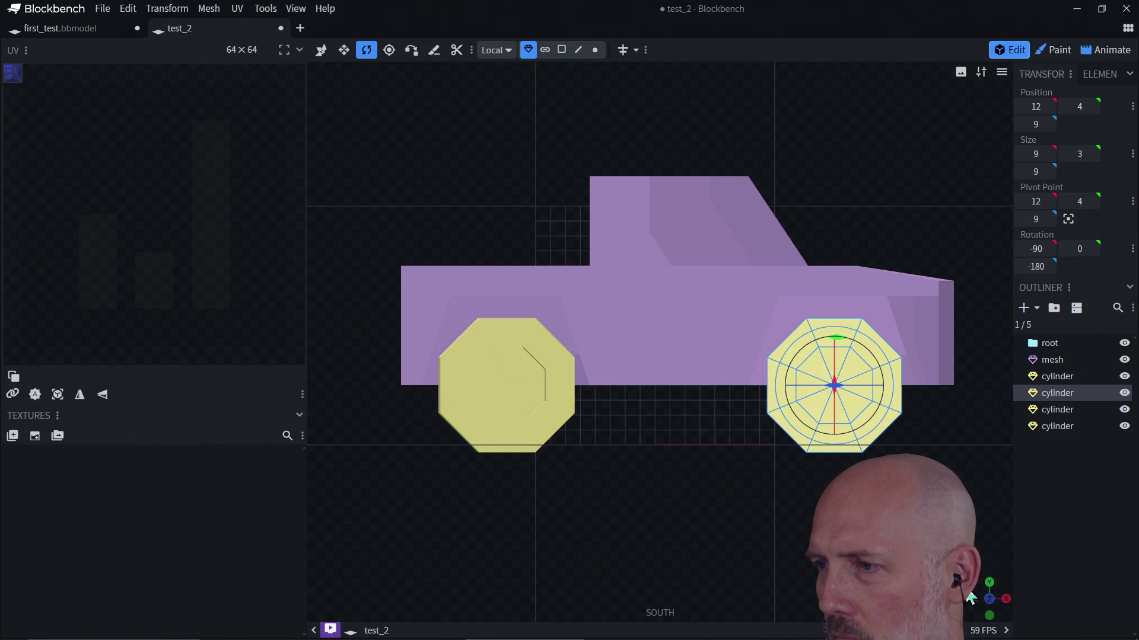
click(989, 583)
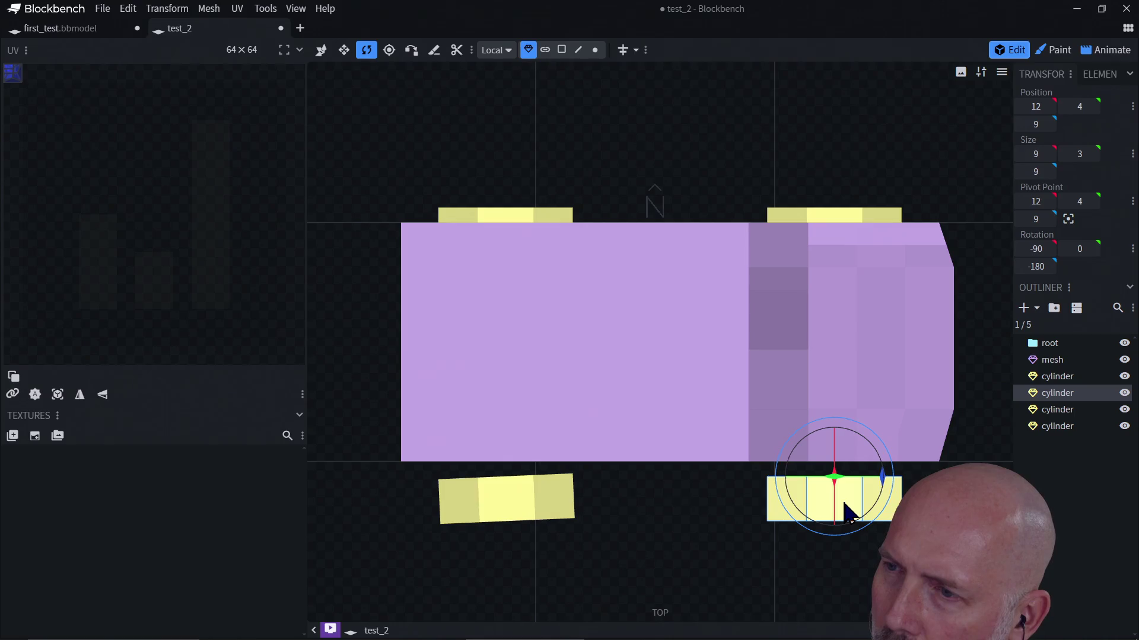
click(535, 509)
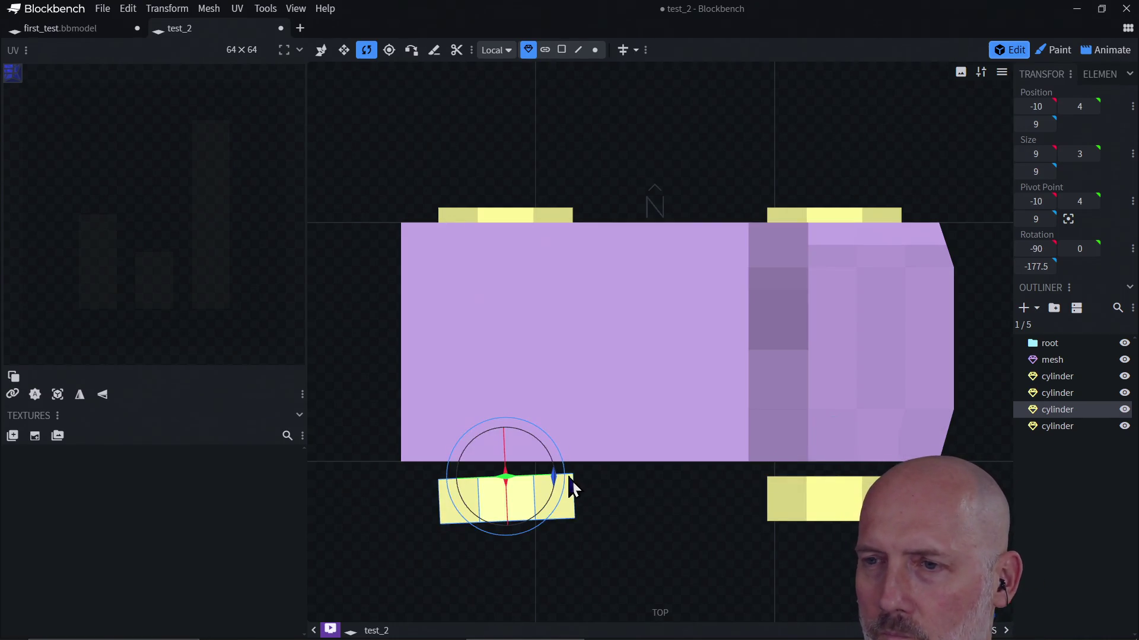
drag(557, 490, 559, 502)
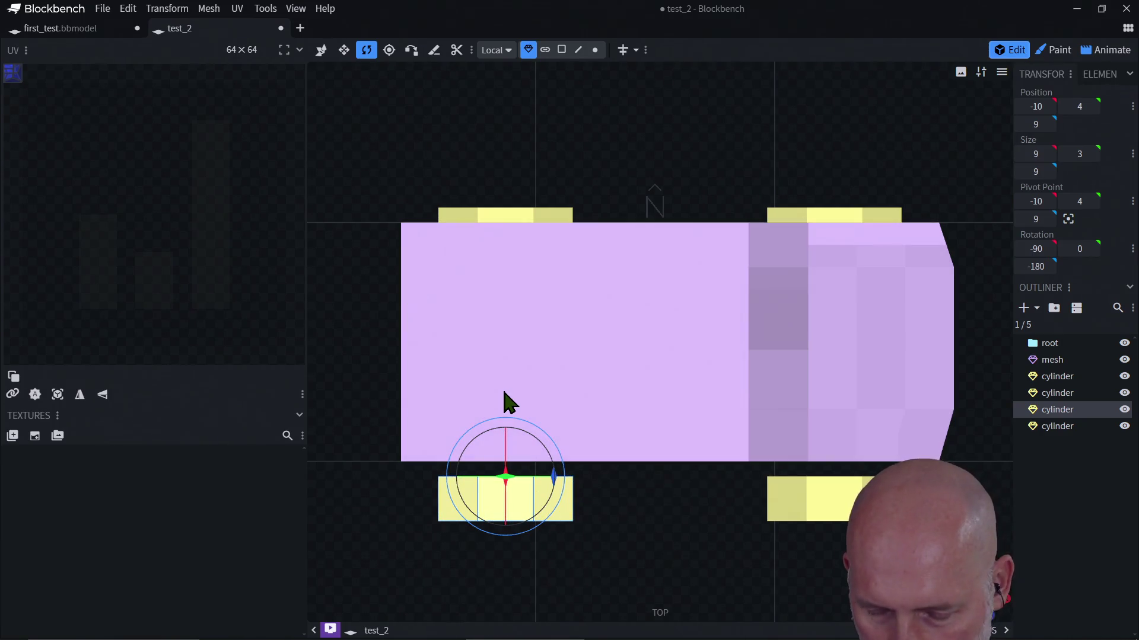
key(v)
drag(504, 565, 516, 529)
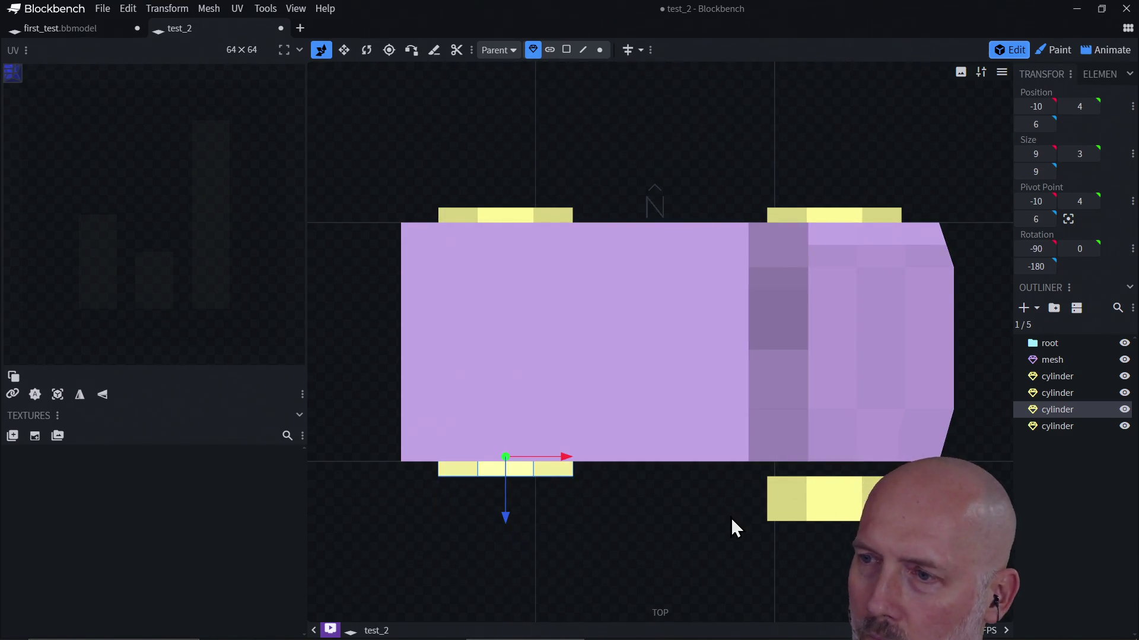
Push the X 12 near-side wheel inward to Z 6, then orbit to check all four wheels
click(821, 511)
drag(835, 559, 837, 516)
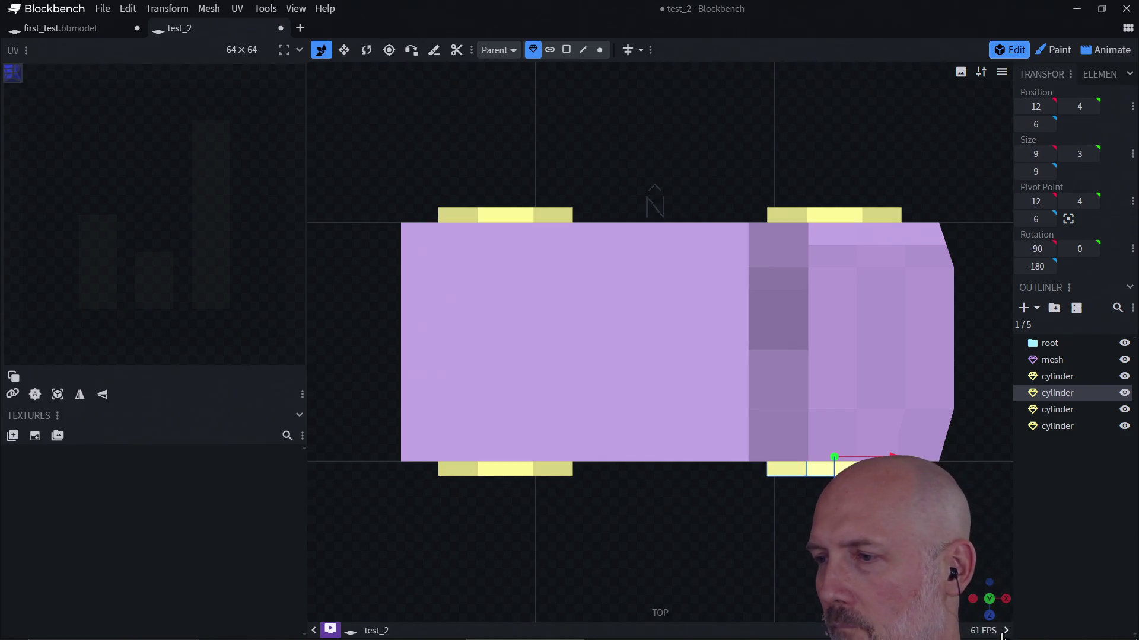
mouse_move(989, 629)
mouse_down()
mouse_move(975, 614)
mouse_move(989, 598)
mouse_up()
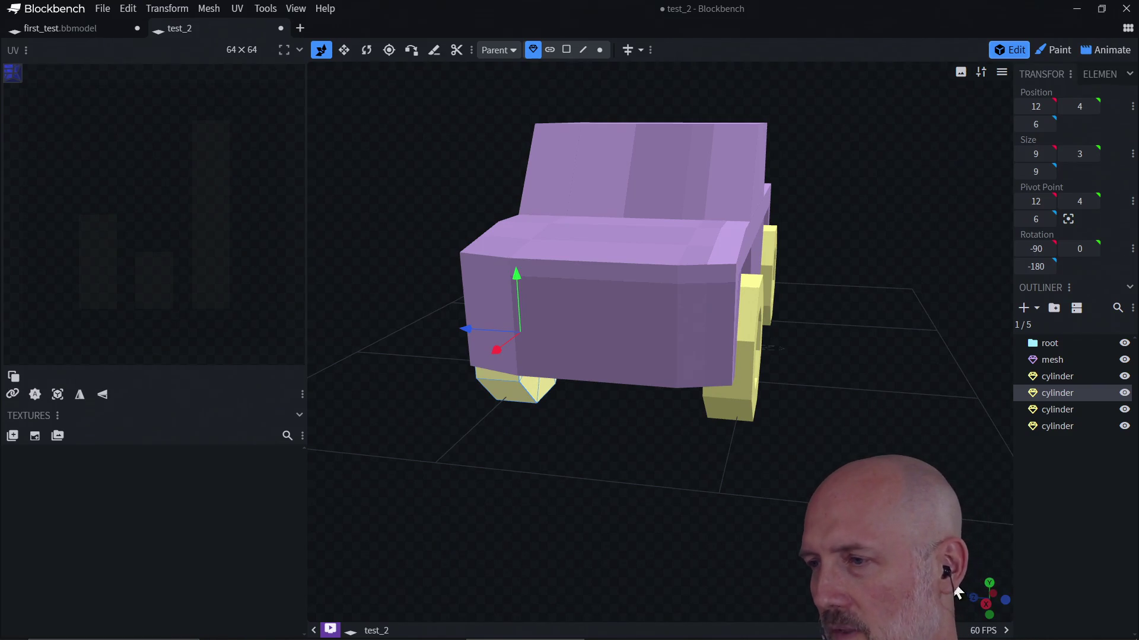
mouse_move(989, 599)
mouse_down()
mouse_move(970, 593)
mouse_move(987, 596)
mouse_move(975, 600)
mouse_move(988, 610)
mouse_up()
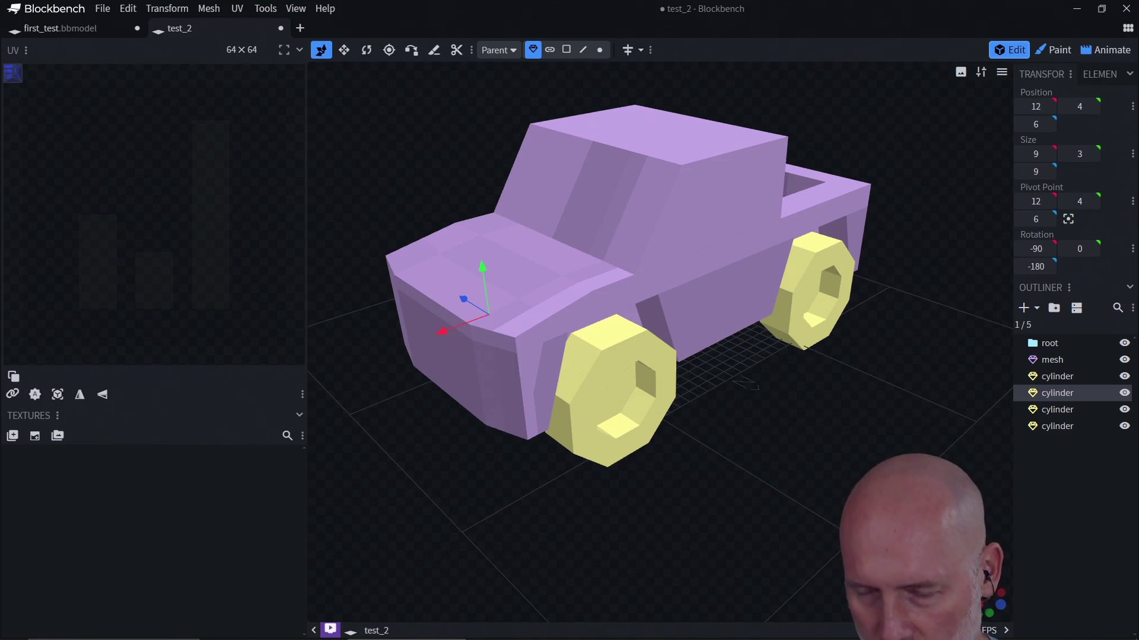
key(alt+Tab)
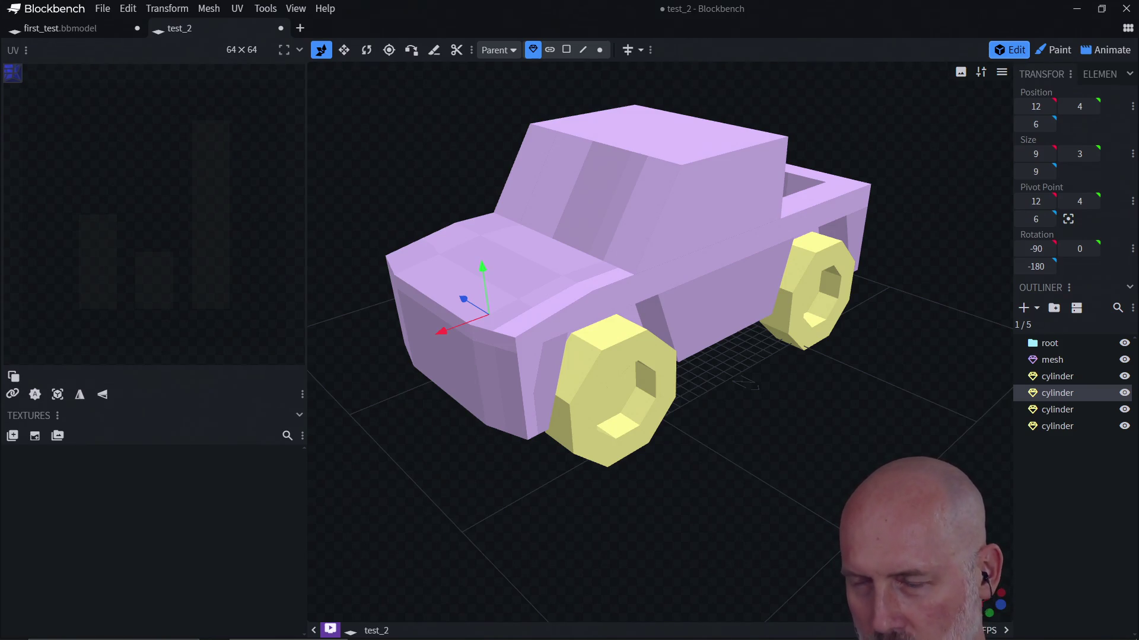
key(alt+Tab)
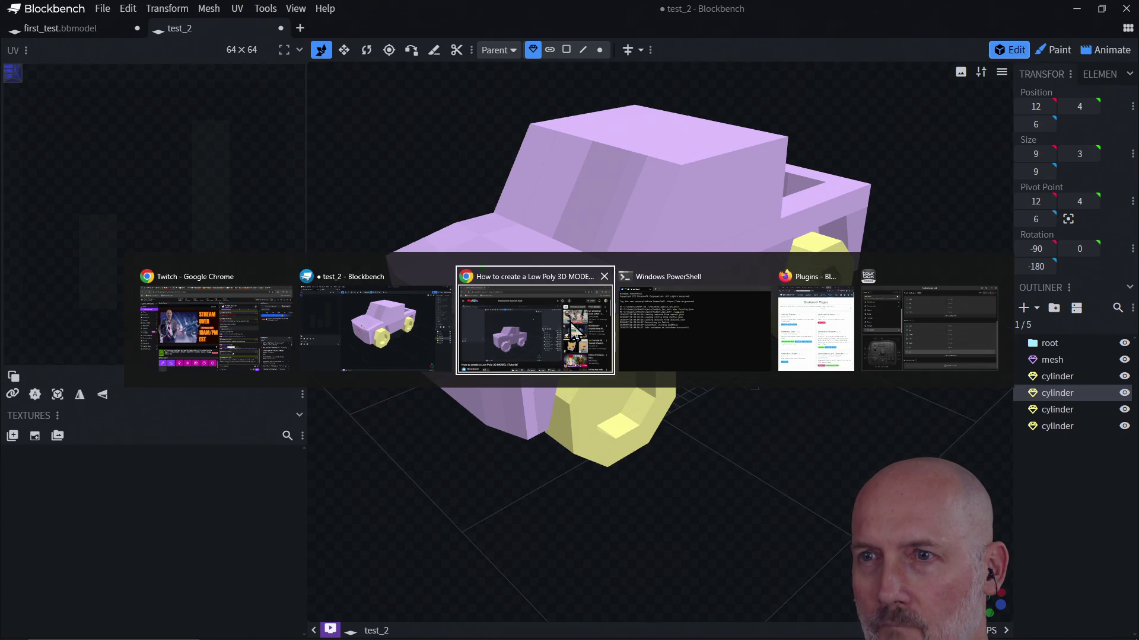
key(Escape)
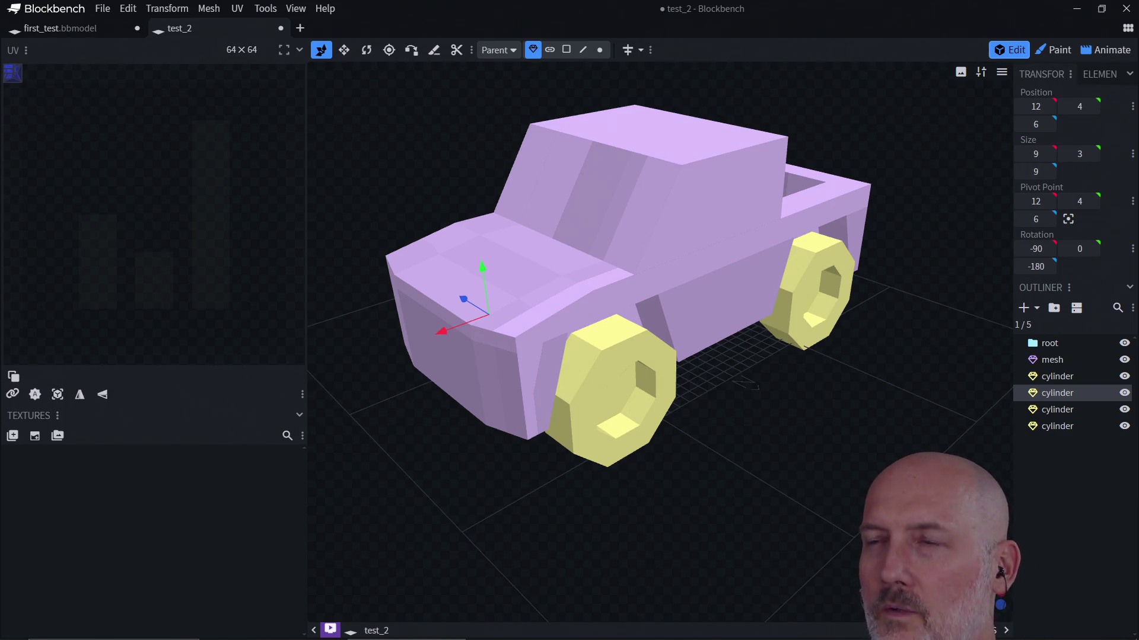
scroll(812, 148, down, 5)
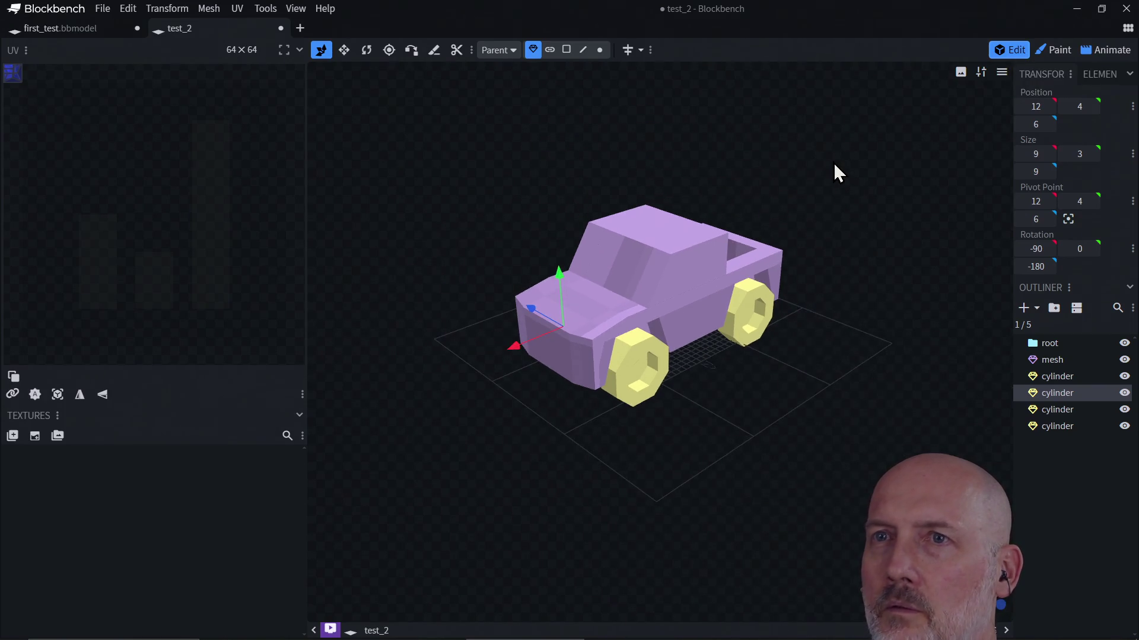
Switch to Paint mode and pick the texture Selection tool
drag(825, 153, 825, 181)
mouse_move(427, 156)
mouse_down()
mouse_move(430, 225)
mouse_move(428, 158)
mouse_move(418, 155)
mouse_up()
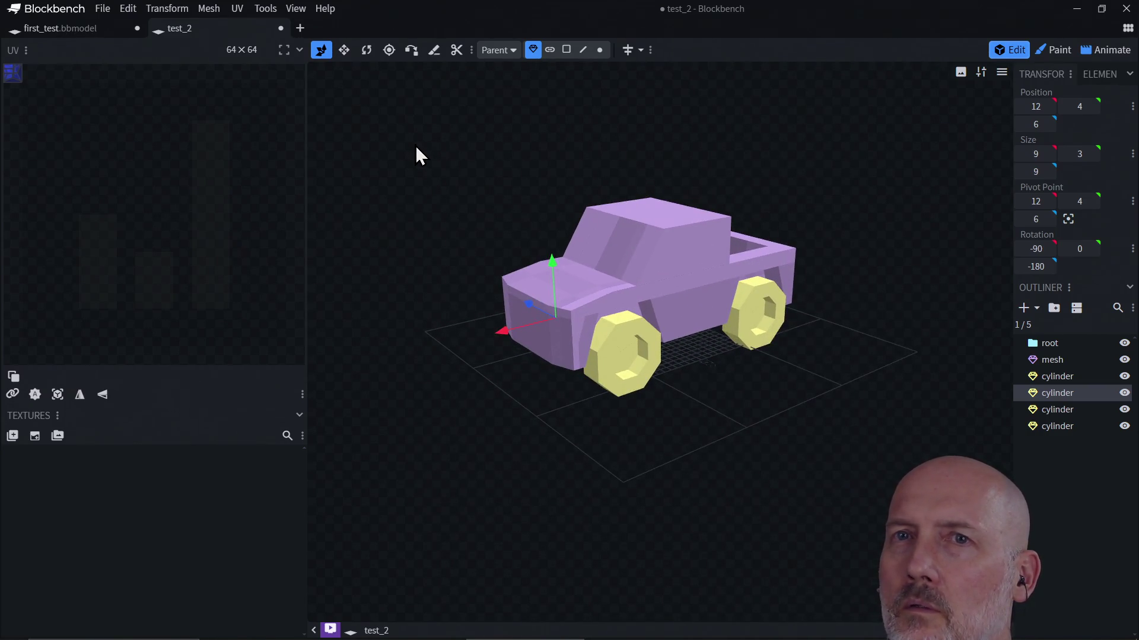
click(1052, 51)
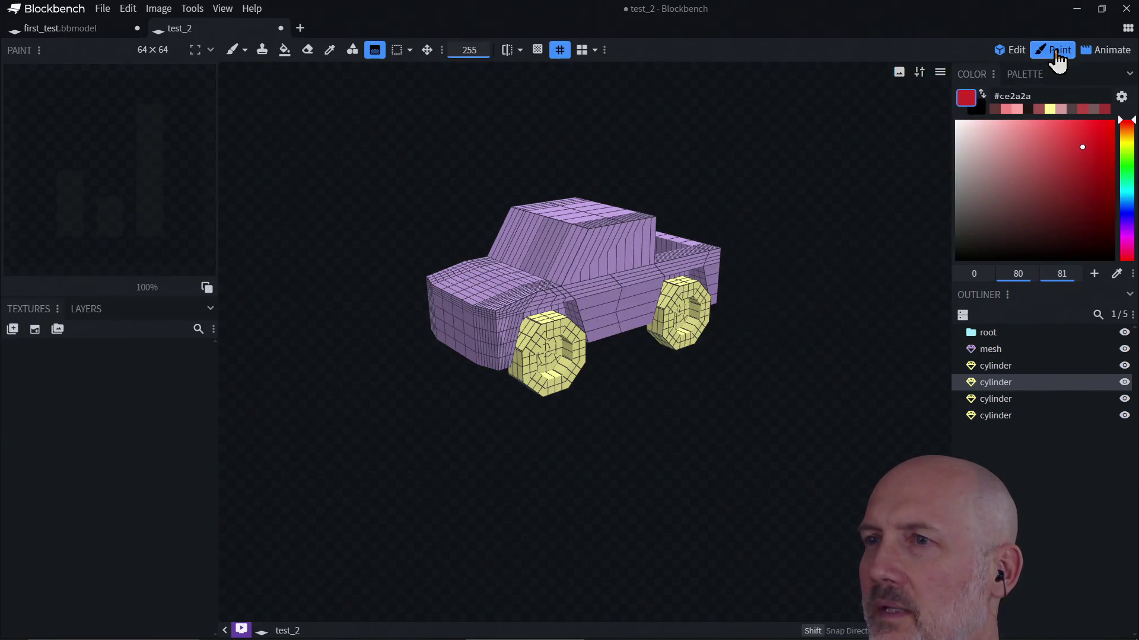
mouse_move(345, 142)
mouse_down()
mouse_move(475, 272)
mouse_move(386, 194)
mouse_move(330, 166)
mouse_up()
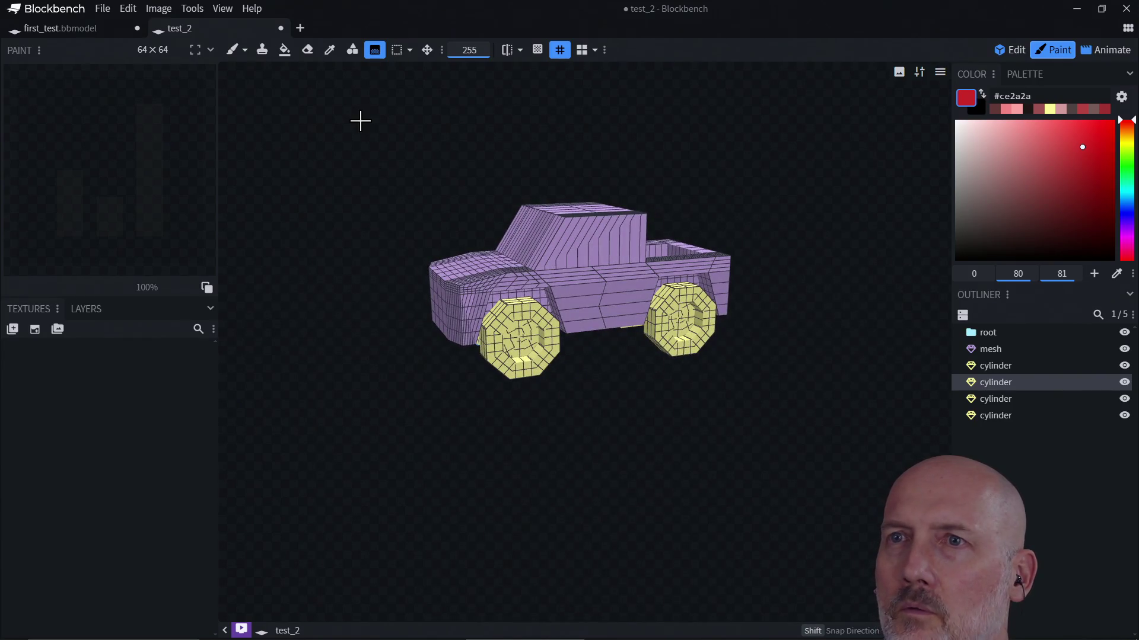
click(396, 52)
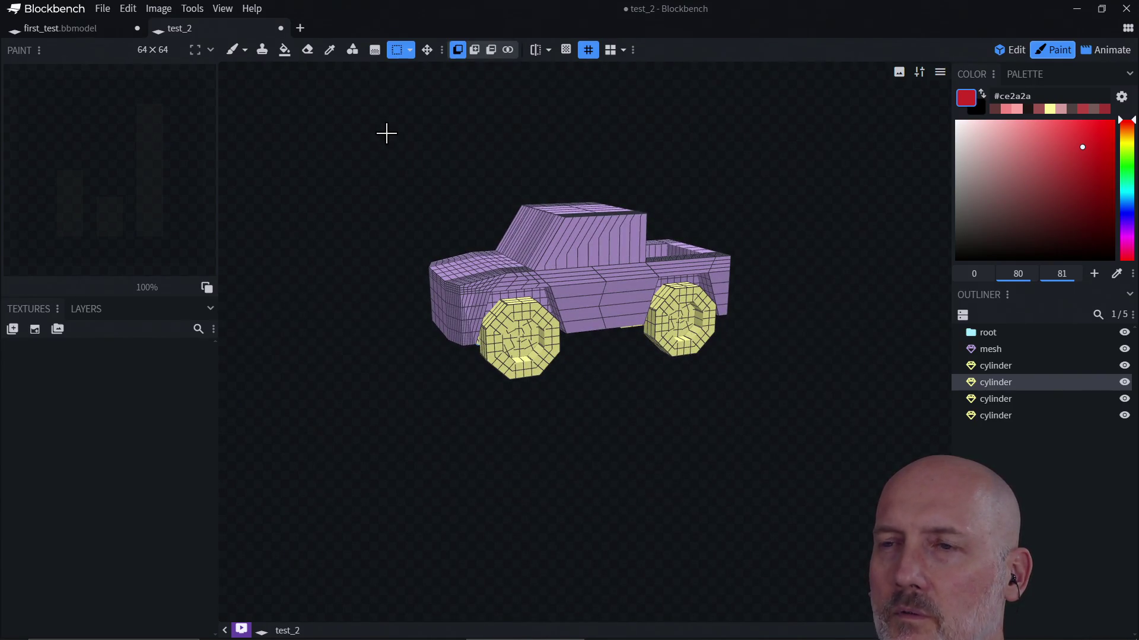
Select the truck body, orbit to a side view, try another paint tool, then return to Edit mode
mouse_move(381, 132)
mouse_down()
mouse_move(430, 222)
mouse_move(404, 178)
mouse_up()
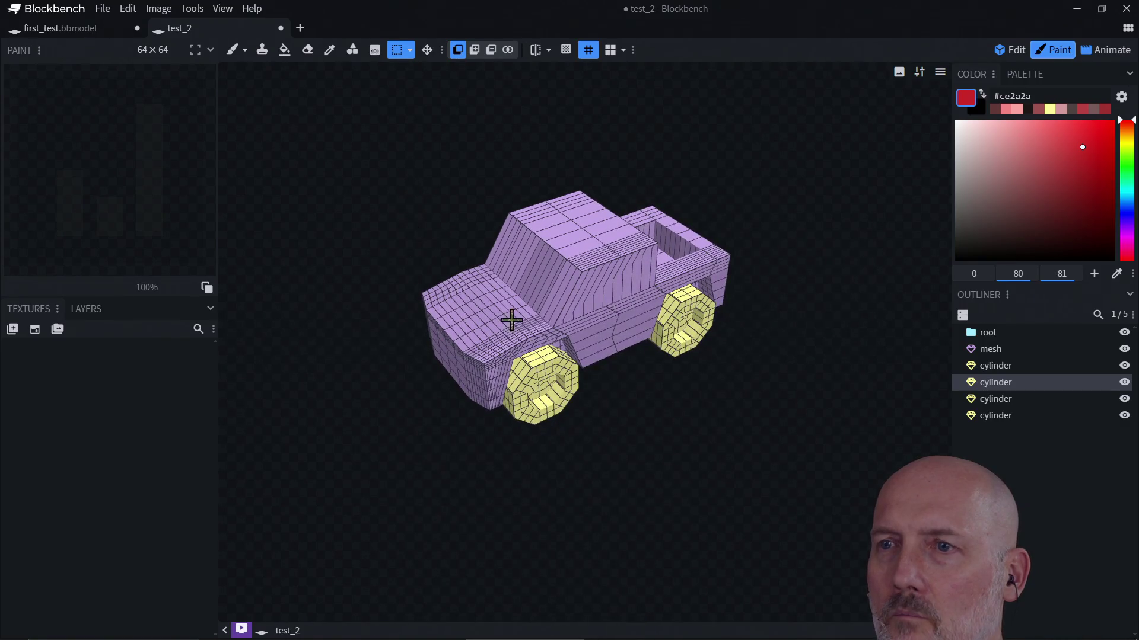
click(591, 320)
mouse_move(338, 208)
mouse_down()
mouse_move(348, 177)
mouse_move(368, 242)
mouse_move(460, 300)
mouse_up()
mouse_move(621, 331)
mouse_down()
mouse_move(703, 325)
mouse_move(620, 368)
mouse_move(620, 399)
mouse_up()
click(375, 49)
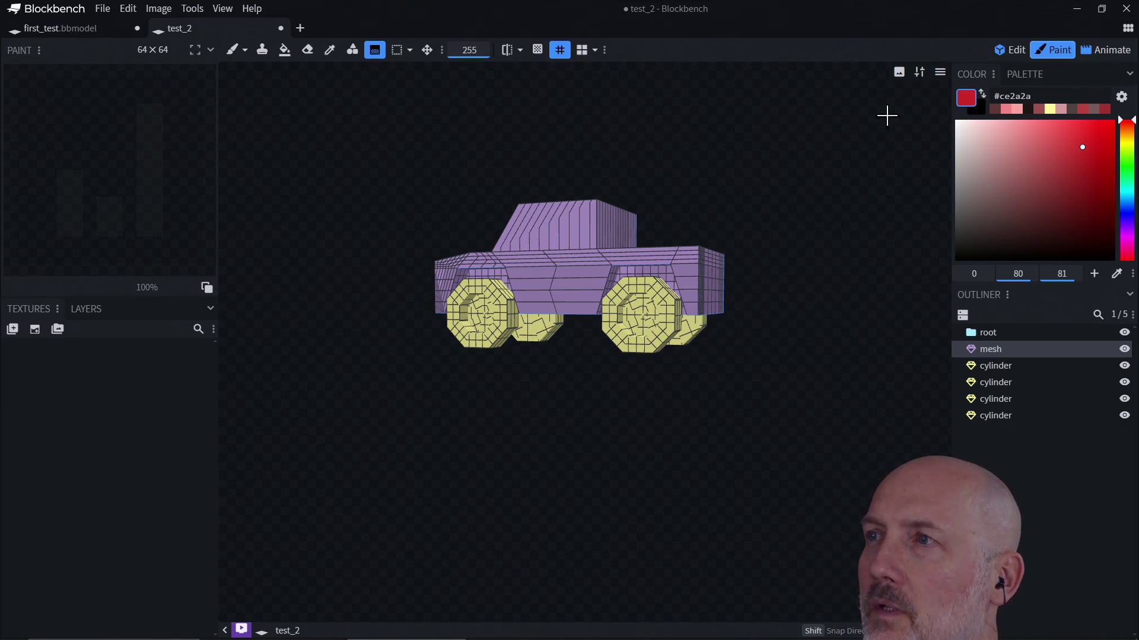
click(1002, 52)
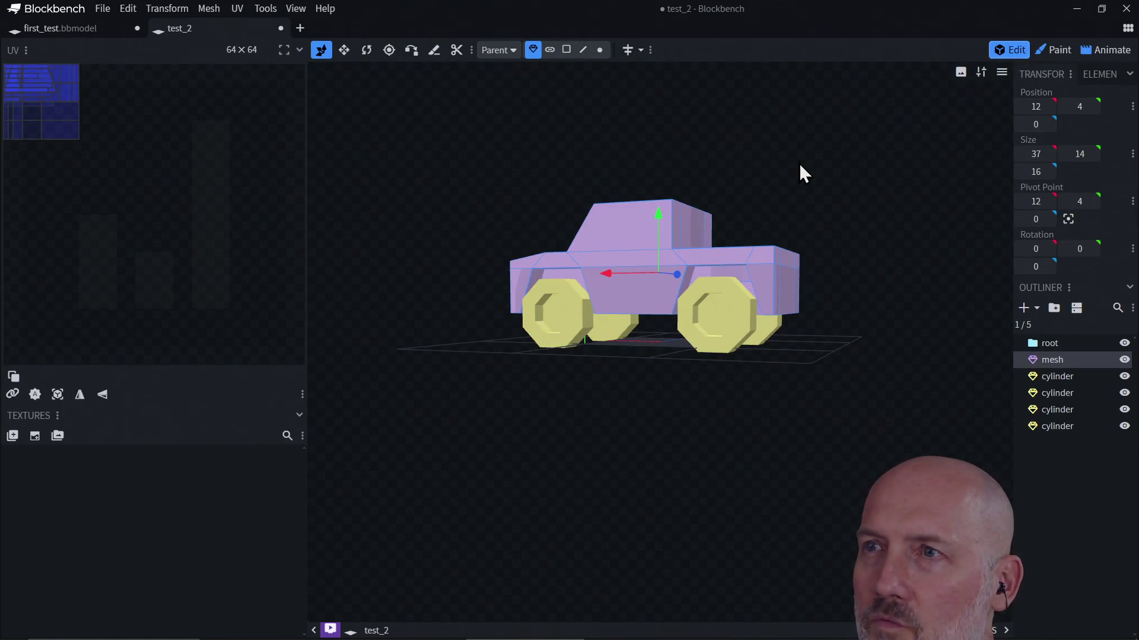
Select all five truck parts with Ctrl+A and open Create Texture, defaulting to a 16x template named 'texture'
scroll(838, 186, down, 5)
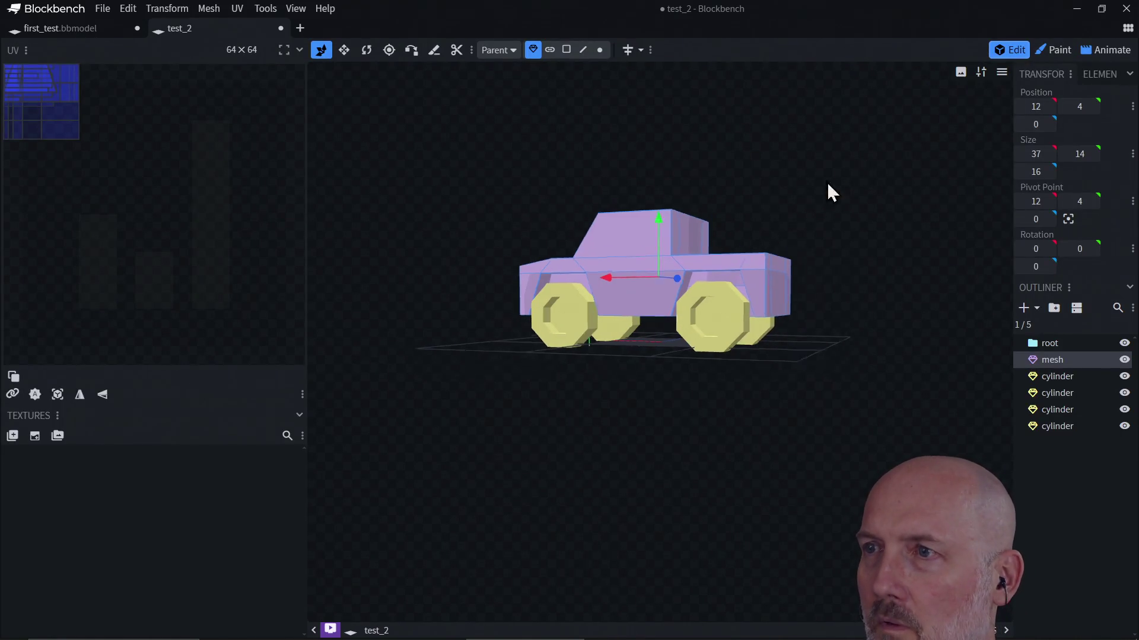
scroll(889, 189, up, 3)
scroll(889, 196, up, 2)
mouse_move(865, 183)
mouse_down()
mouse_move(741, 221)
mouse_move(421, 406)
mouse_up()
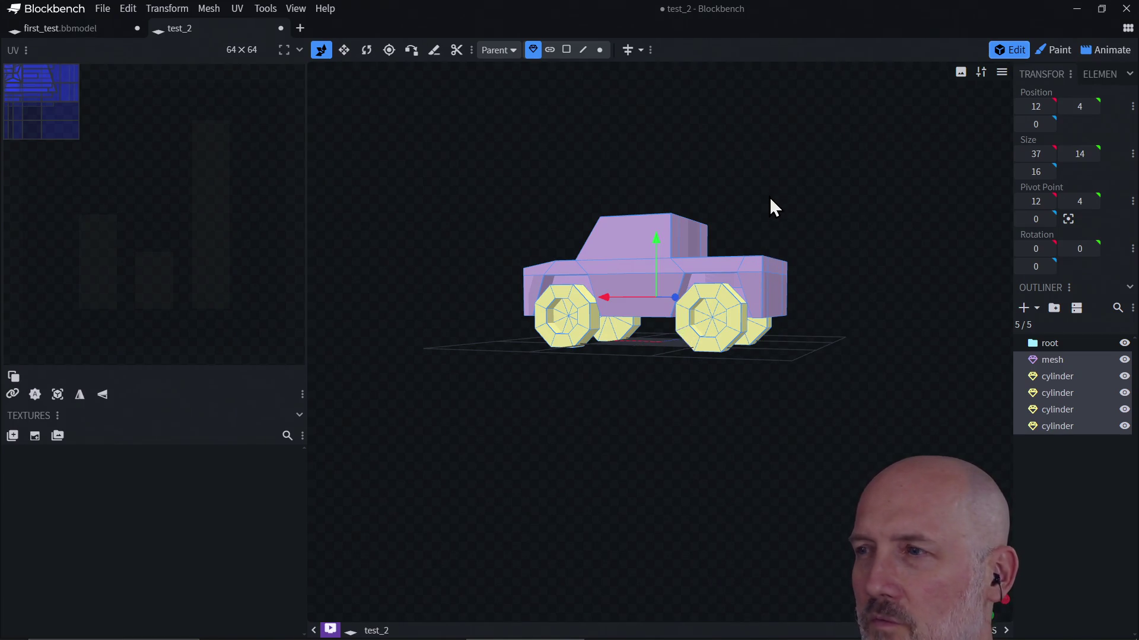
mouse_move(771, 187)
right_down()
mouse_move(773, 300)
mouse_move(745, 320)
mouse_move(693, 282)
mouse_move(757, 246)
mouse_move(704, 216)
mouse_move(737, 204)
mouse_move(834, 246)
mouse_move(826, 272)
mouse_move(734, 252)
mouse_move(776, 224)
right_up()
drag(775, 223, 831, 235)
click(830, 235)
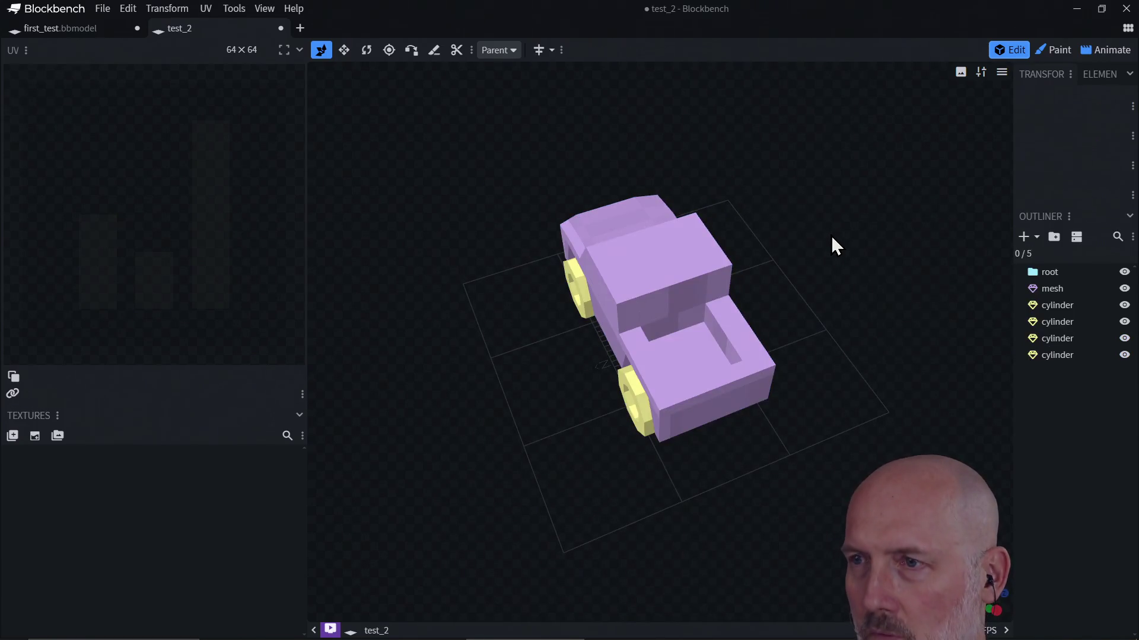
key(ctrl+a)
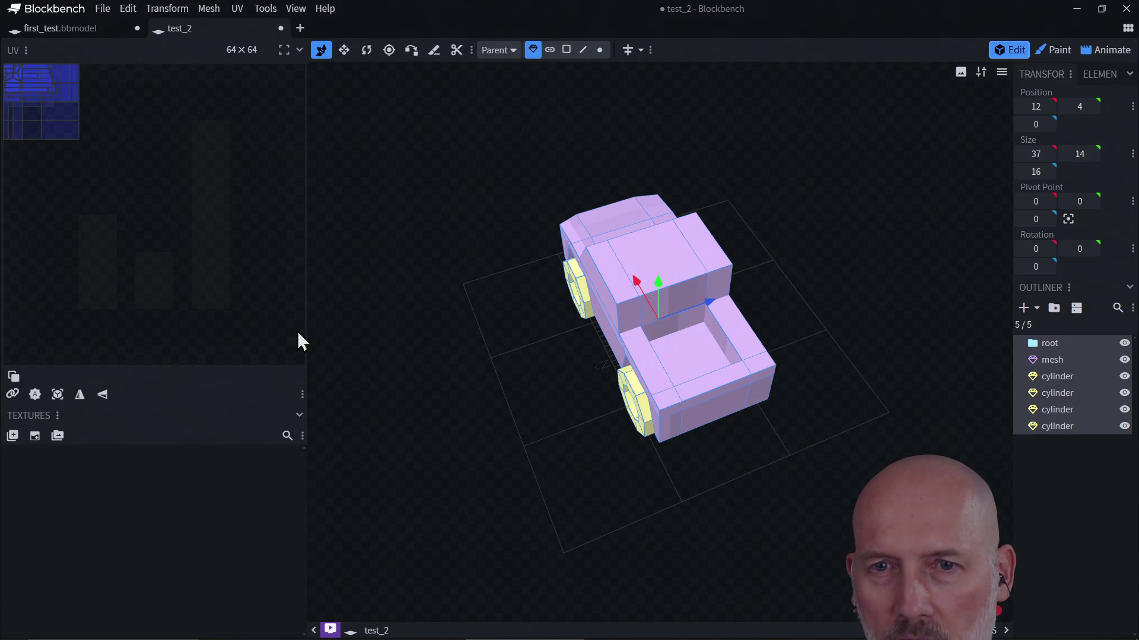
click(32, 439)
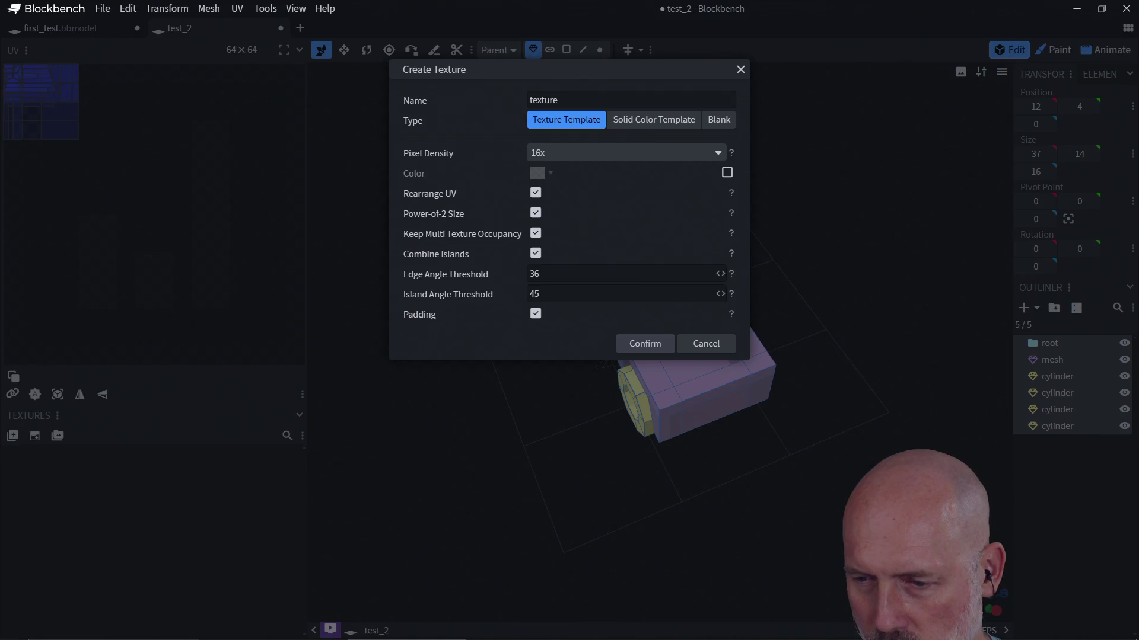
Name the new texture 'truck' and confirm it as a 128×128 Texture Template
double_click(575, 100)
text(truck)
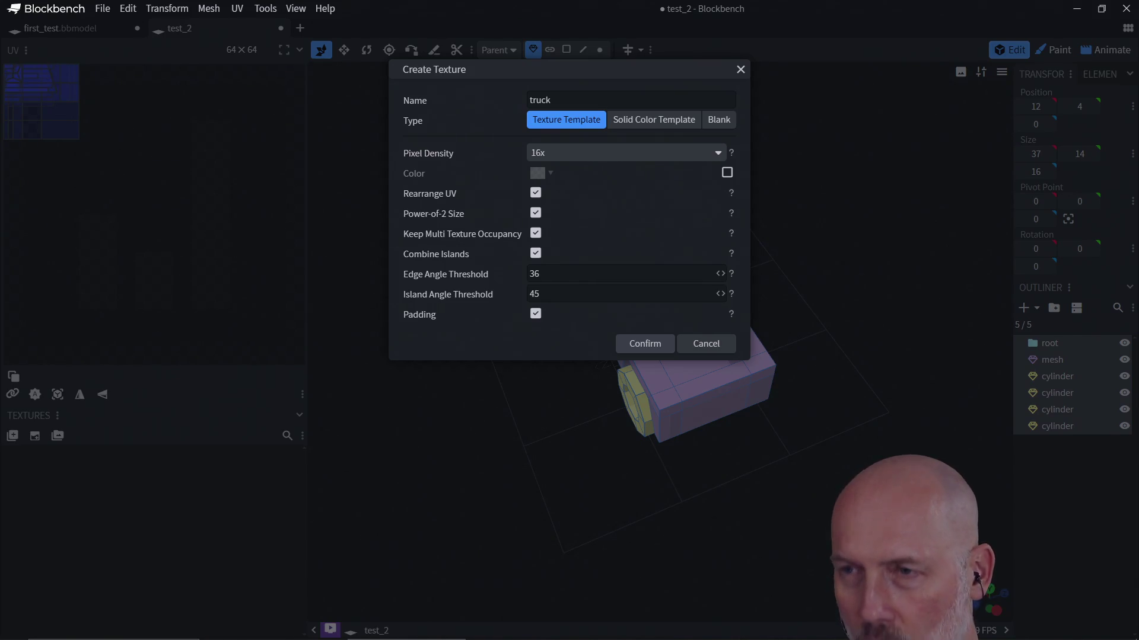
click(644, 345)
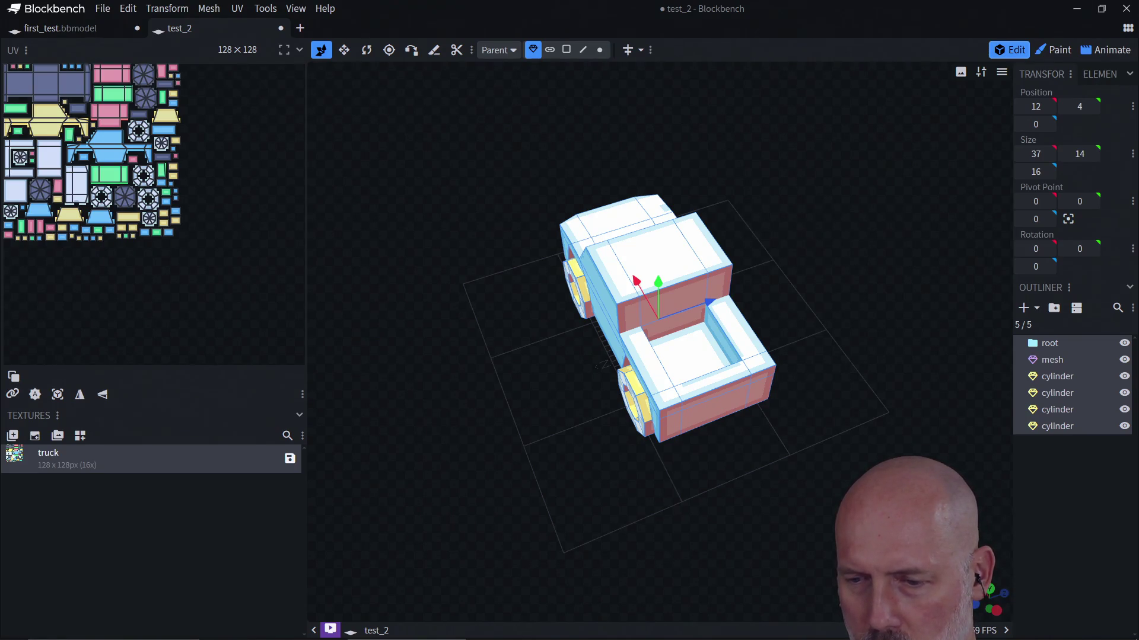
key(KP_3)
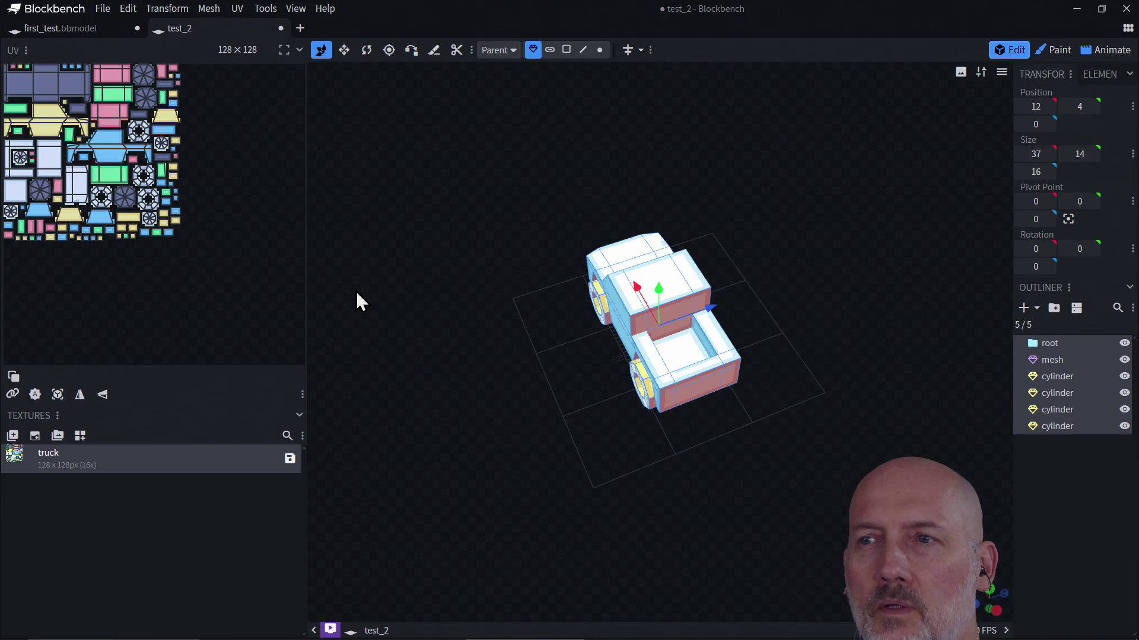
click(114, 116)
click(113, 95)
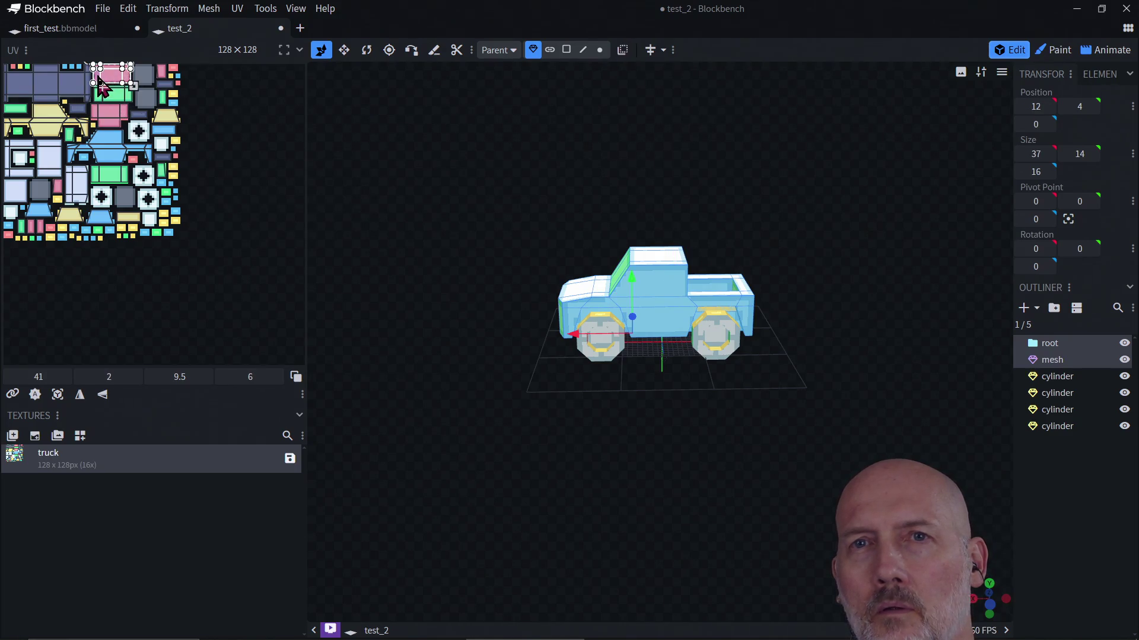
click(62, 92)
mouse_move(564, 293)
mouse_down()
mouse_move(590, 335)
mouse_move(658, 380)
mouse_move(671, 363)
mouse_move(778, 392)
mouse_move(704, 353)
mouse_move(621, 339)
mouse_up()
click(671, 363)
click(618, 337)
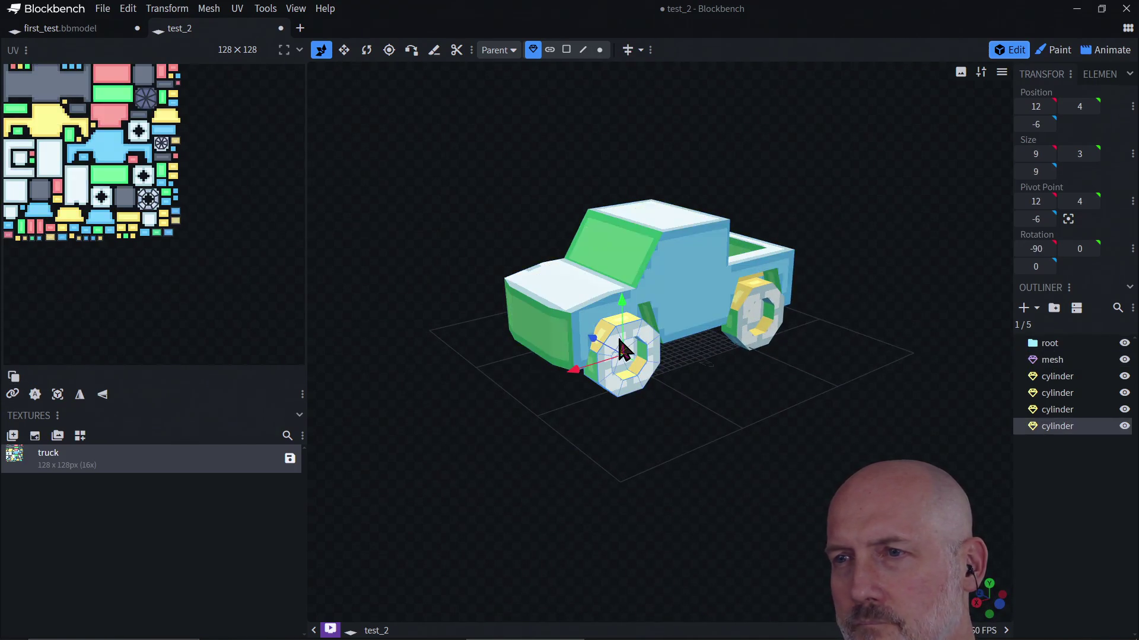
scroll(706, 390, up, 3)
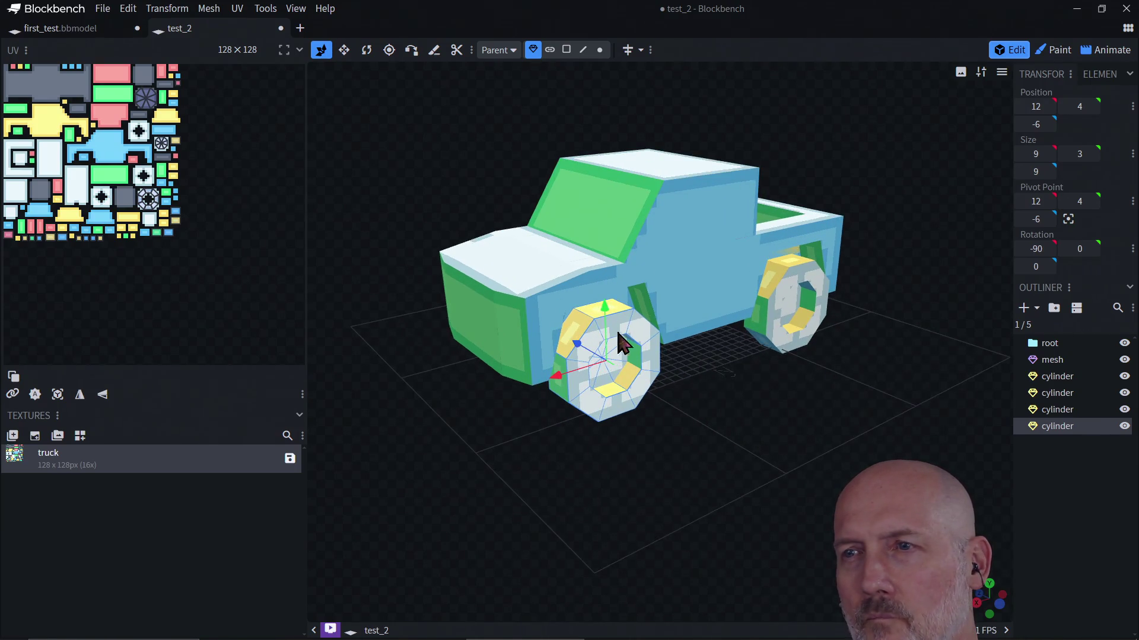
click(590, 300)
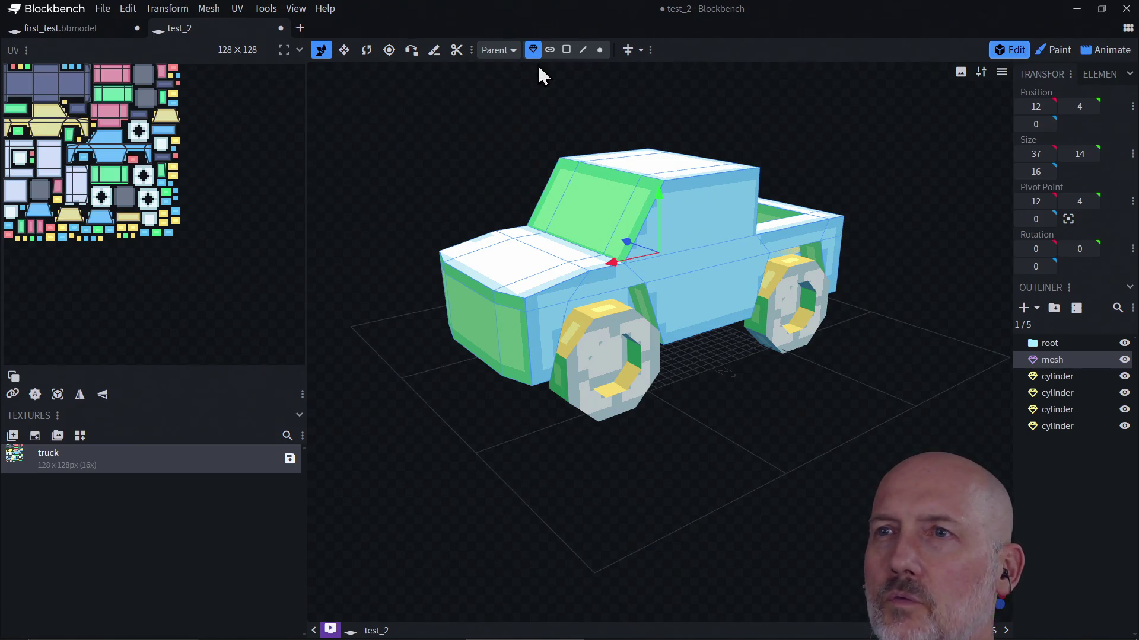
click(566, 50)
drag(661, 331, 668, 422)
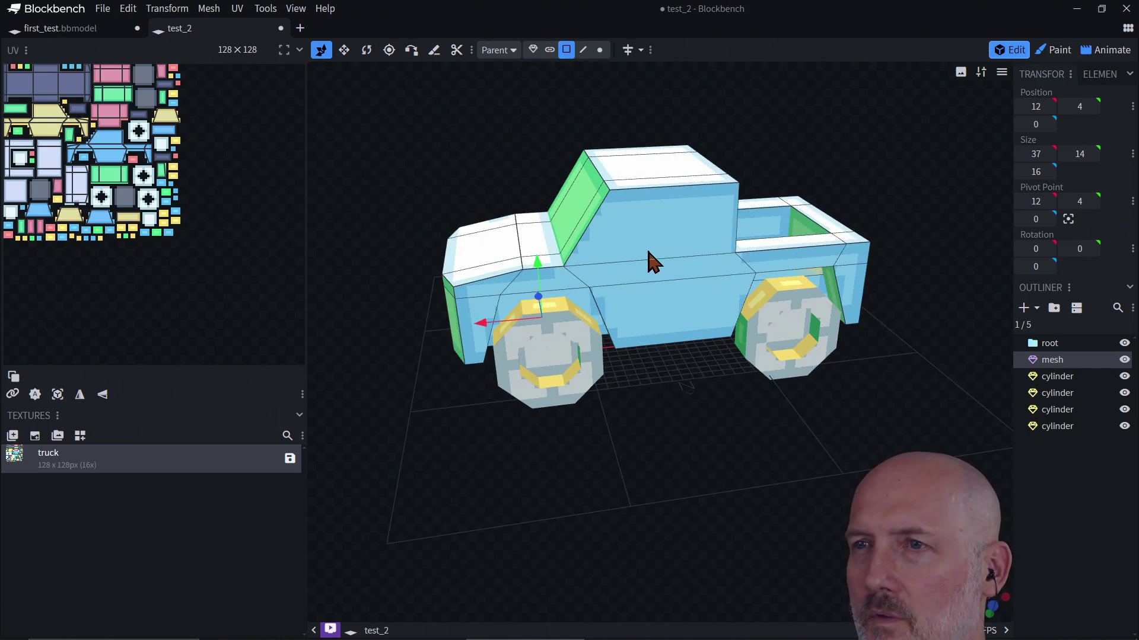
click(652, 261)
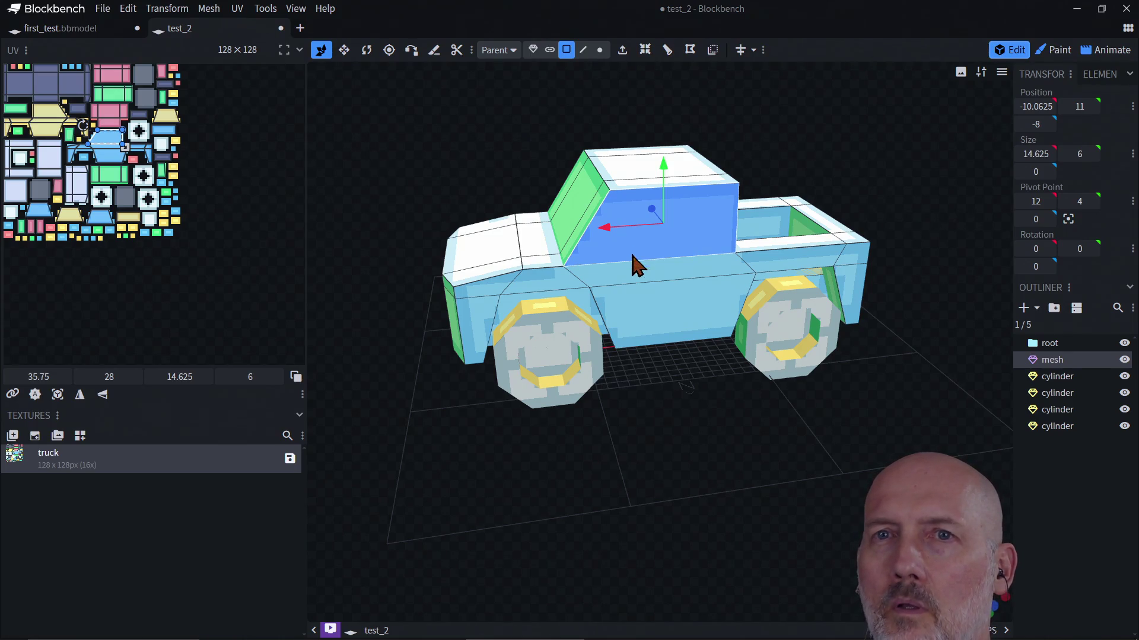
click(647, 277)
click(652, 305)
click(572, 300)
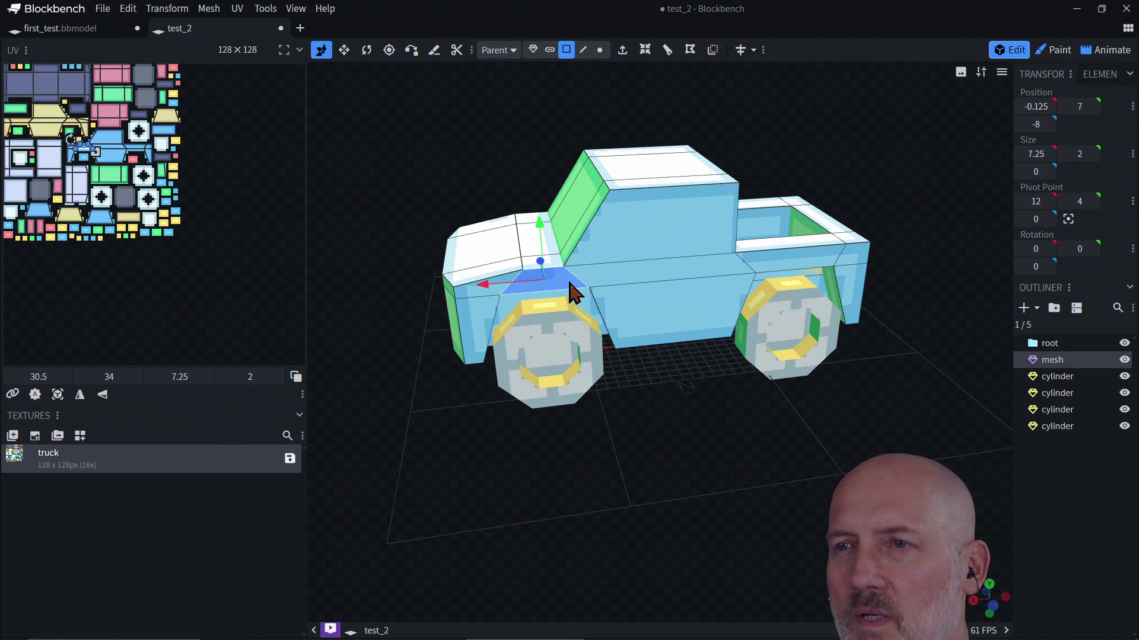
click(554, 335)
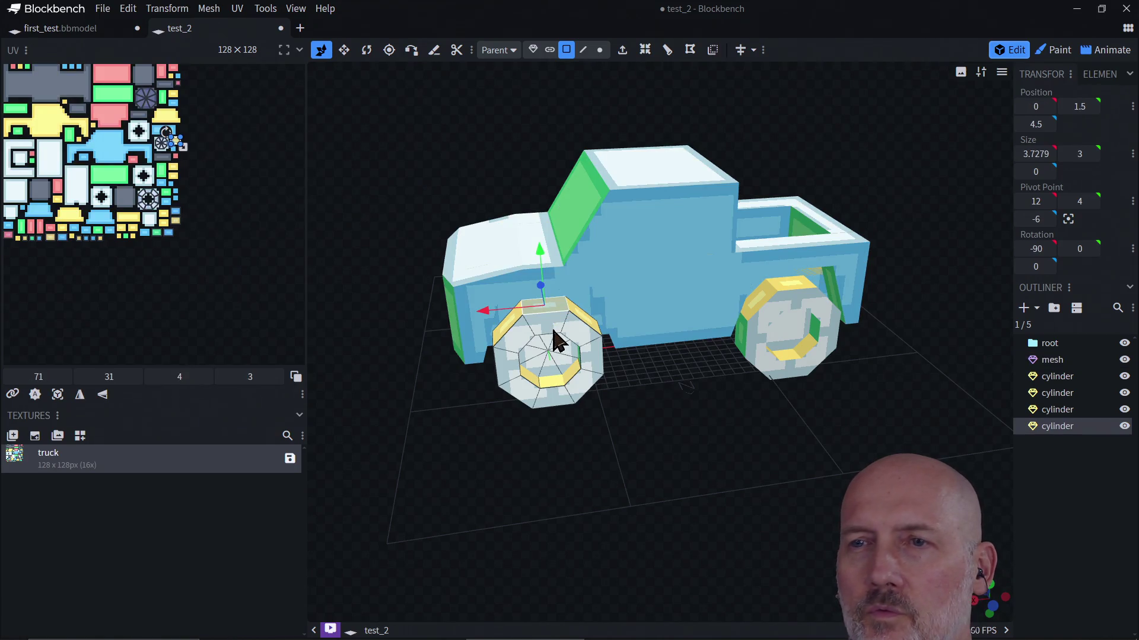
click(593, 359)
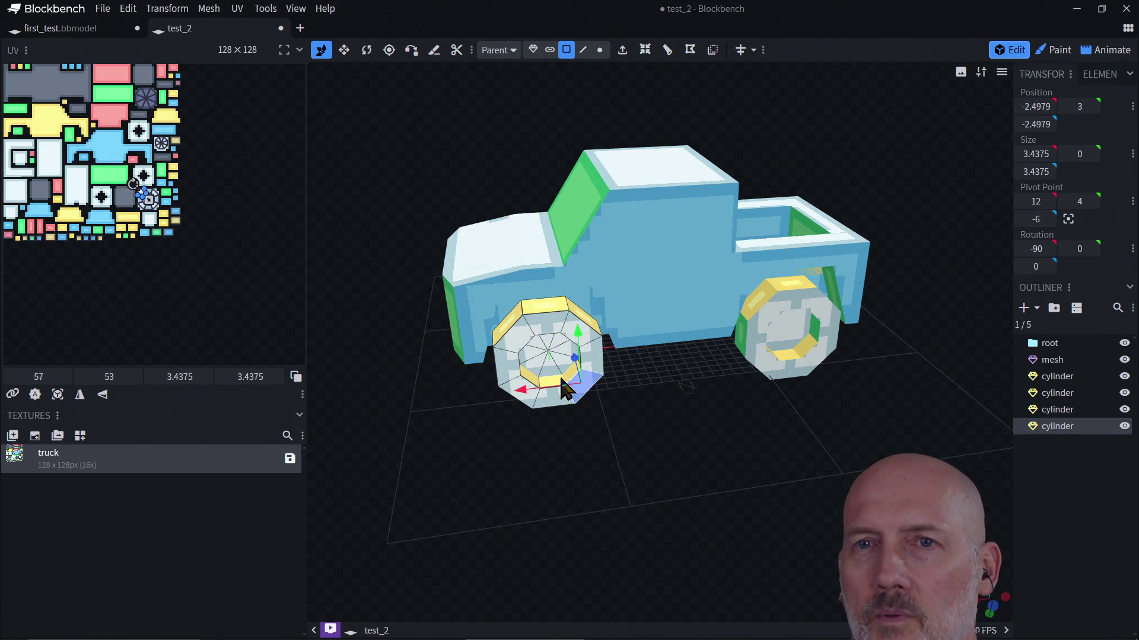
click(540, 399)
click(507, 371)
click(542, 326)
click(500, 311)
click(488, 277)
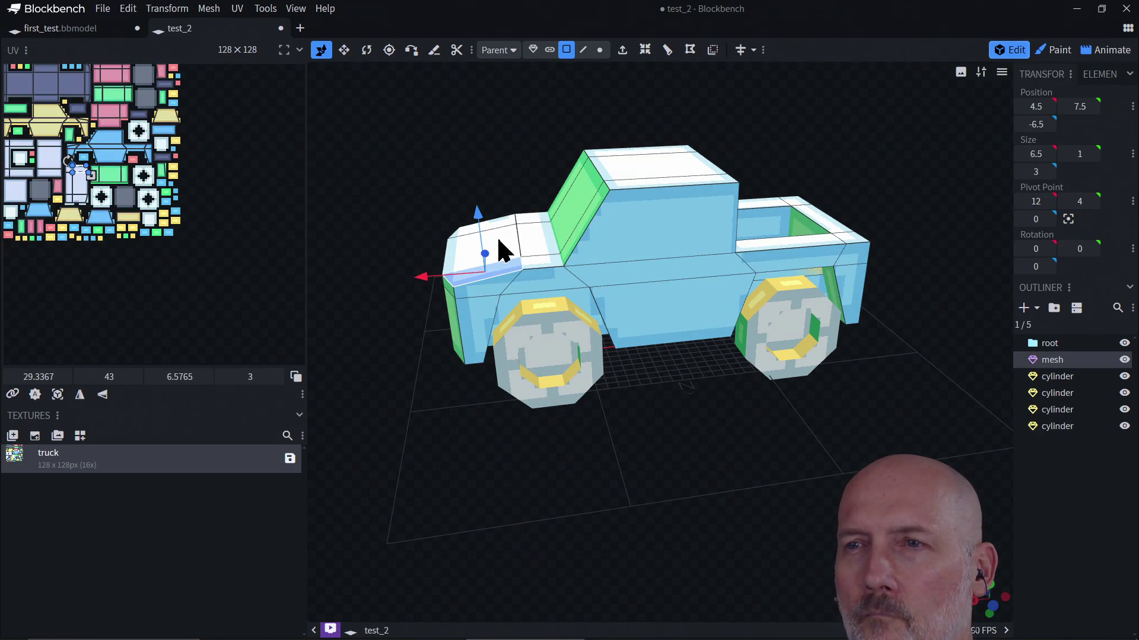
click(511, 247)
click(540, 226)
click(541, 243)
click(580, 234)
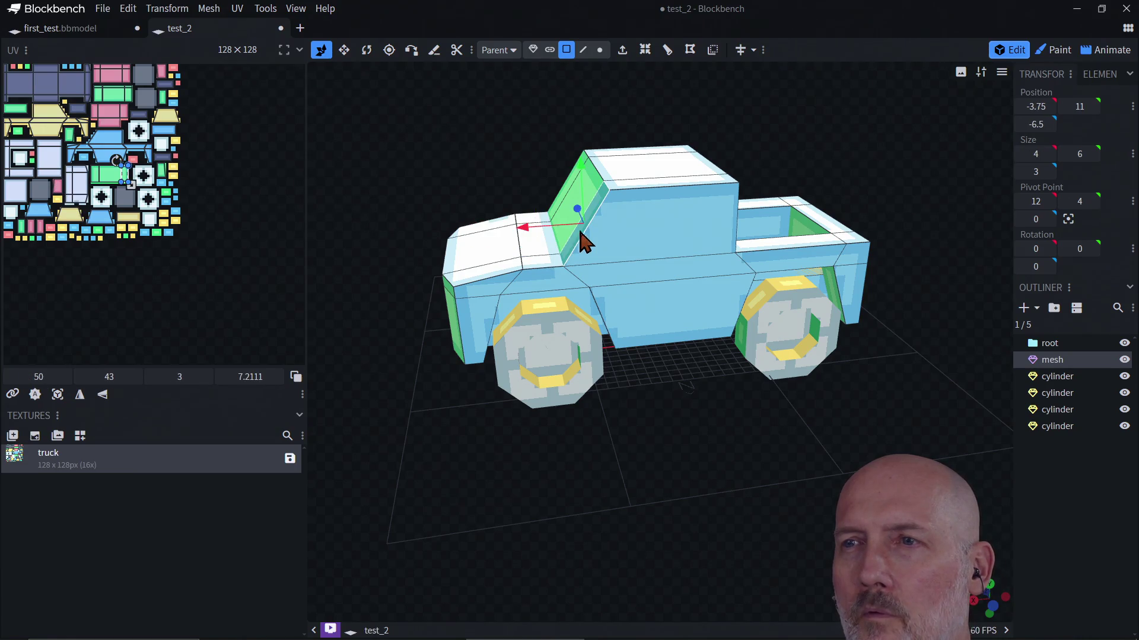
click(592, 191)
click(590, 175)
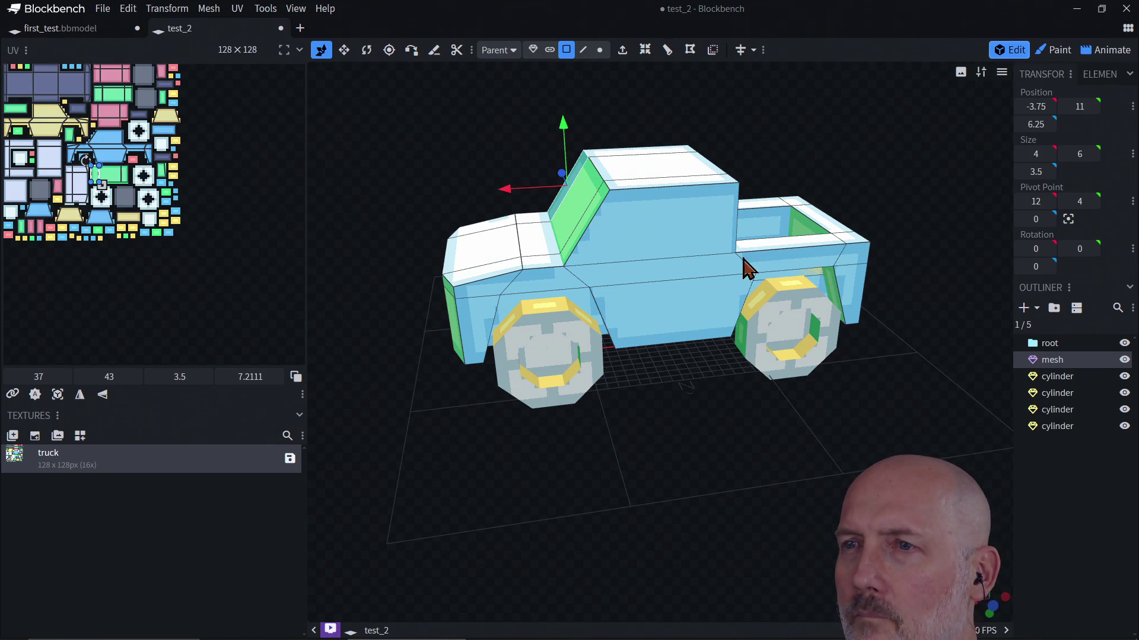
scroll(744, 271, up, 4)
click(662, 247)
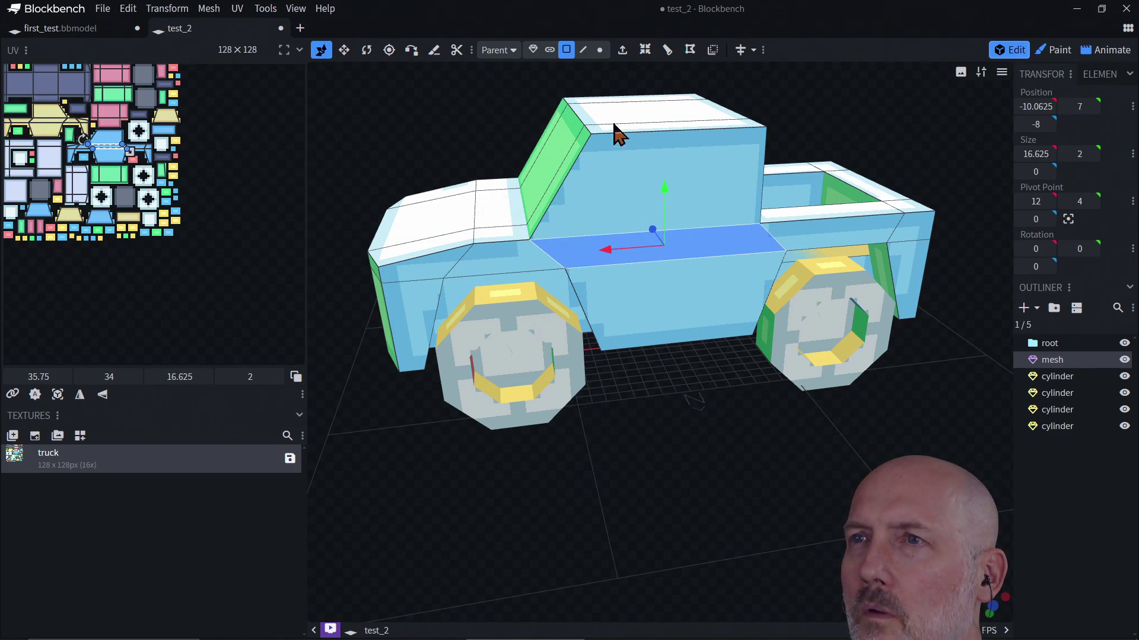
click(583, 50)
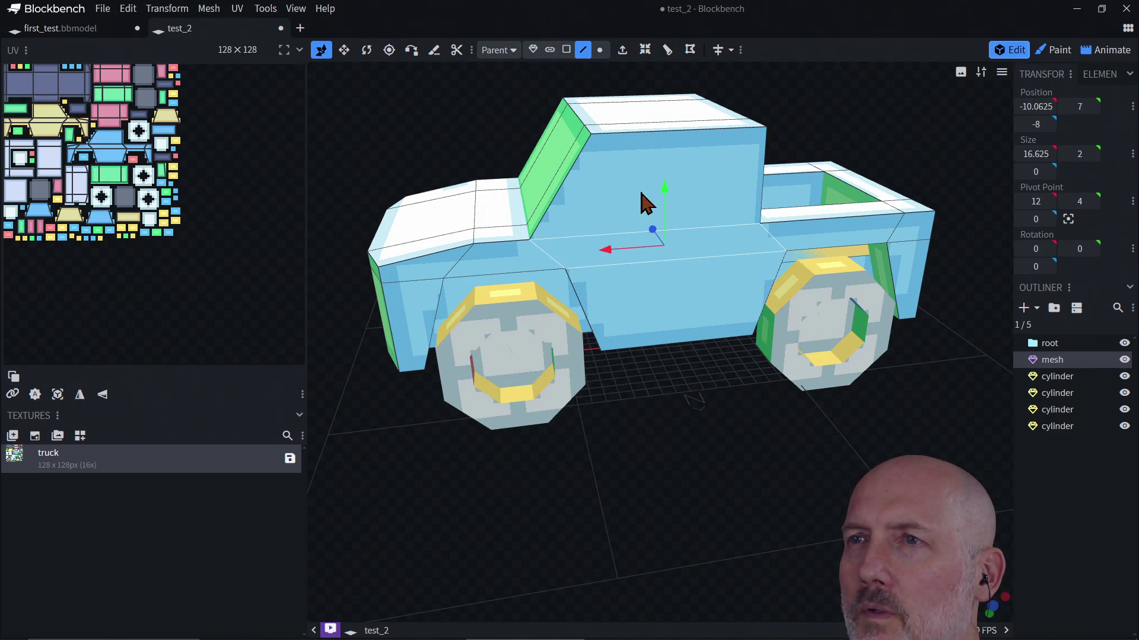
click(635, 231)
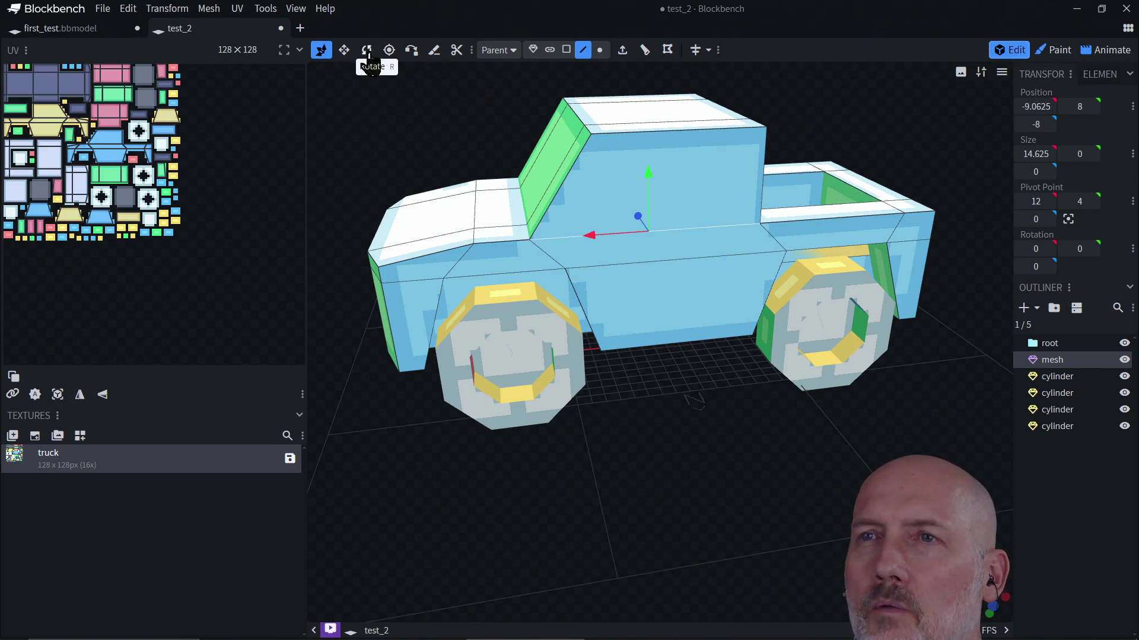
click(457, 52)
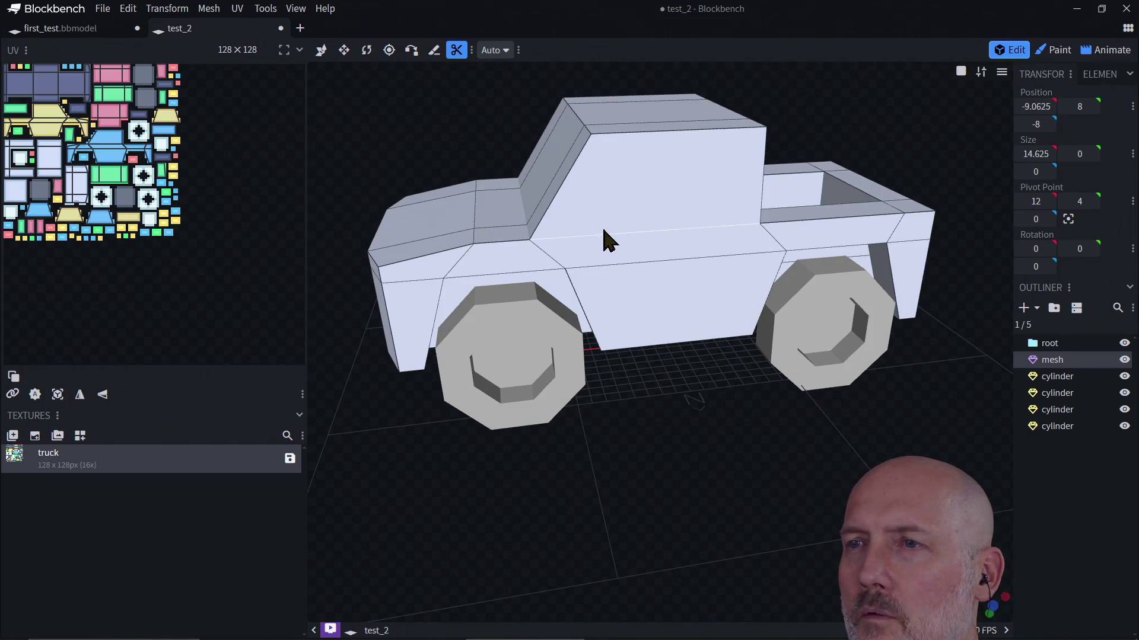
right_click(611, 240)
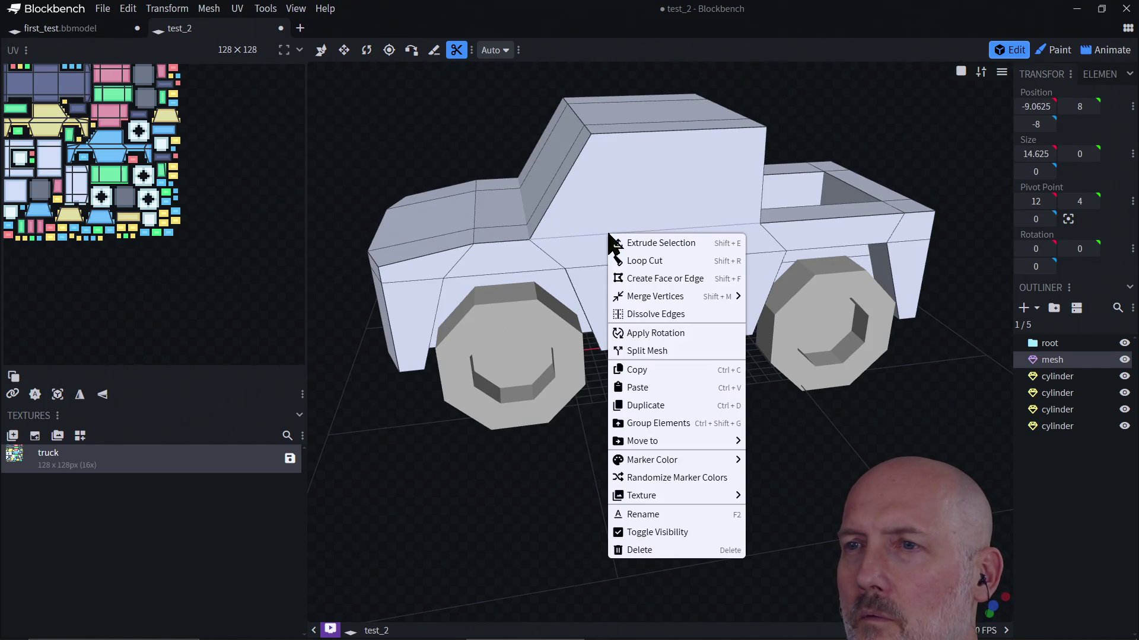
click(596, 235)
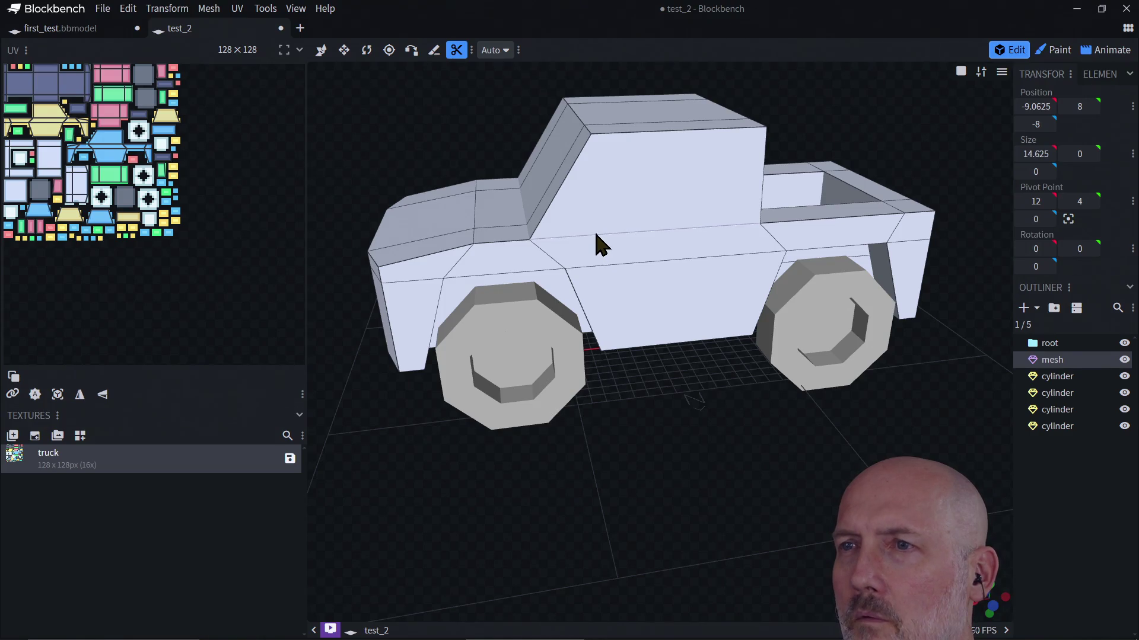
click(501, 51)
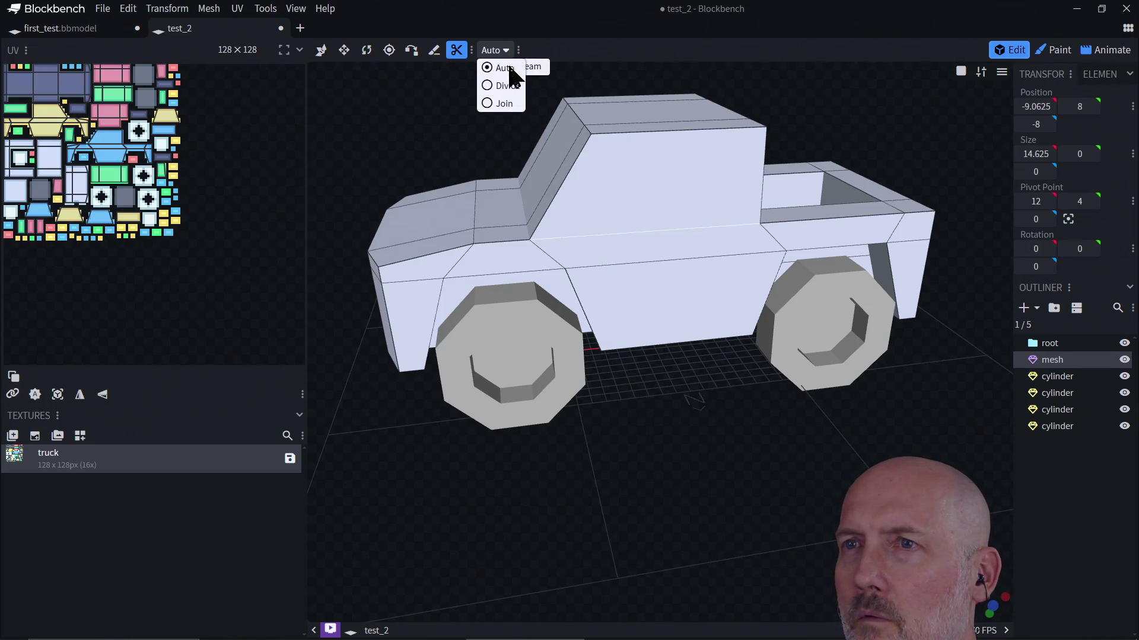
click(504, 106)
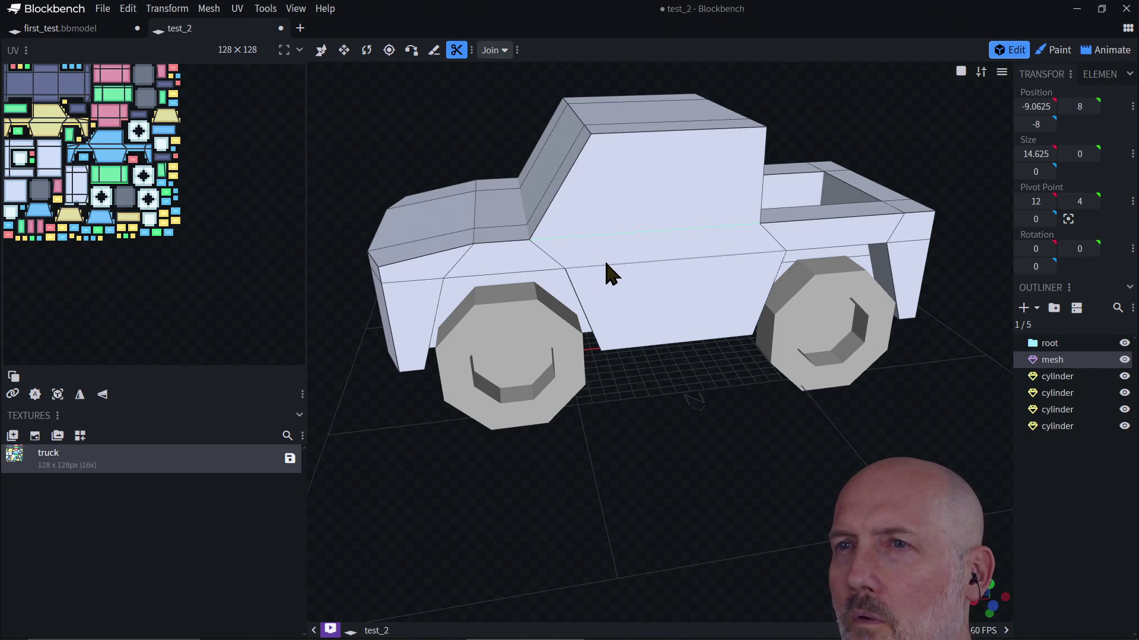
click(494, 50)
click(503, 68)
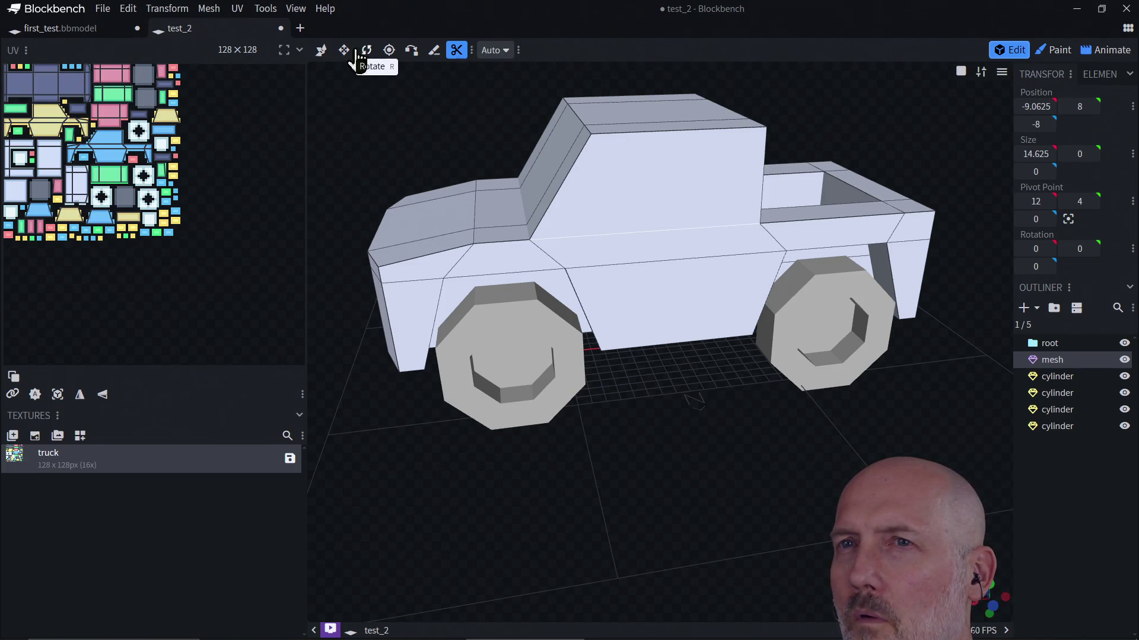
click(321, 49)
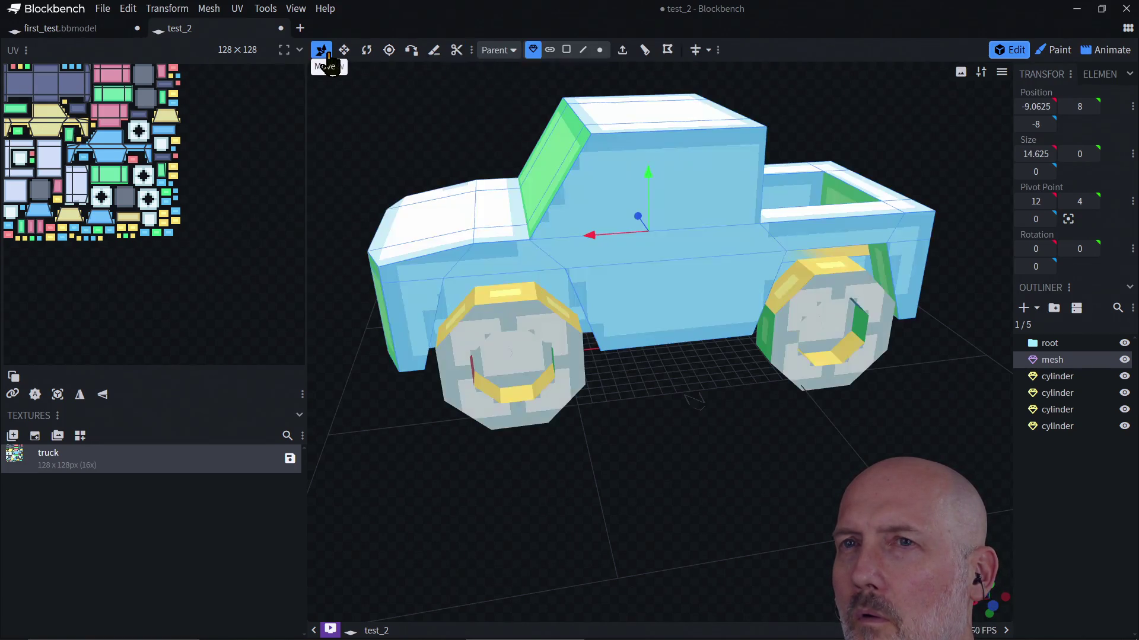
In face selection mode, select the cab side, then the body face beside the front wheel to see its UV
click(566, 49)
click(622, 192)
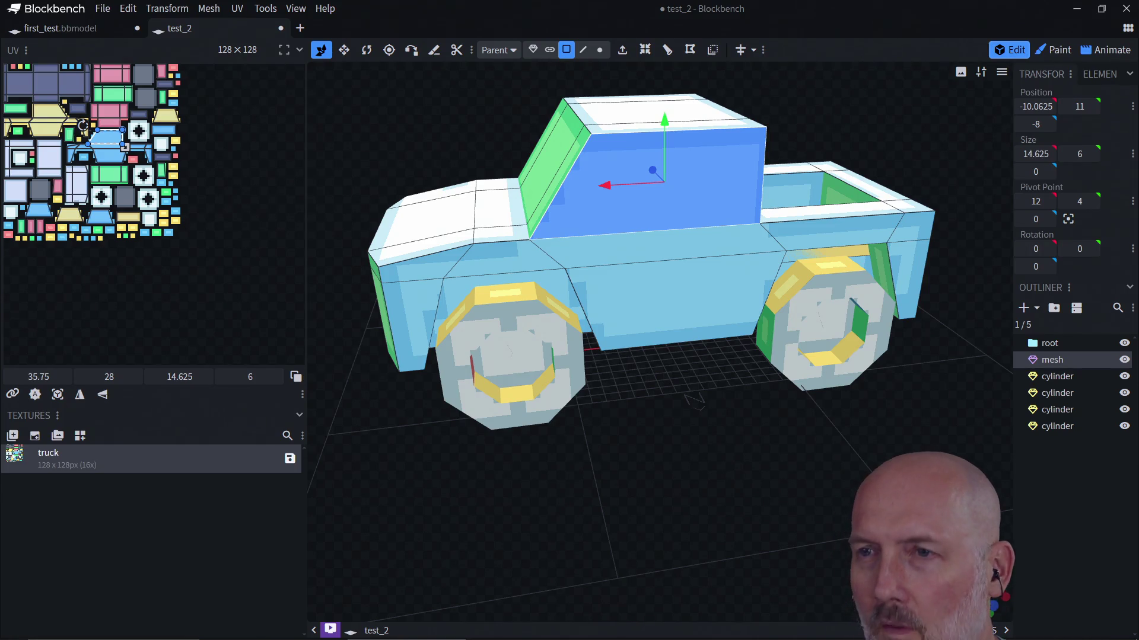
click(40, 89)
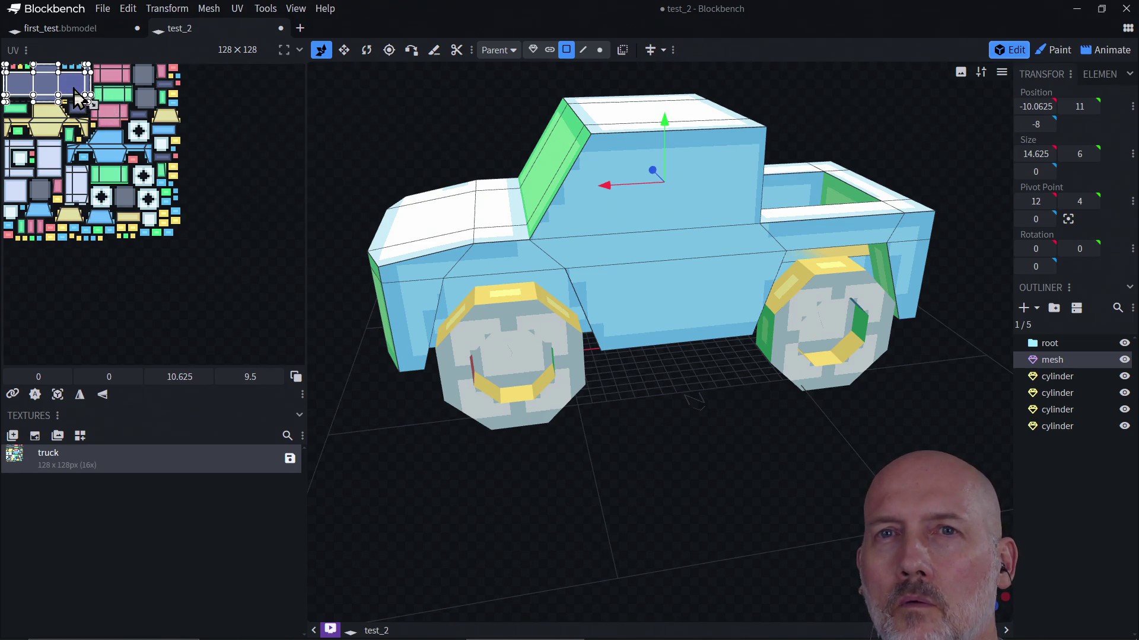
click(110, 175)
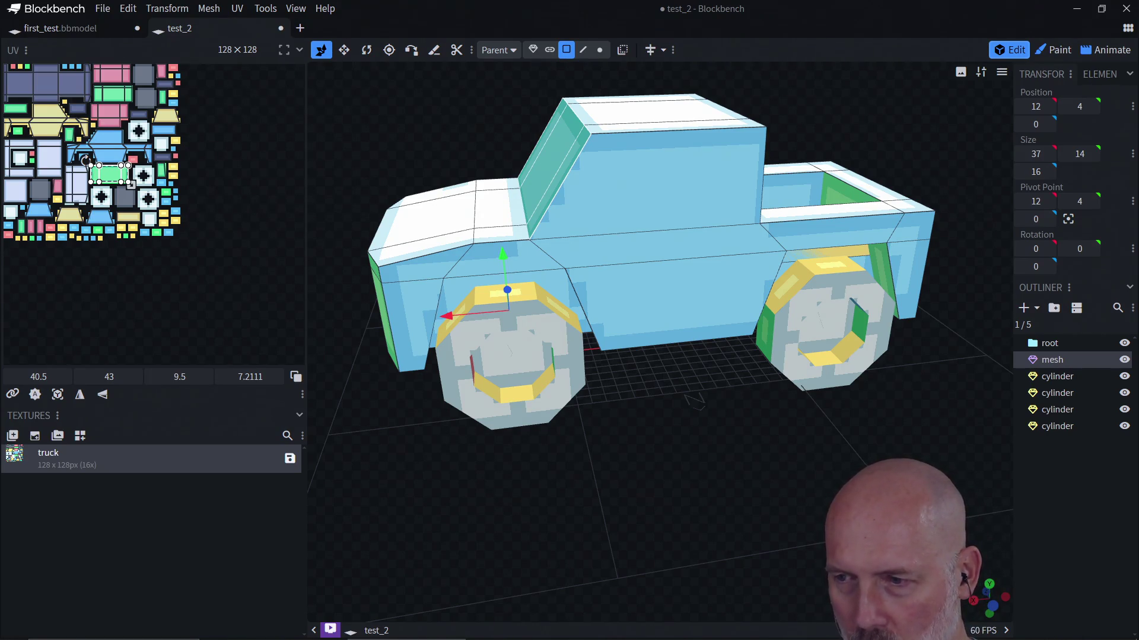
Switch the viewport shading to UV Preview to show the checker texture
click(982, 86)
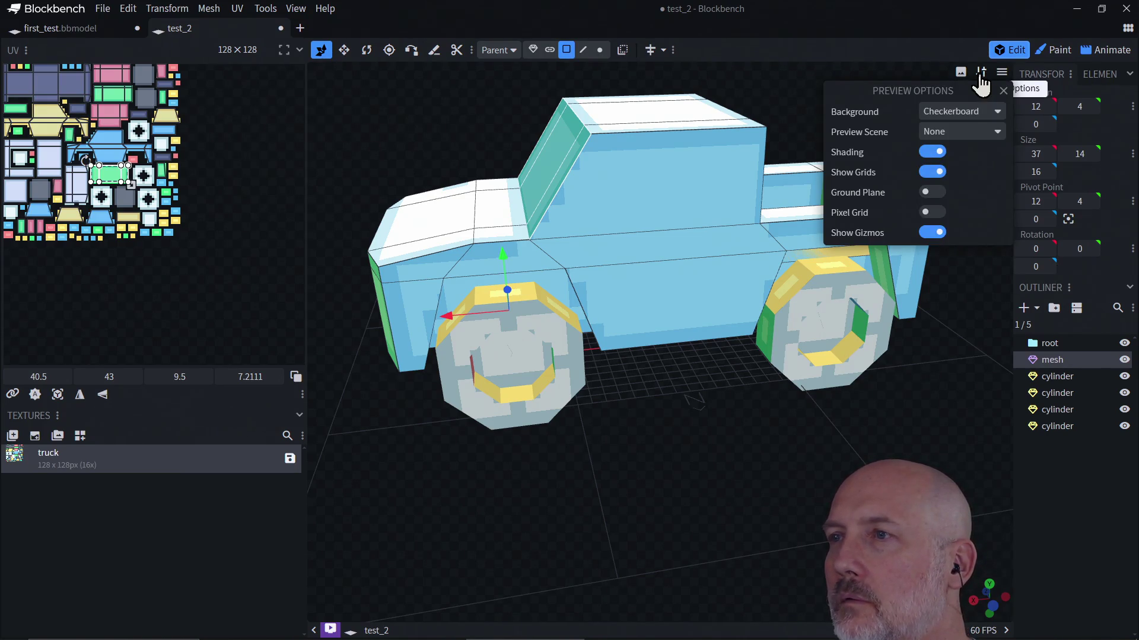
click(961, 74)
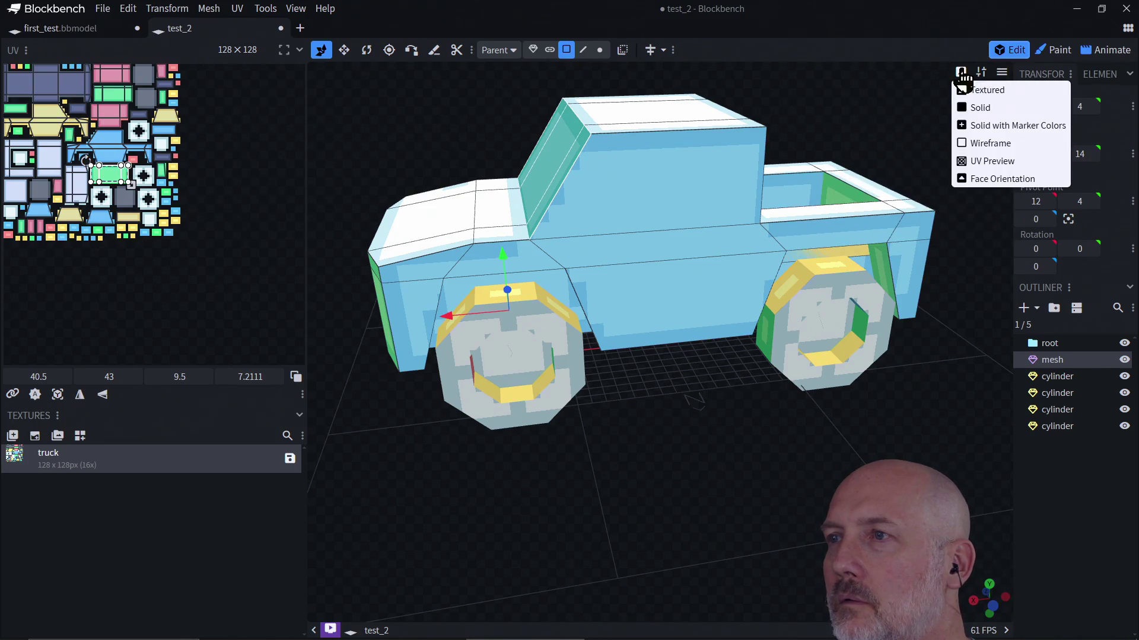
click(985, 161)
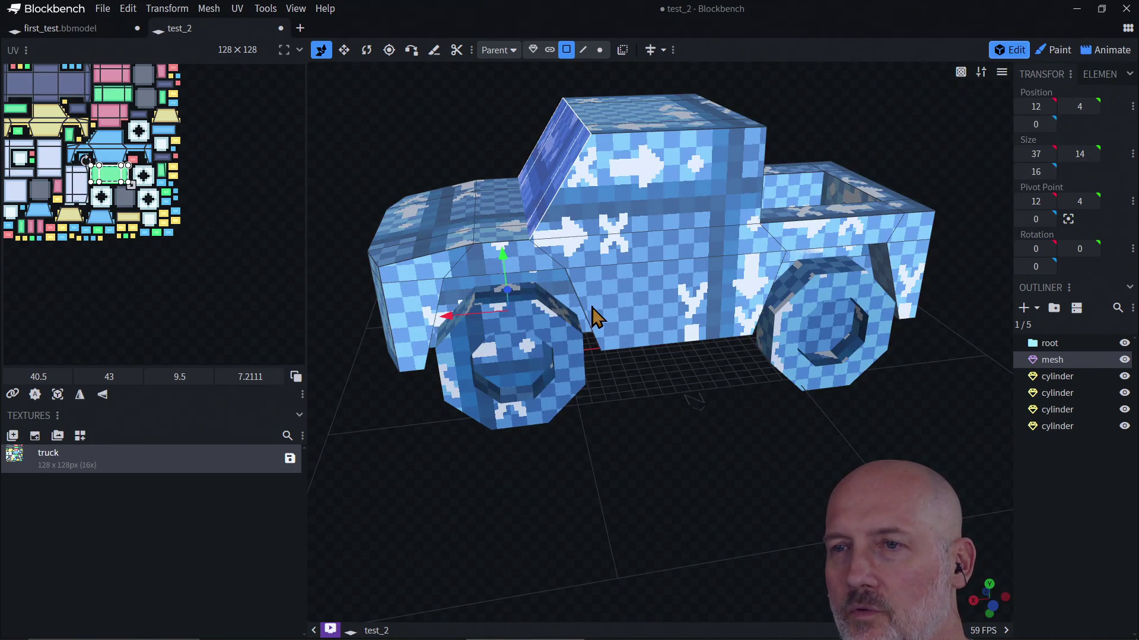
Select the truck's front face, test-move its UV area, then clear the selection
mouse_move(618, 376)
mouse_down()
mouse_move(760, 418)
mouse_move(757, 399)
mouse_move(648, 354)
mouse_up()
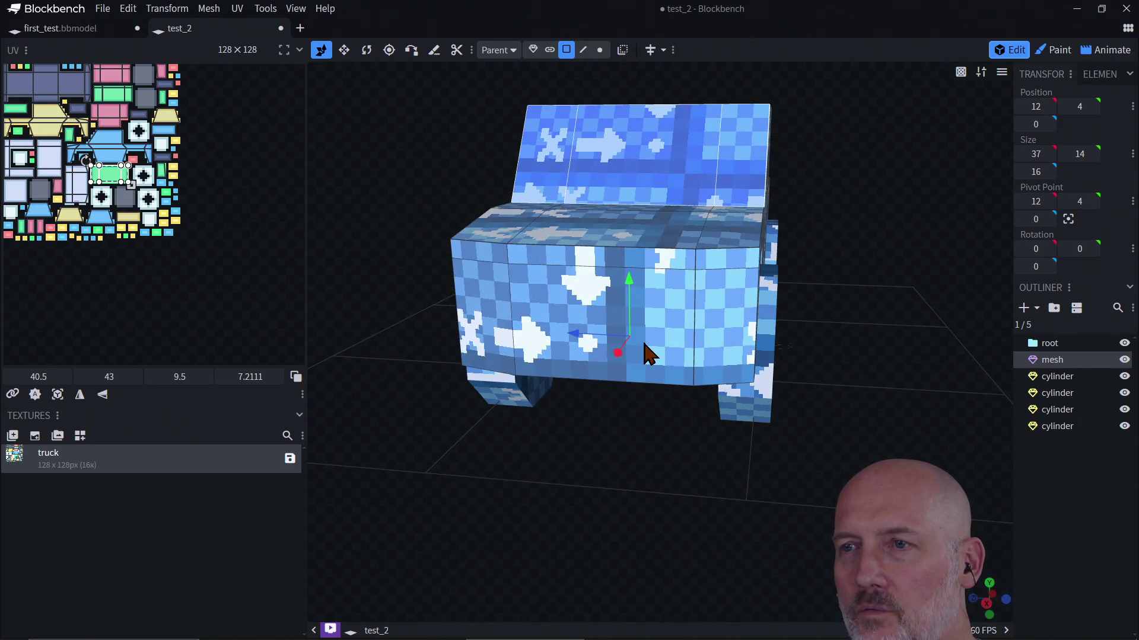
click(648, 354)
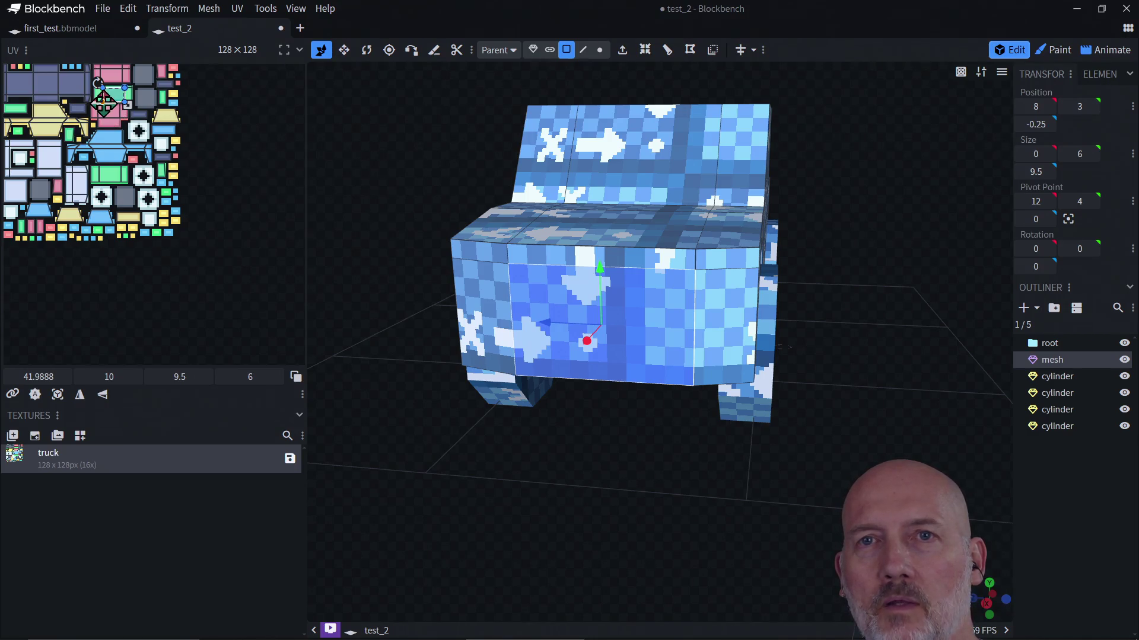
drag(102, 103, 102, 102)
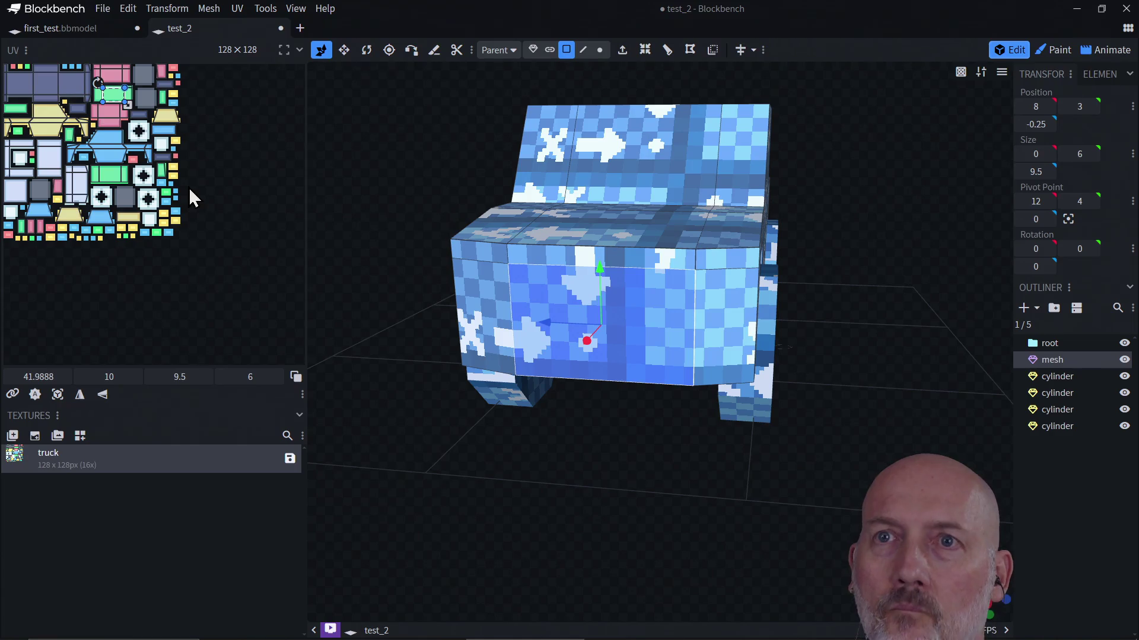
click(210, 186)
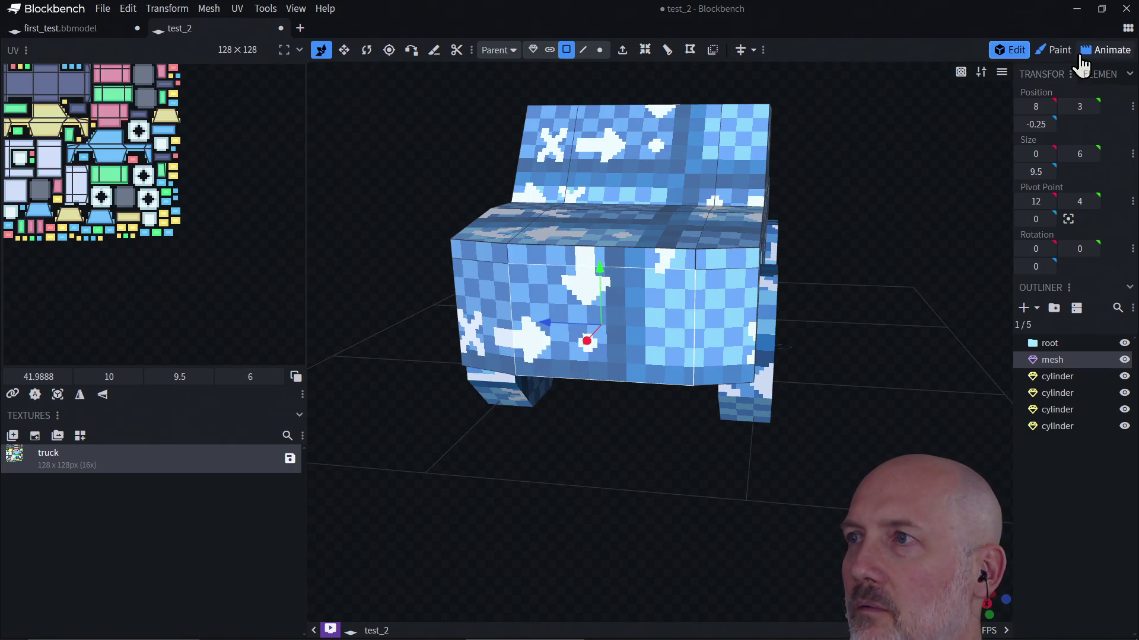
click(1056, 52)
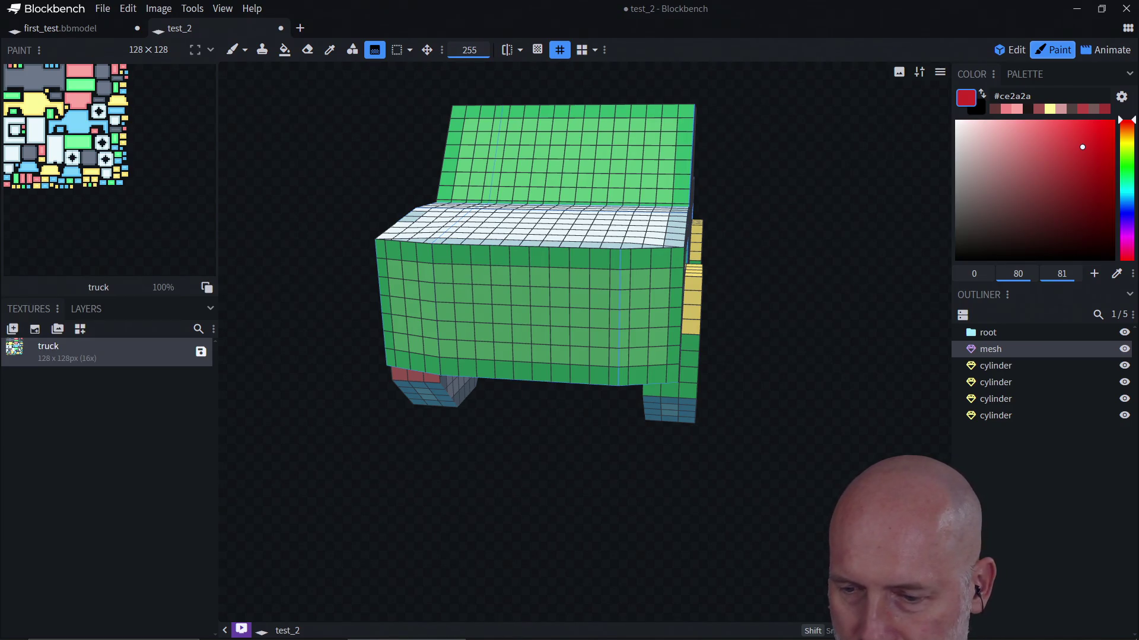
Pick a darker red and undo a trial red-to-green gradient on the front face
click(1083, 153)
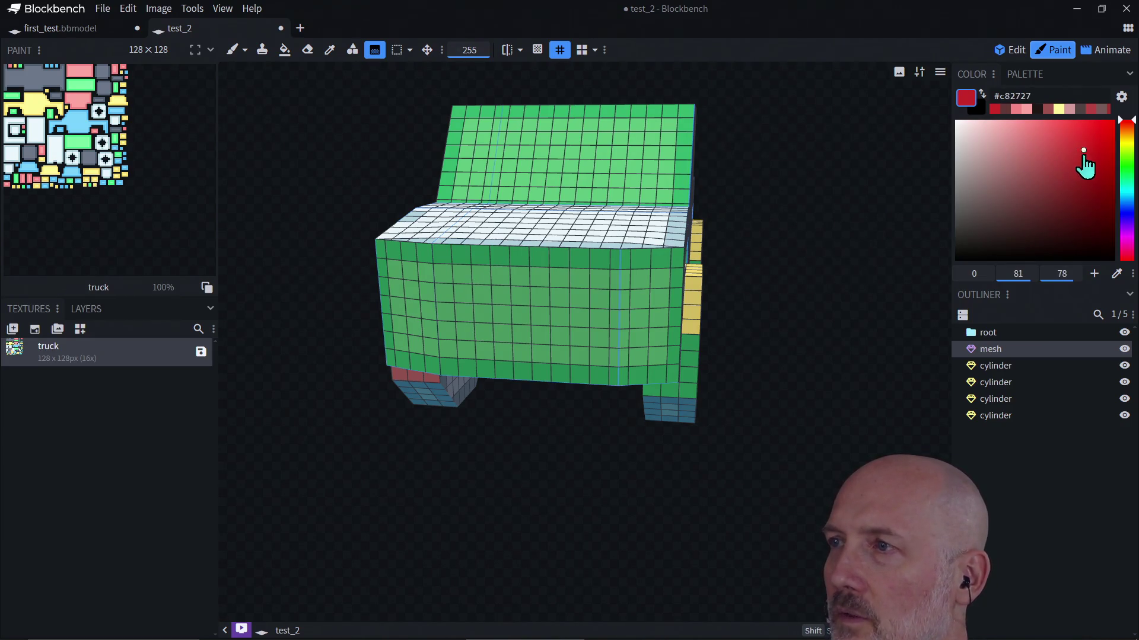
mouse_move(639, 297)
mouse_down()
mouse_move(623, 353)
mouse_move(503, 330)
mouse_move(589, 321)
mouse_move(448, 339)
mouse_move(533, 330)
mouse_up()
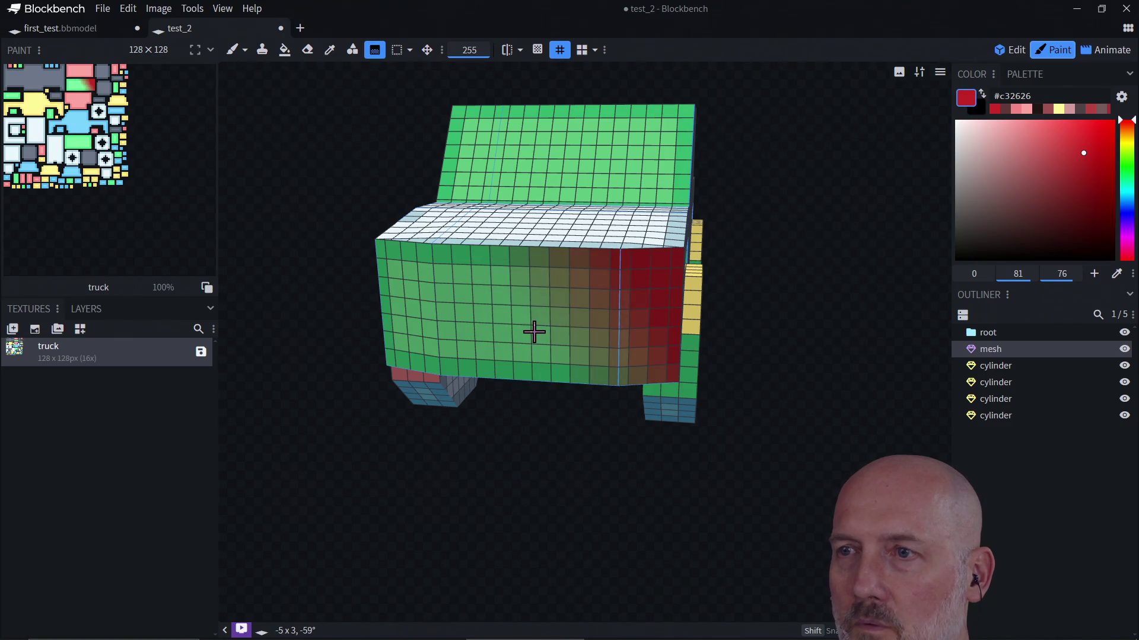
key(ctrl+z)
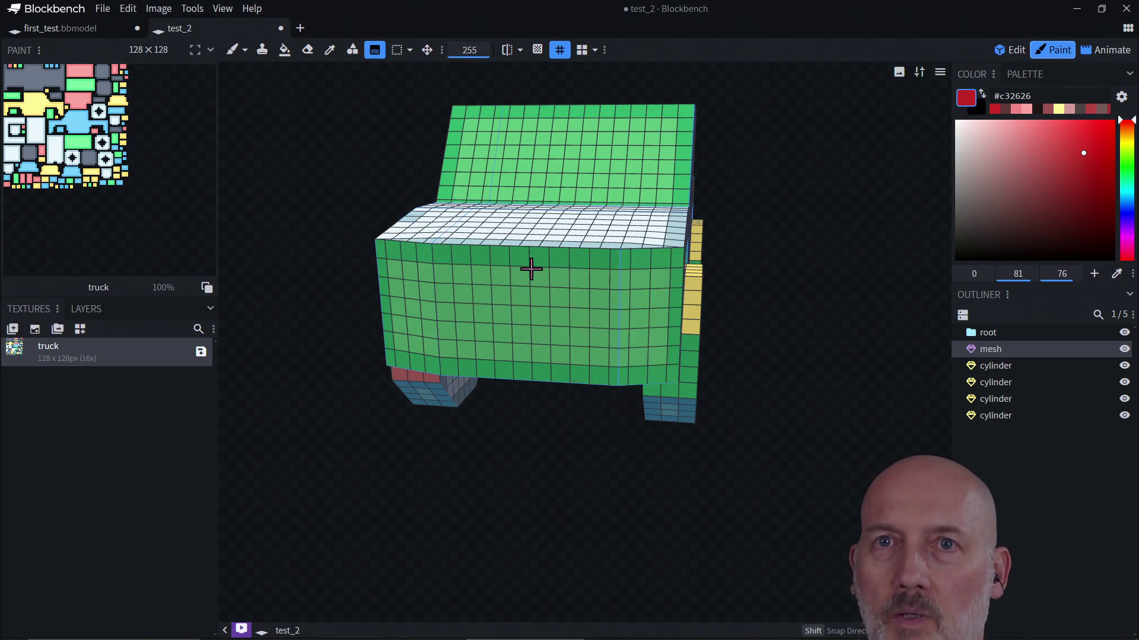
Brush the front face dark red inside a green border, then choose a pale near-white colour
click(232, 50)
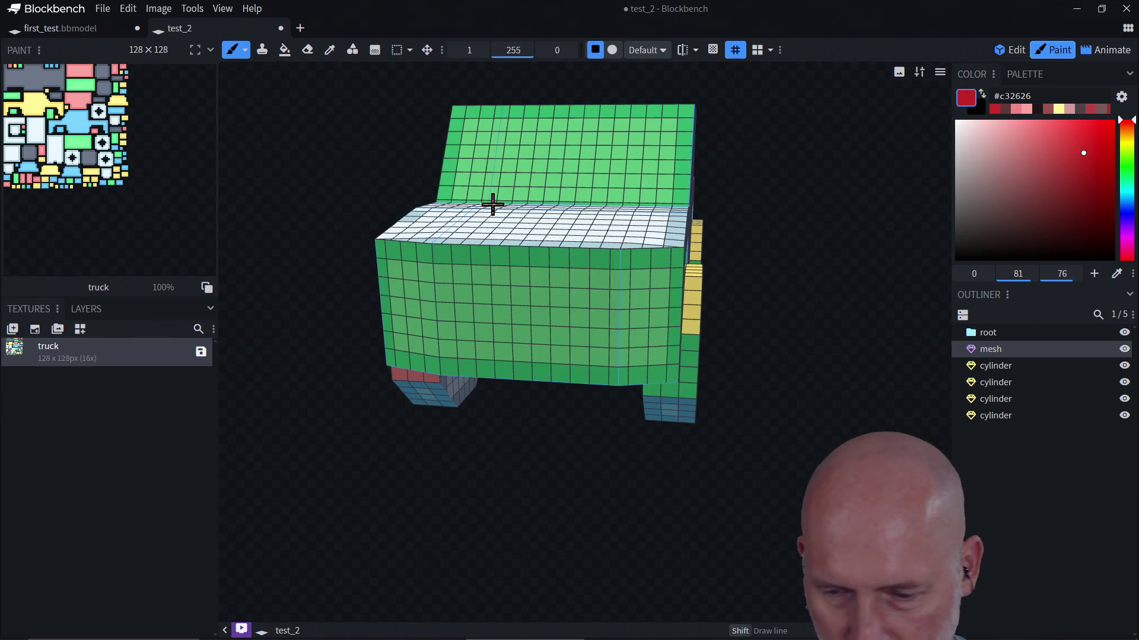
key(b)
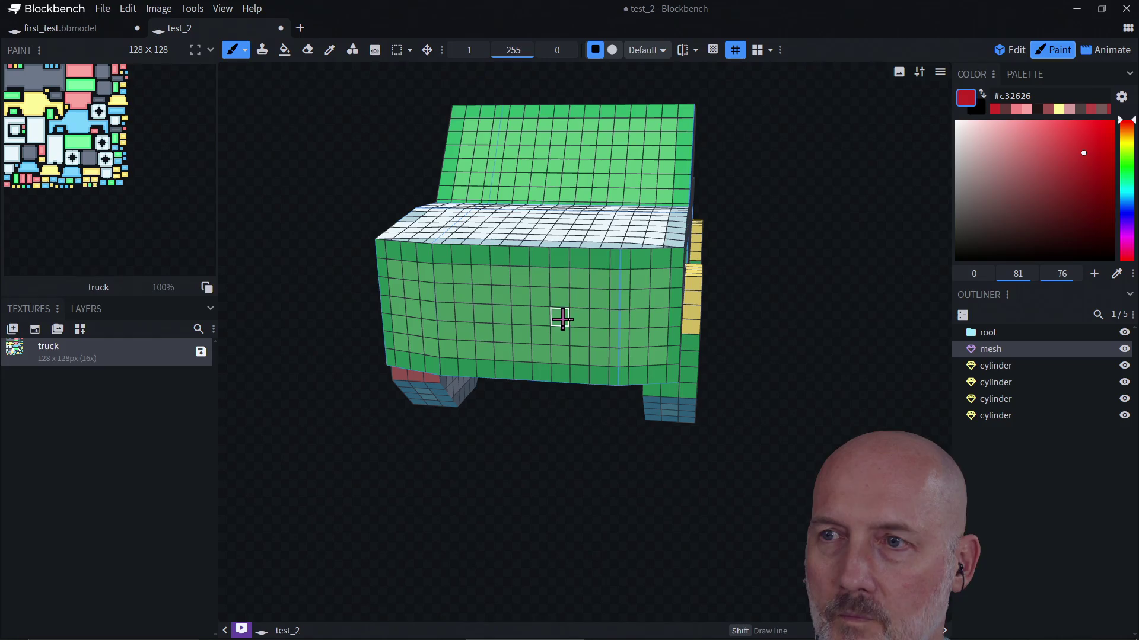
drag(557, 297, 619, 319)
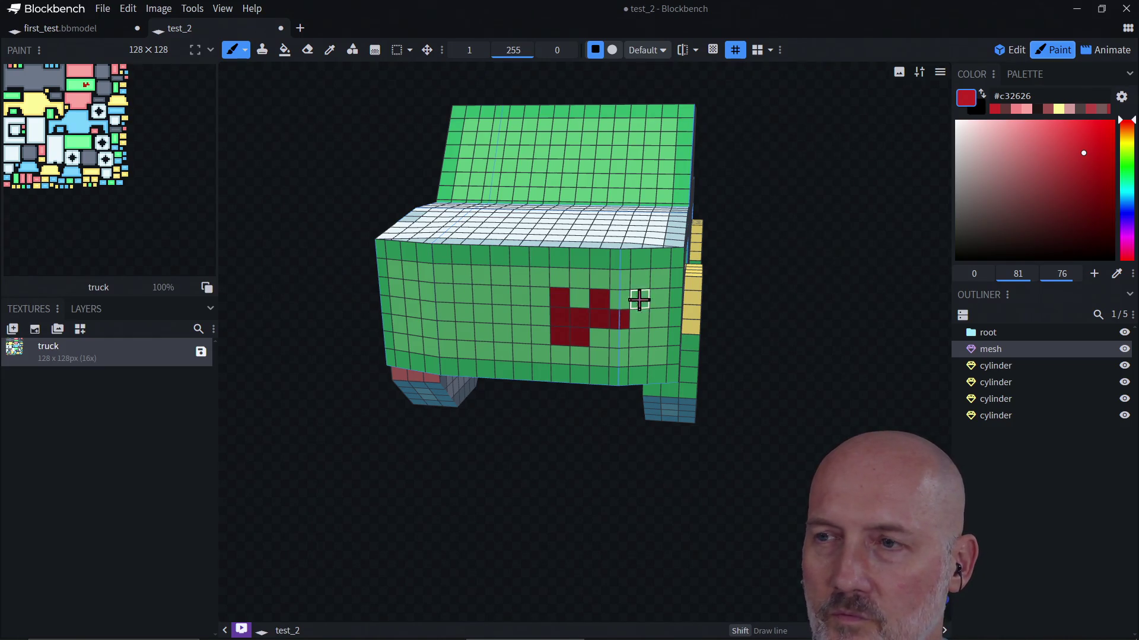
mouse_move(658, 269)
mouse_down()
mouse_move(656, 333)
mouse_move(619, 359)
mouse_move(638, 317)
mouse_move(617, 280)
mouse_move(557, 274)
mouse_move(580, 335)
mouse_move(541, 354)
mouse_up()
mouse_move(396, 292)
mouse_down()
mouse_move(393, 267)
mouse_move(399, 338)
mouse_move(521, 353)
mouse_move(503, 348)
mouse_move(518, 295)
mouse_move(498, 272)
mouse_move(409, 271)
mouse_move(427, 308)
mouse_move(465, 328)
mouse_move(481, 295)
mouse_move(501, 295)
mouse_up()
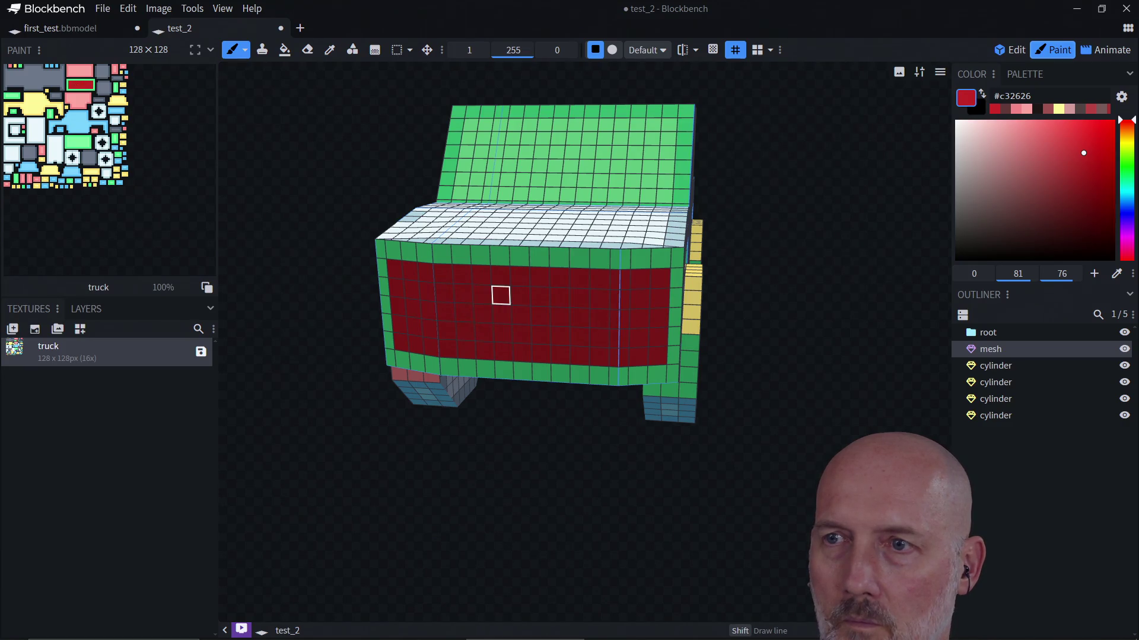
drag(1069, 155, 962, 138)
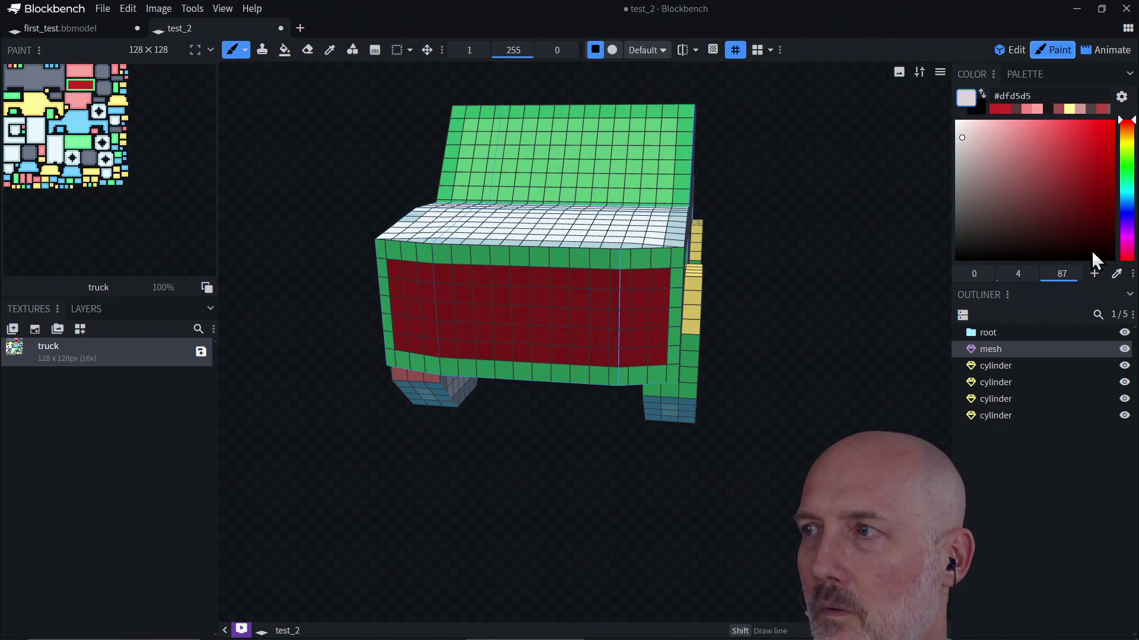
Paint light grey headlight squares at the grille's top-left and top-right corners
mouse_move(1127, 142)
mouse_down()
mouse_move(1126, 209)
mouse_move(1126, 194)
mouse_up()
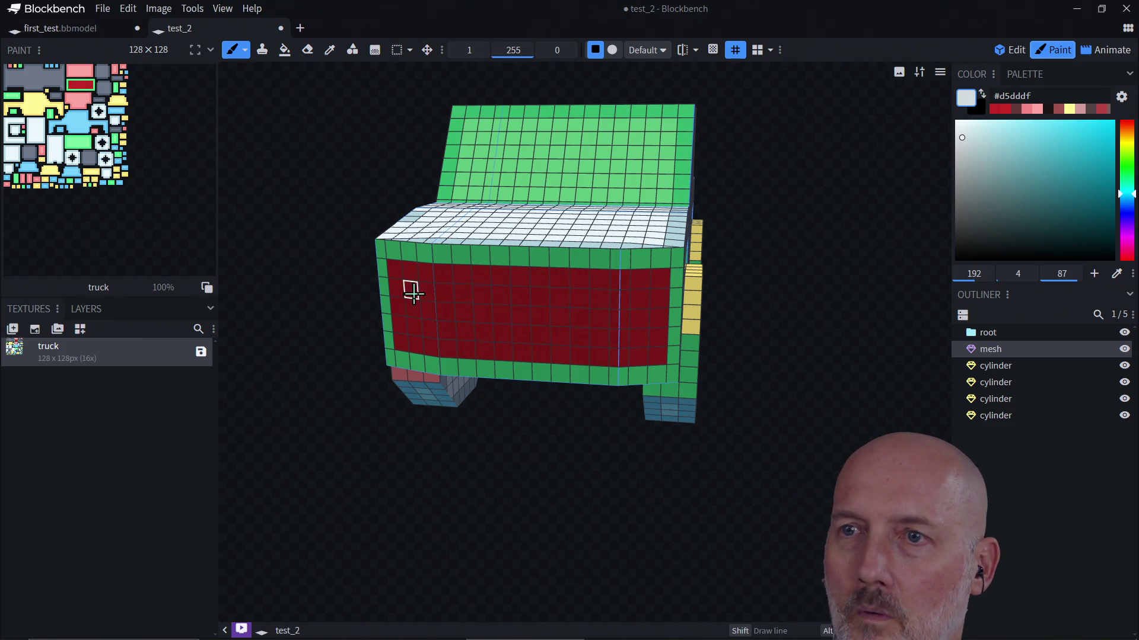
mouse_move(407, 270)
mouse_down()
mouse_move(410, 291)
mouse_move(427, 273)
mouse_up()
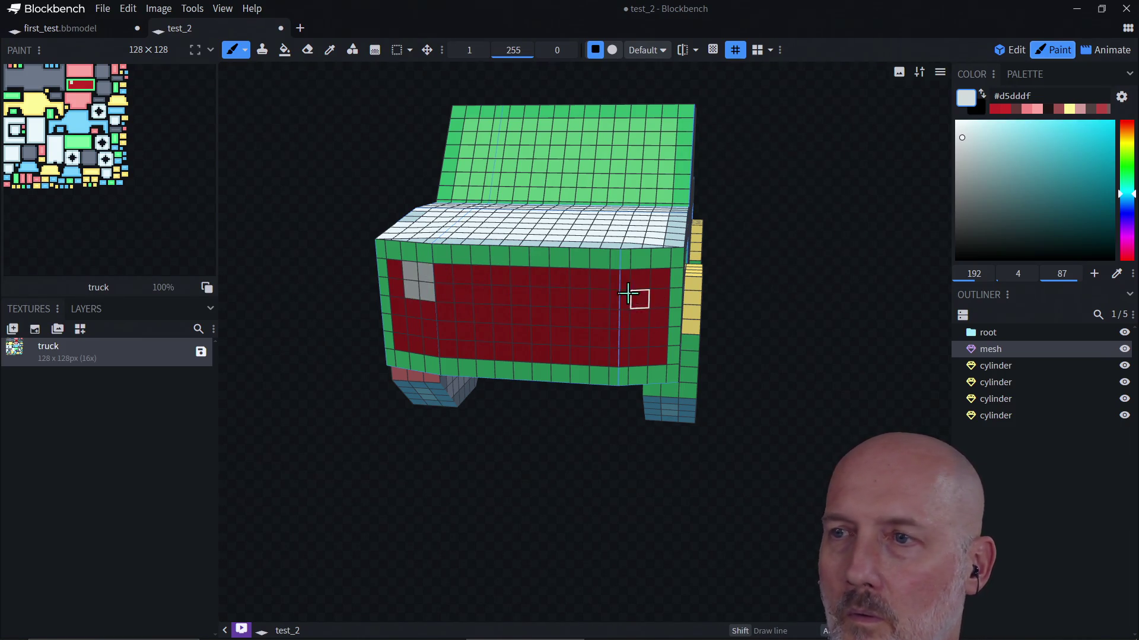
mouse_move(620, 280)
mouse_down()
mouse_move(638, 297)
mouse_move(635, 278)
mouse_up()
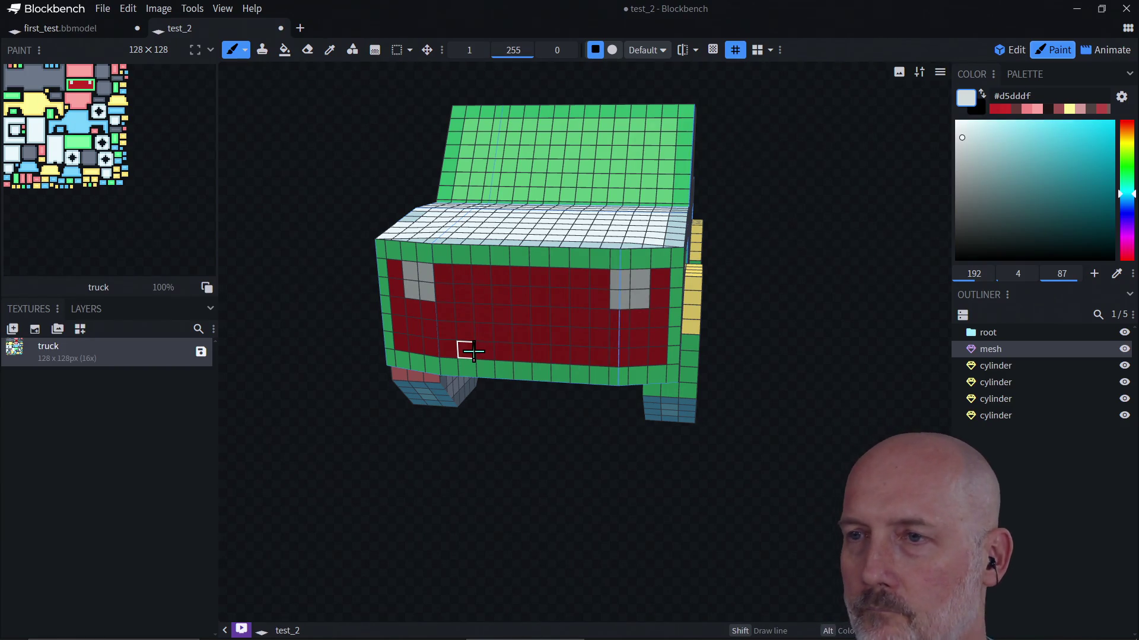
mouse_move(797, 207)
mouse_down()
mouse_move(793, 267)
mouse_move(808, 236)
mouse_move(701, 219)
mouse_move(792, 264)
mouse_move(913, 222)
mouse_up()
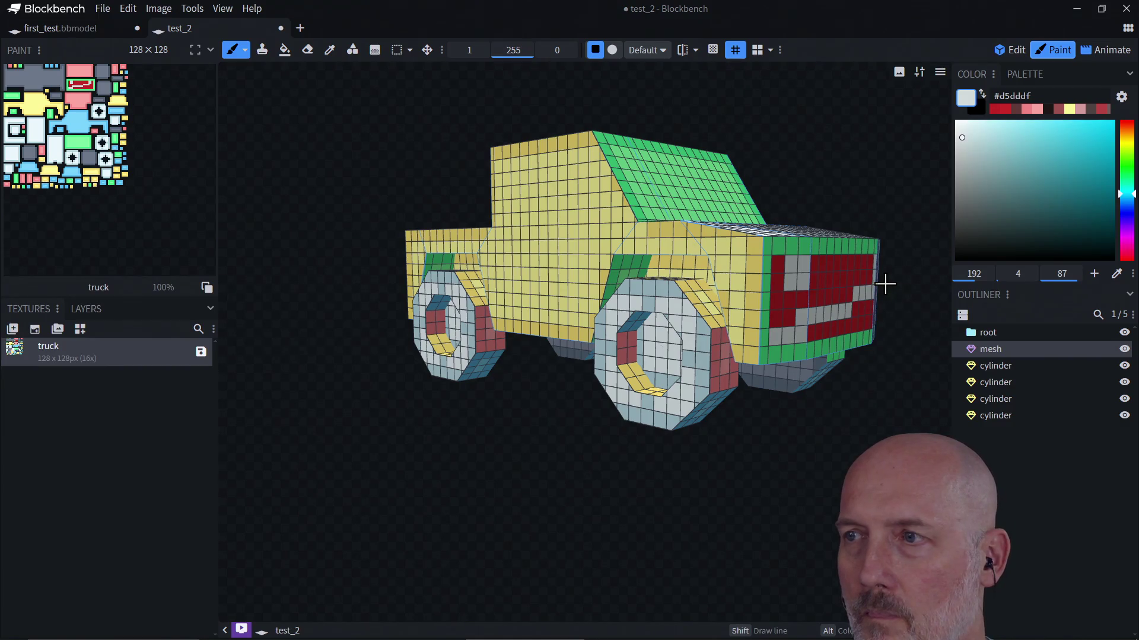
mouse_move(854, 193)
mouse_down()
mouse_move(763, 172)
mouse_move(667, 200)
mouse_move(718, 370)
mouse_move(704, 386)
mouse_move(755, 355)
mouse_move(700, 427)
mouse_move(722, 415)
mouse_up()
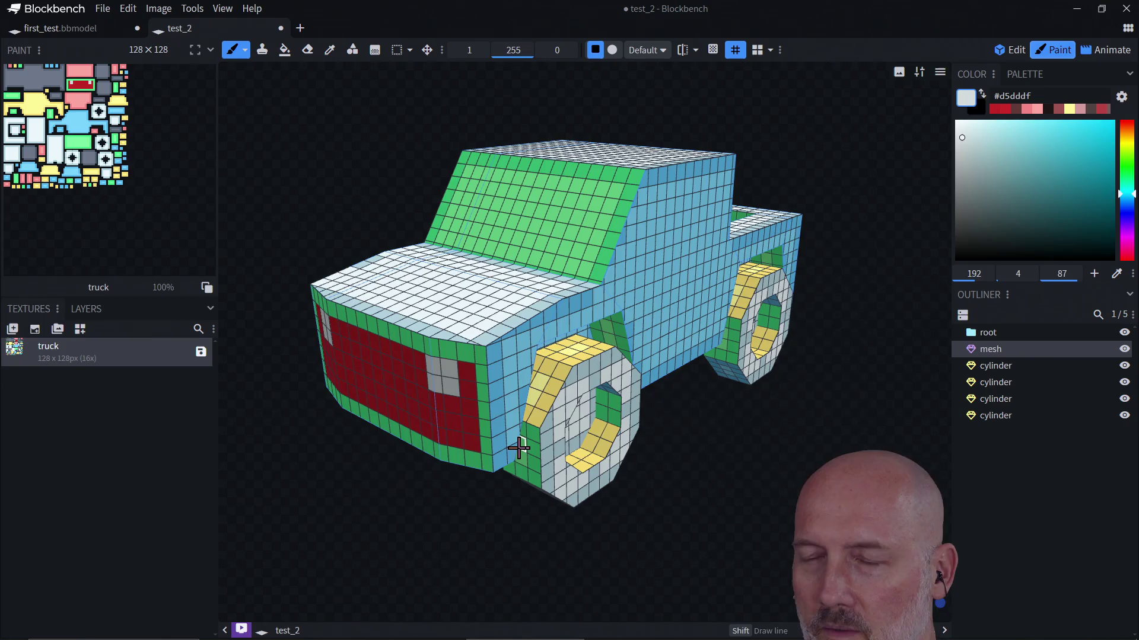
scroll(511, 483, down, 2)
Paint a teal #4b9ead bumper strip along the front face's bottom row
key(KP_1)
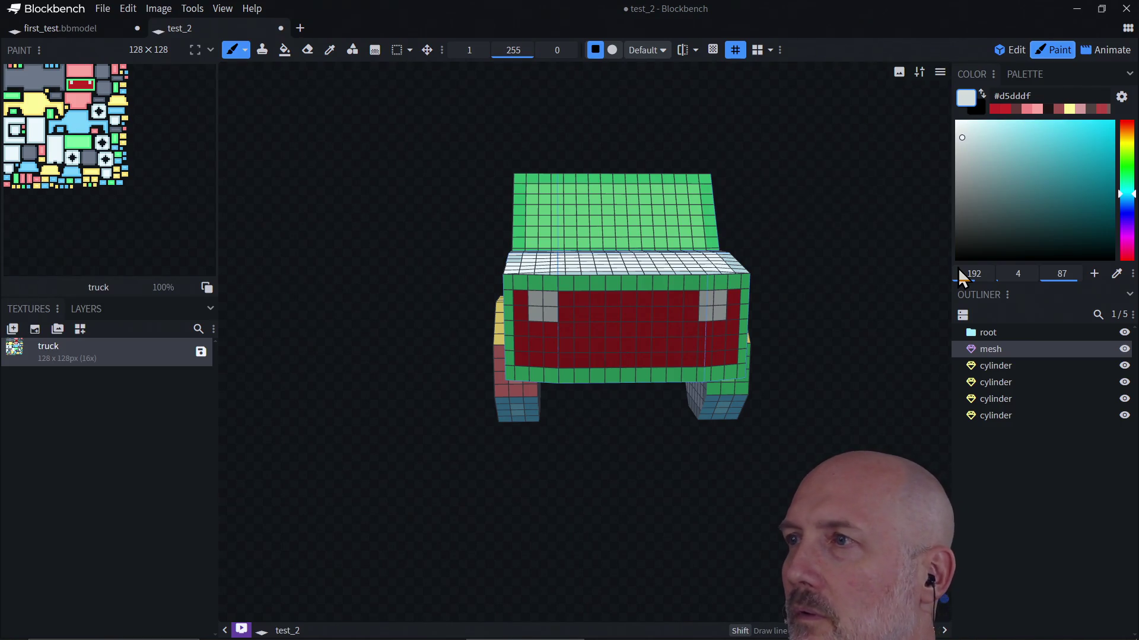
drag(1011, 183, 1046, 165)
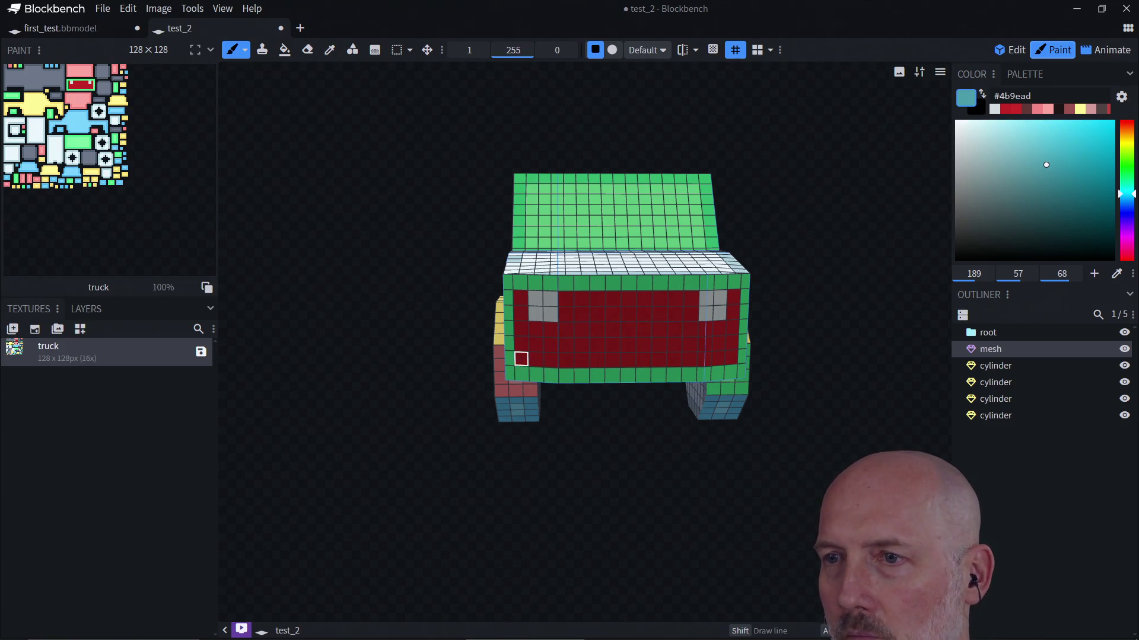
mouse_move(521, 359)
mouse_down()
mouse_move(731, 357)
mouse_move(688, 373)
mouse_move(535, 374)
mouse_up()
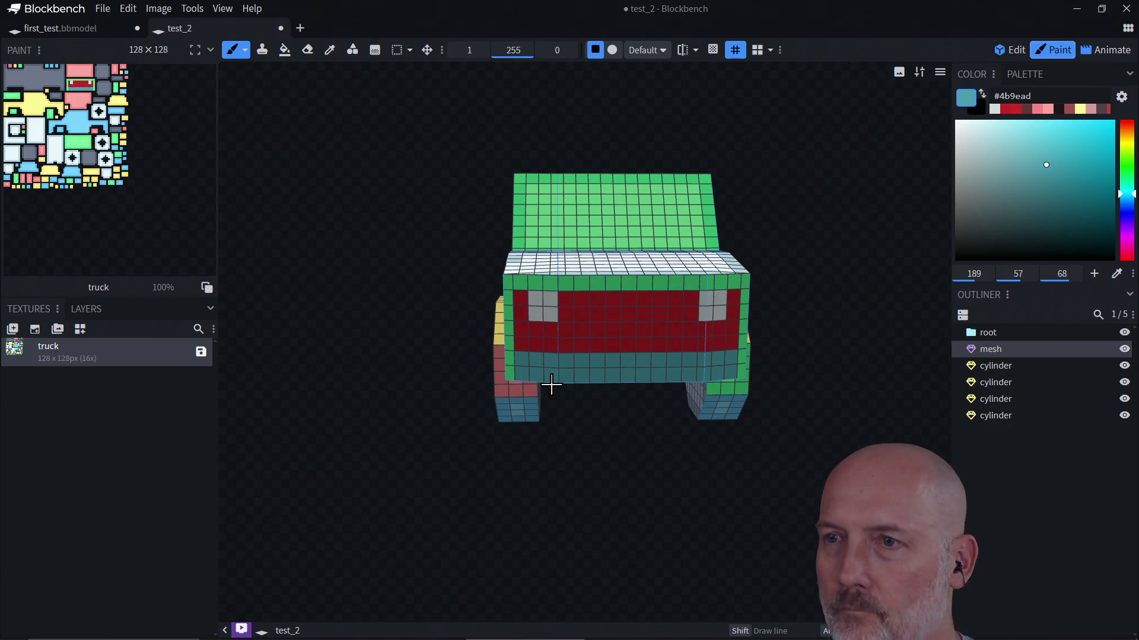
scroll(622, 408, down, 3)
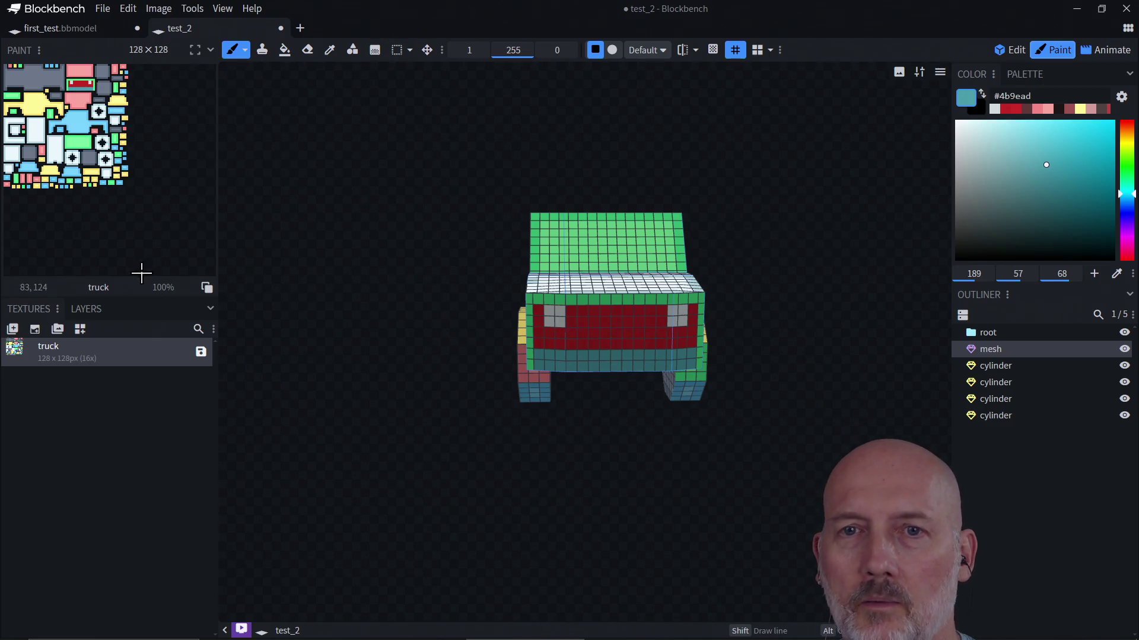
Remove the truck texture from the model and return to model editing
right_click(93, 363)
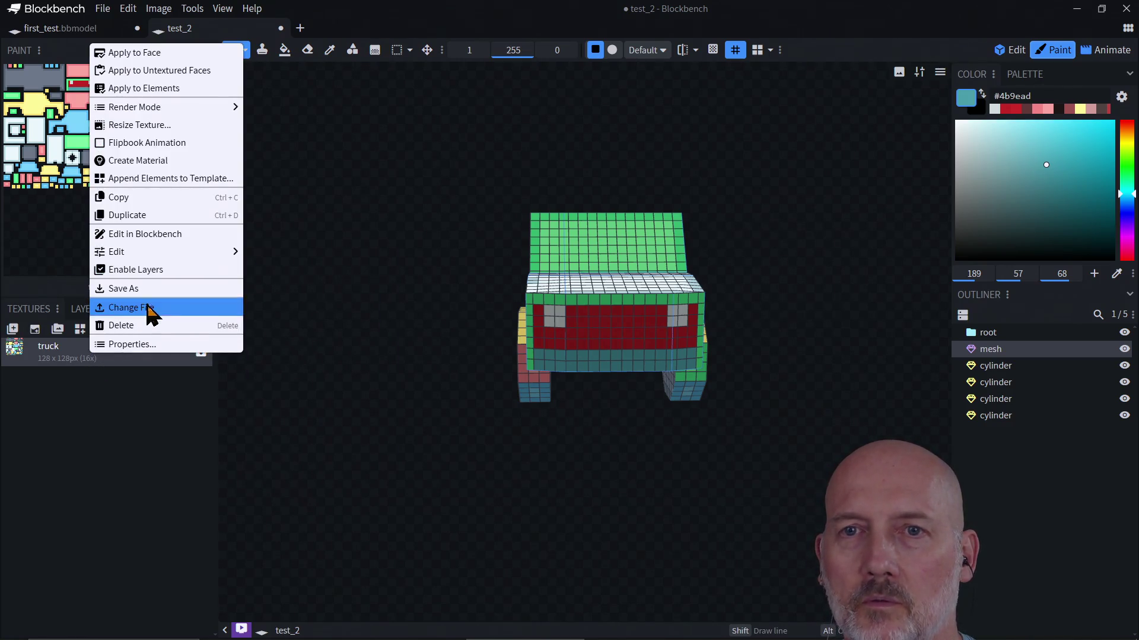
click(148, 326)
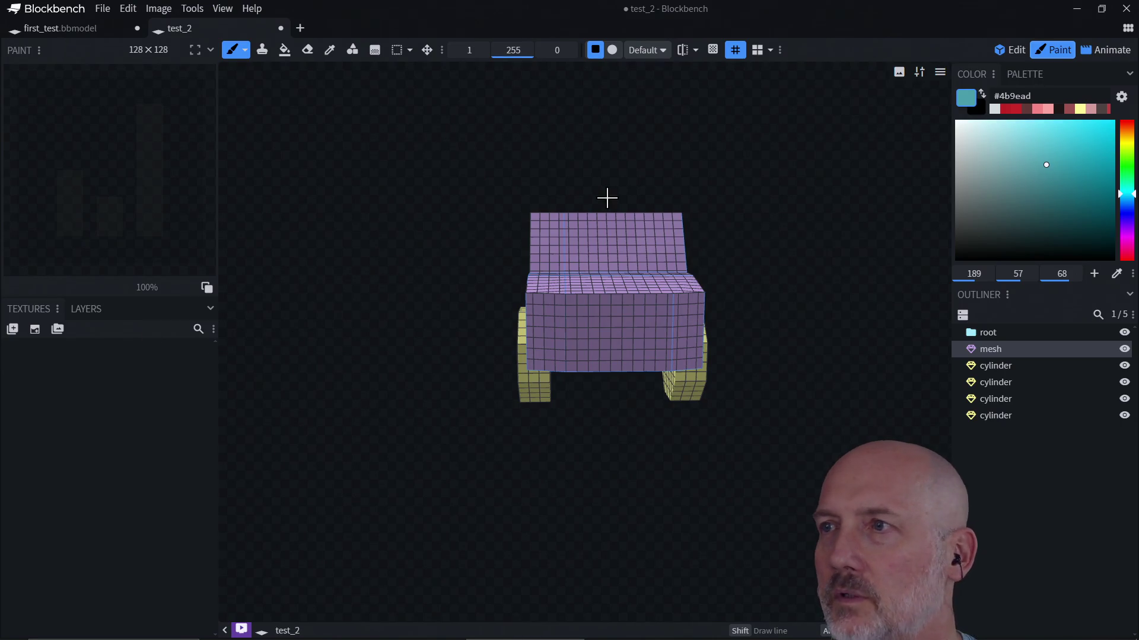
click(1008, 51)
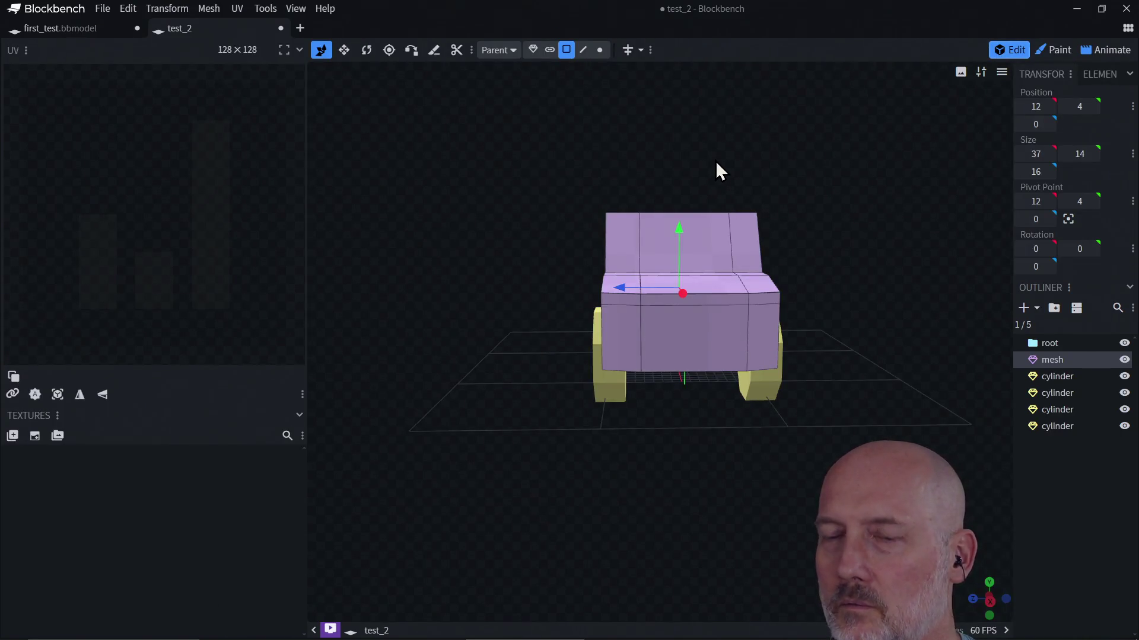
mouse_move(885, 186)
mouse_down()
mouse_move(834, 272)
mouse_move(833, 245)
mouse_up()
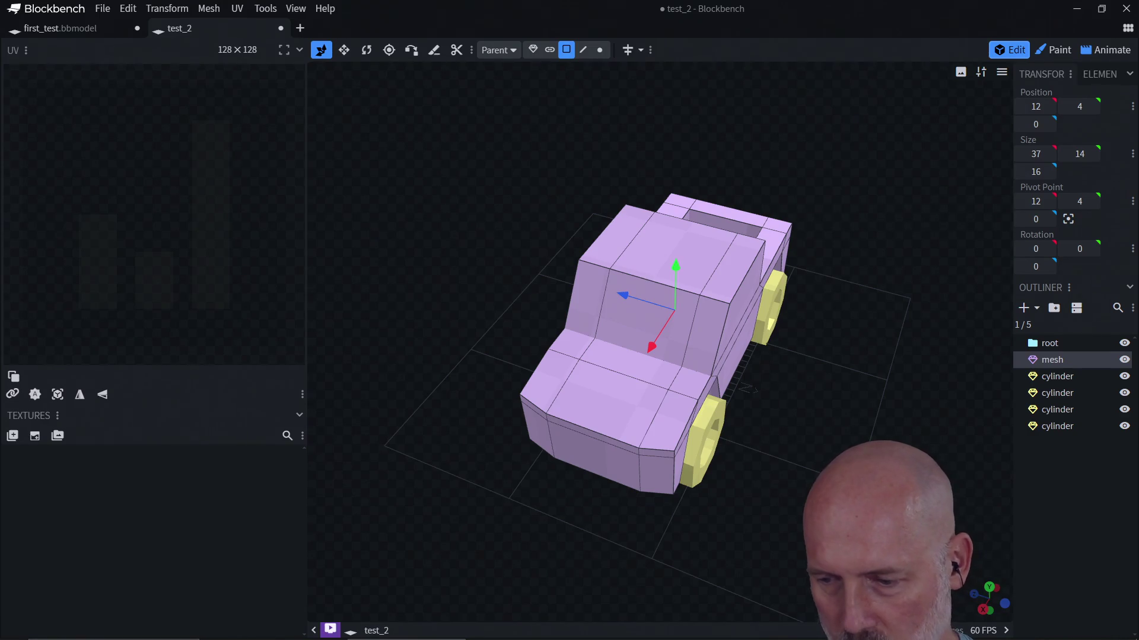
Back in Blockbench, check the truck from the side and select all its mesh faces
key(alt+Tab)
key(alt+Tab)
key(alt+Tab)
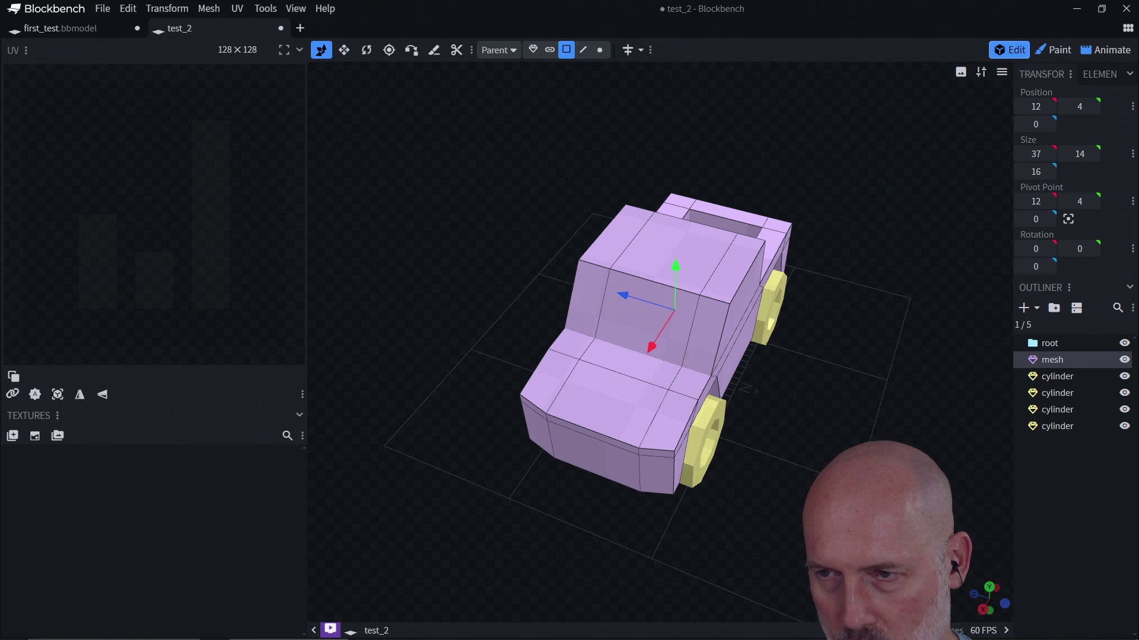
key(alt+Tab)
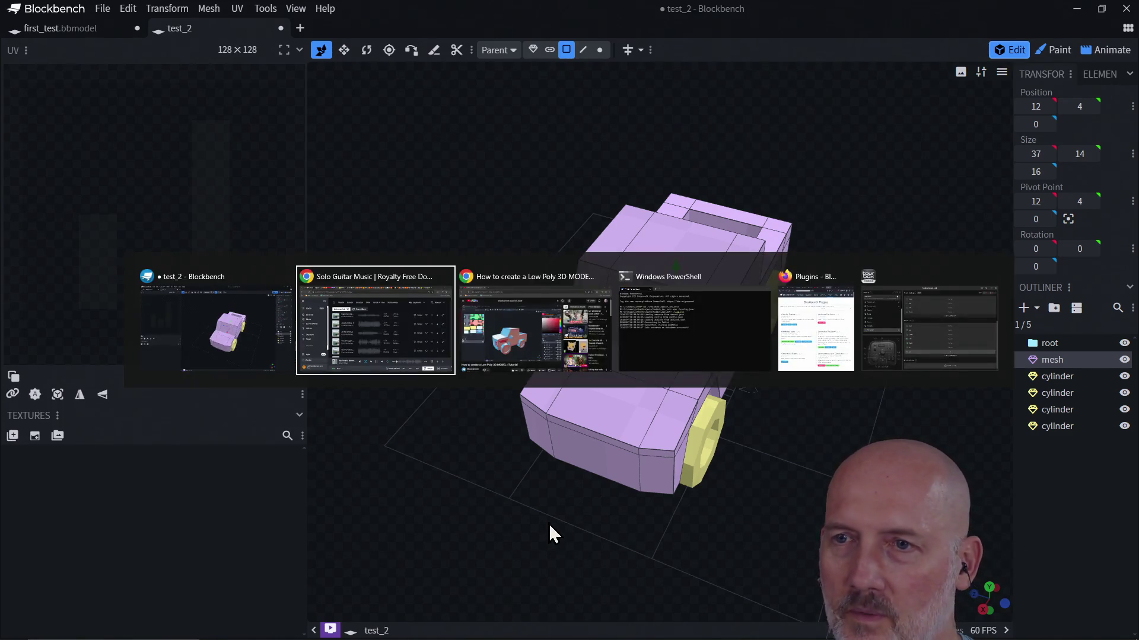
key(alt+Tab)
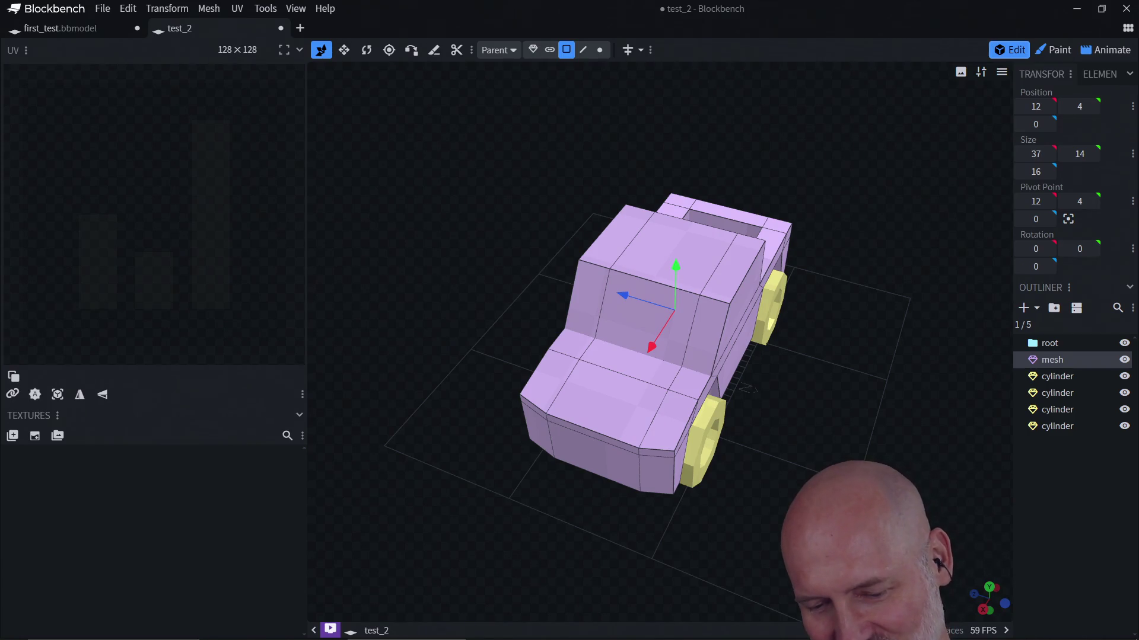
mouse_move(870, 376)
mouse_down()
mouse_move(861, 343)
mouse_move(802, 325)
mouse_move(752, 399)
mouse_move(781, 383)
mouse_move(729, 426)
mouse_move(742, 431)
mouse_up()
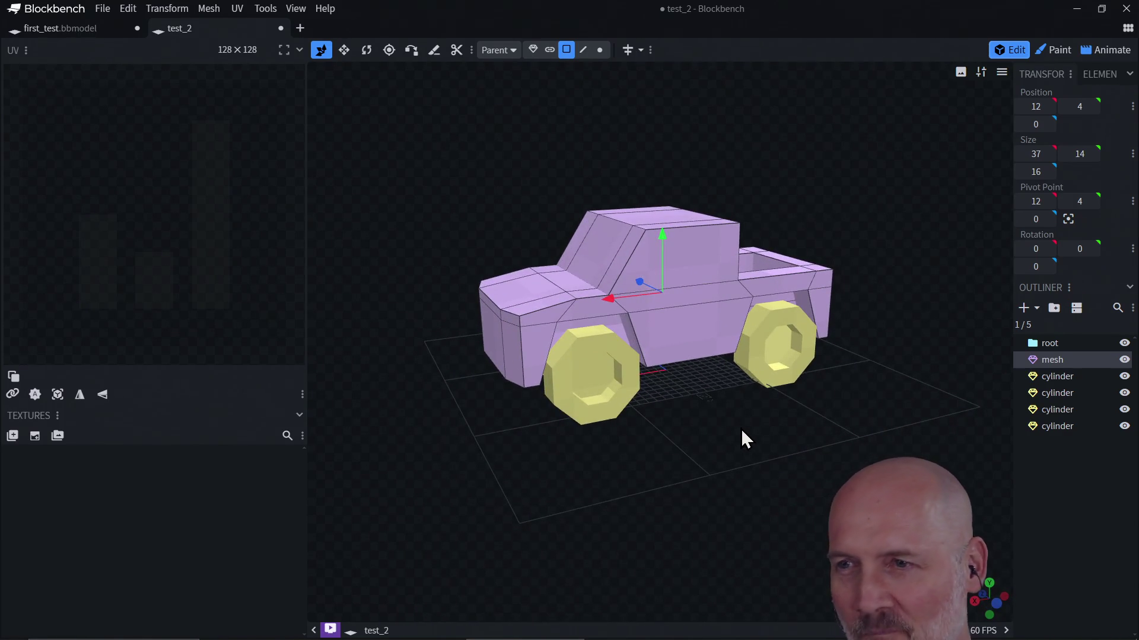
mouse_move(674, 372)
mouse_down()
mouse_move(686, 425)
mouse_move(712, 437)
mouse_up()
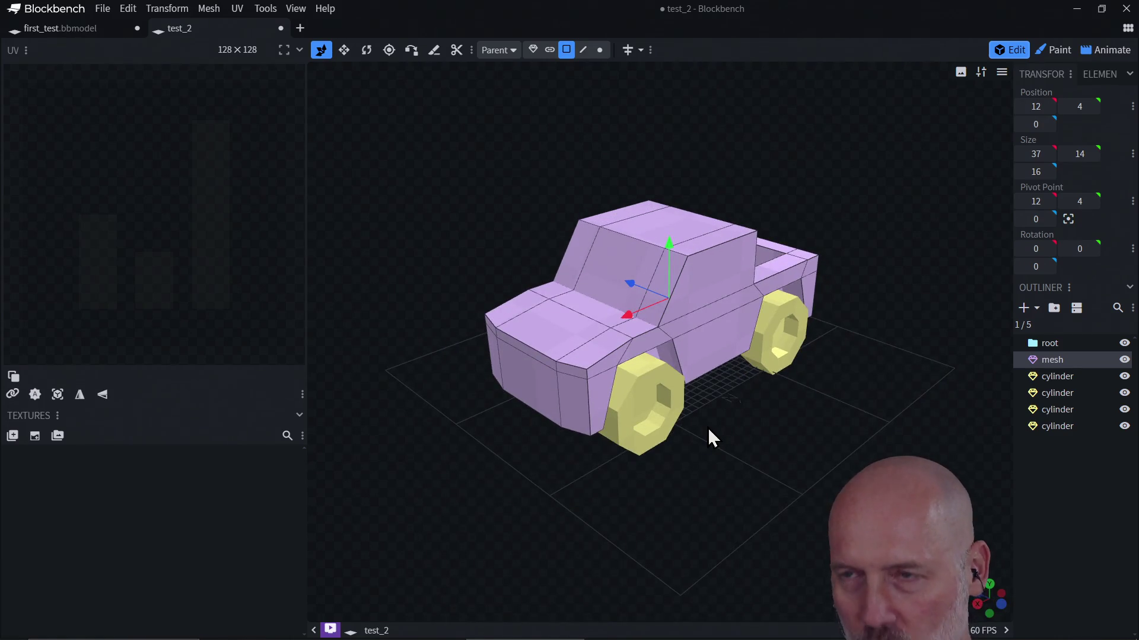
key(ctrl+a)
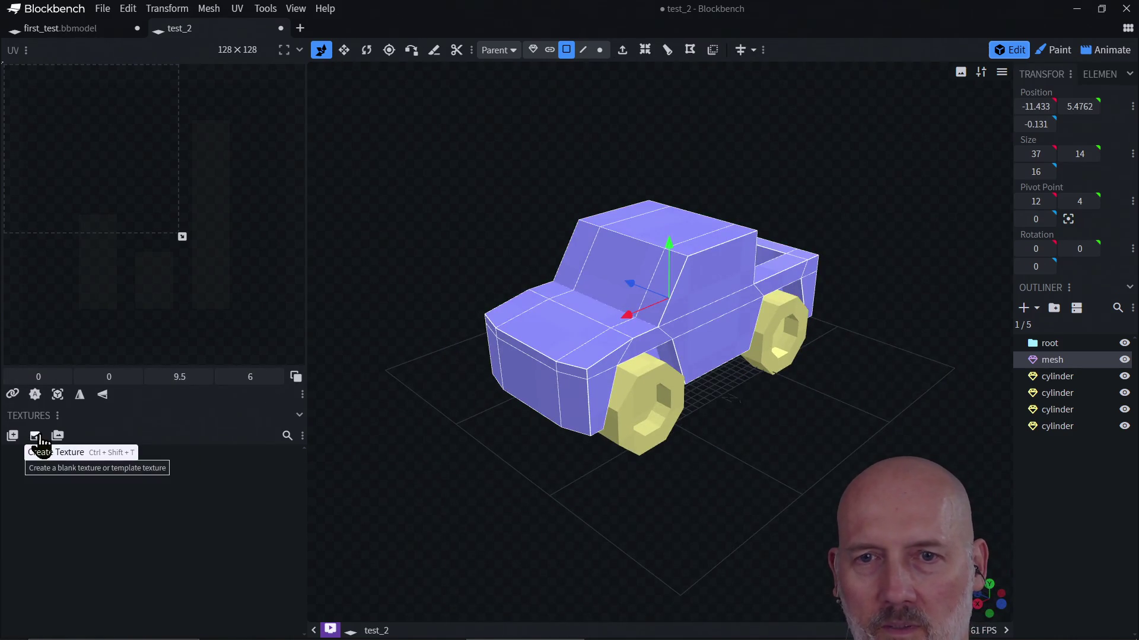
Create a new texture named 'truck' with 64x pixel density
click(35, 437)
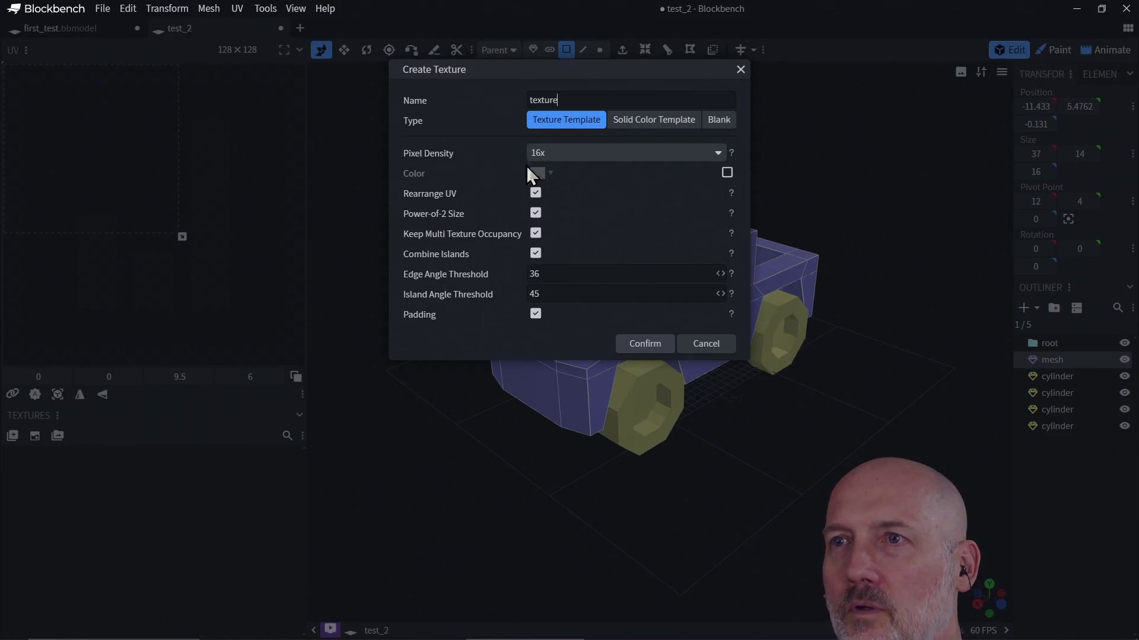
drag(554, 102, 534, 101)
text(truck)
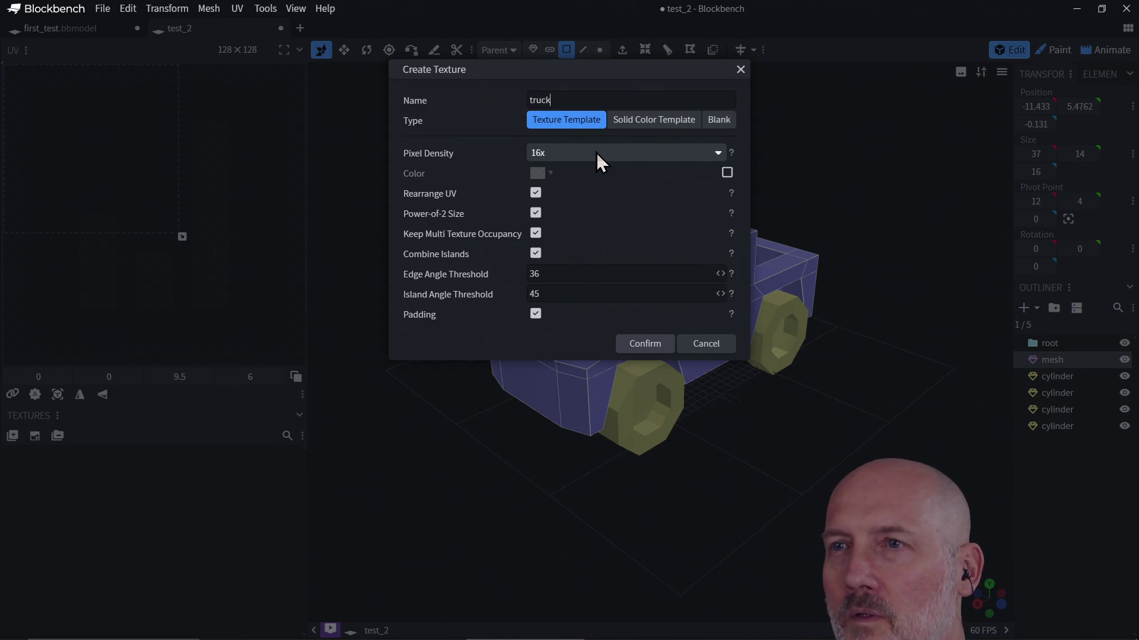
click(596, 152)
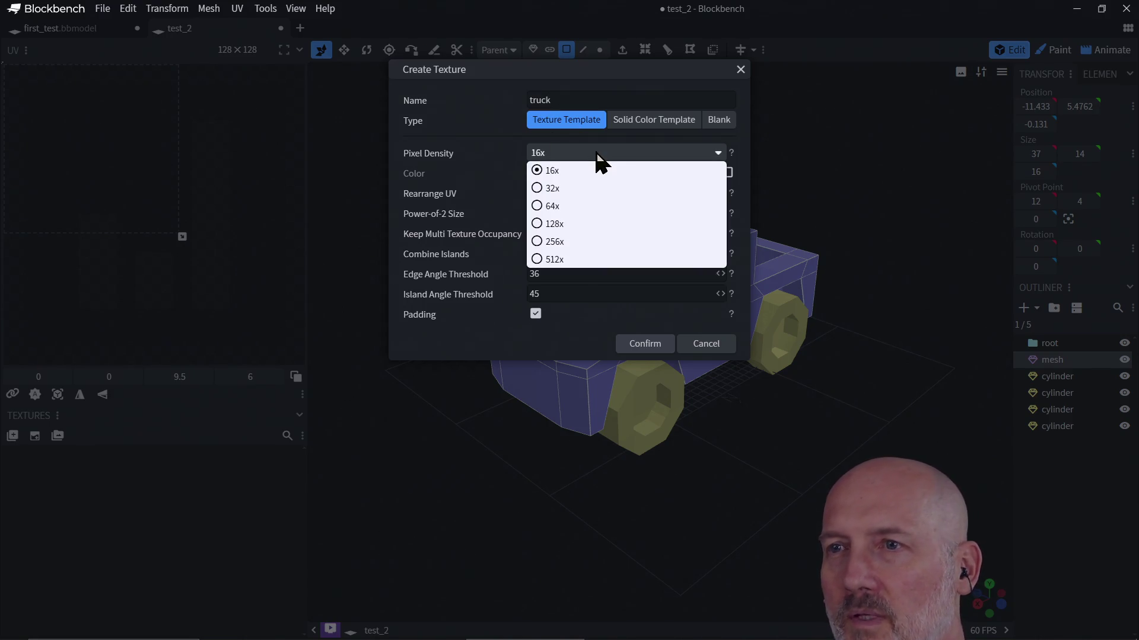
click(537, 208)
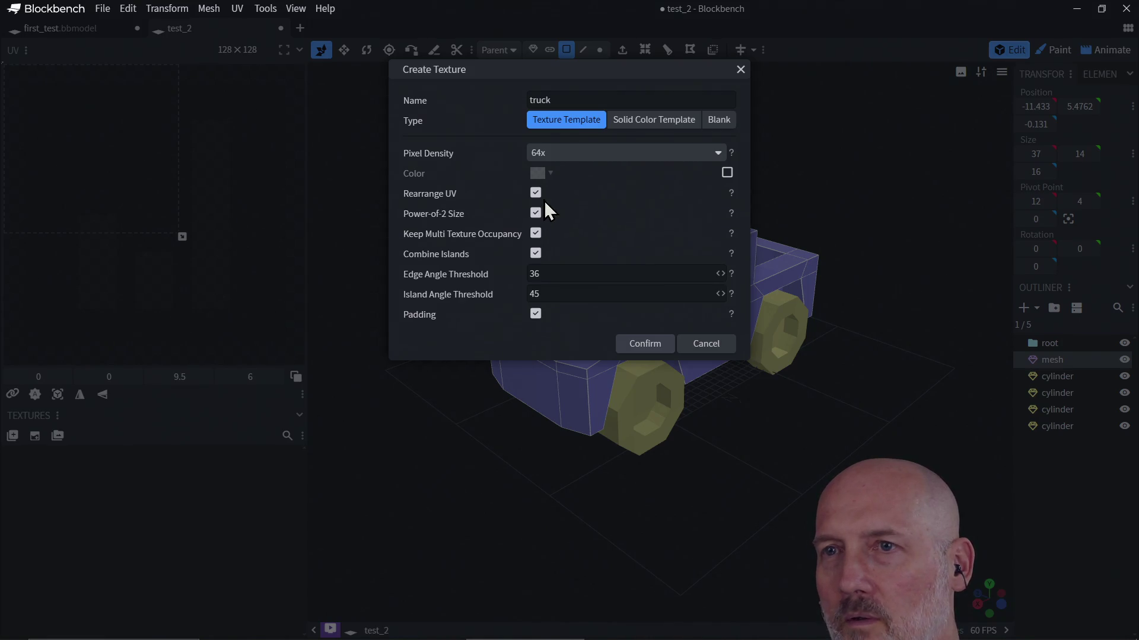
click(644, 350)
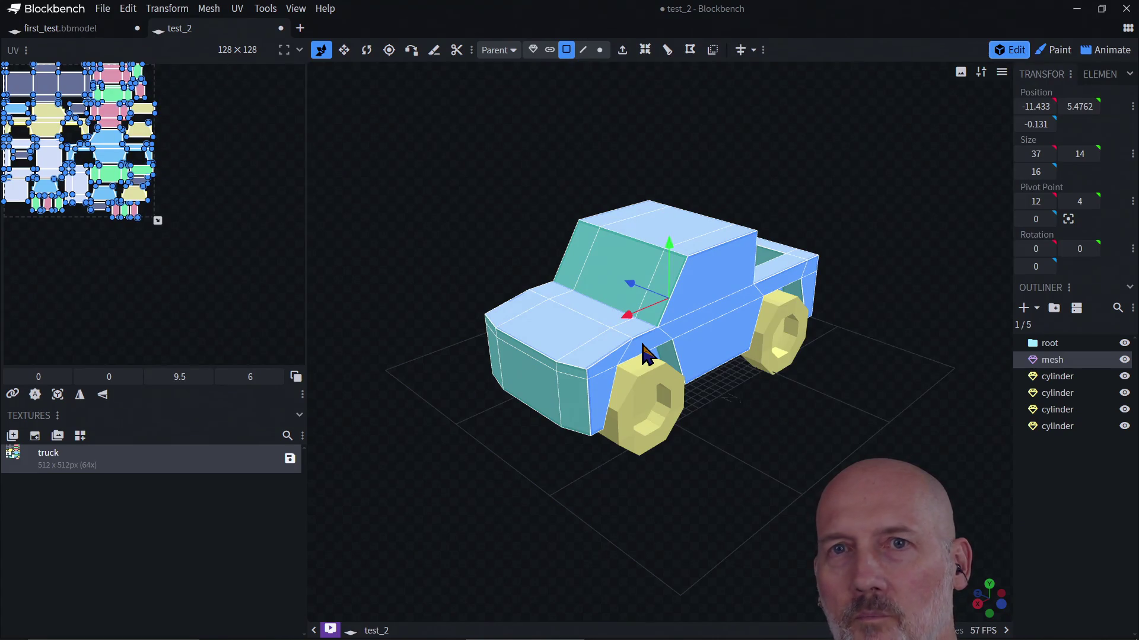
Try enlarging the UV islands, undo it, and switch to Paint mode
mouse_move(161, 224)
mouse_down()
mouse_move(211, 272)
mouse_move(257, 292)
mouse_up()
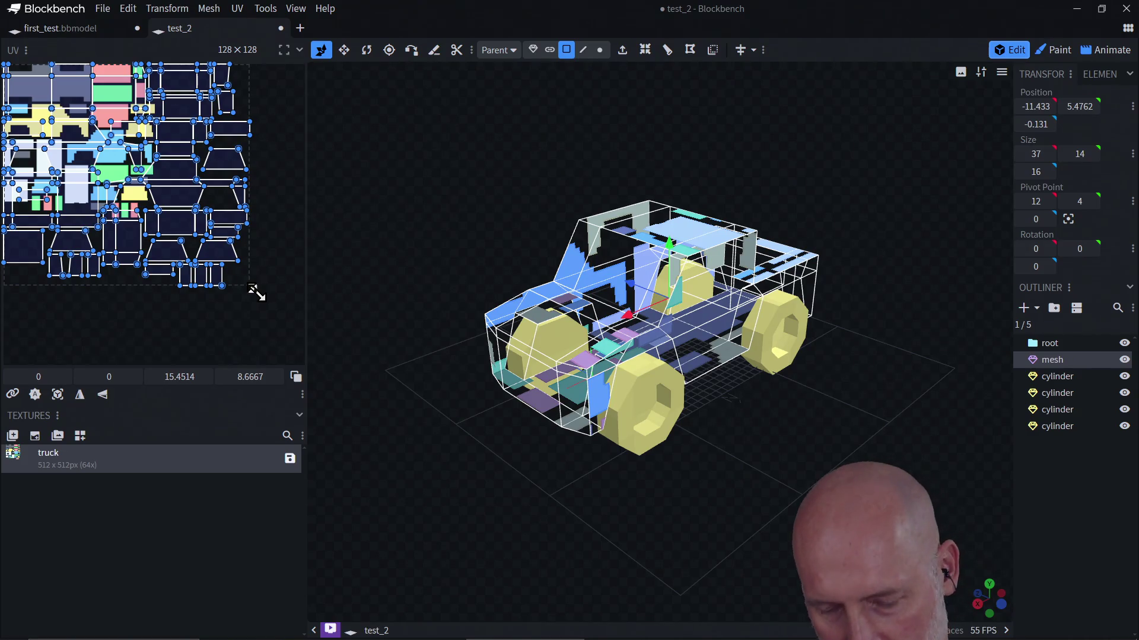
key(ctrl+z)
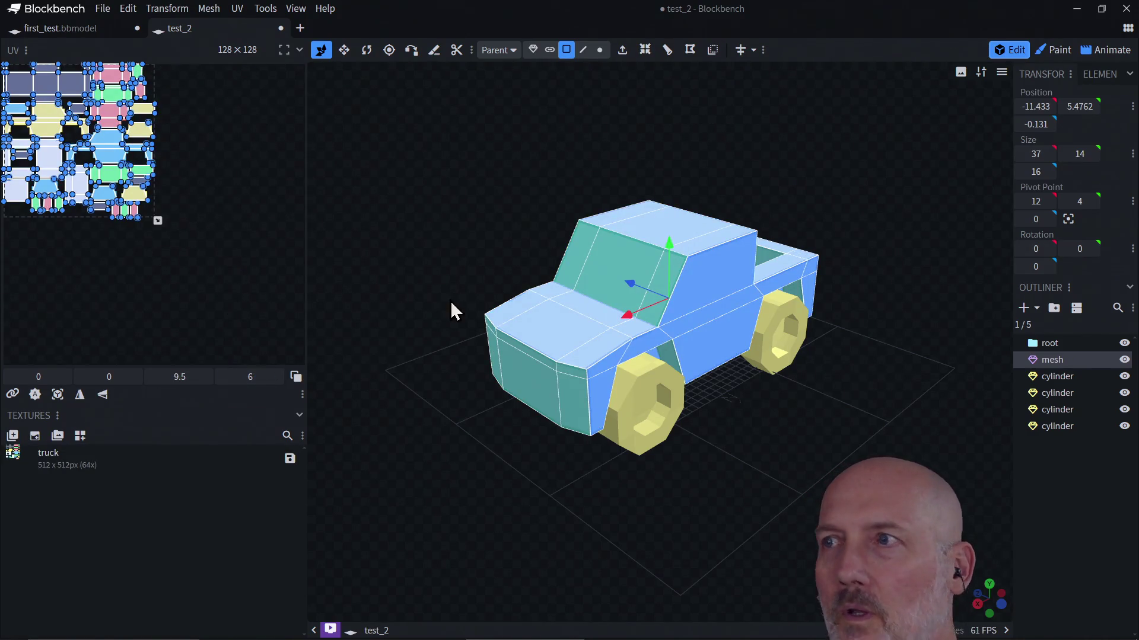
click(1054, 50)
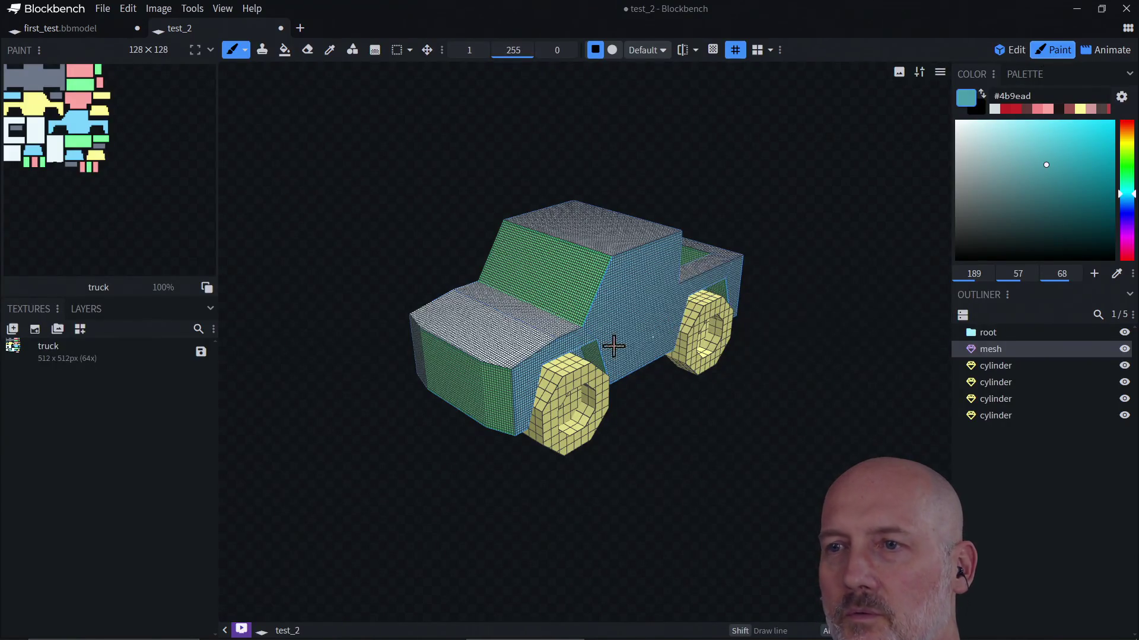
Zoom to the truck's front and settle on a light near-white grey, sampling the headlight grey
scroll(624, 344, up, 2)
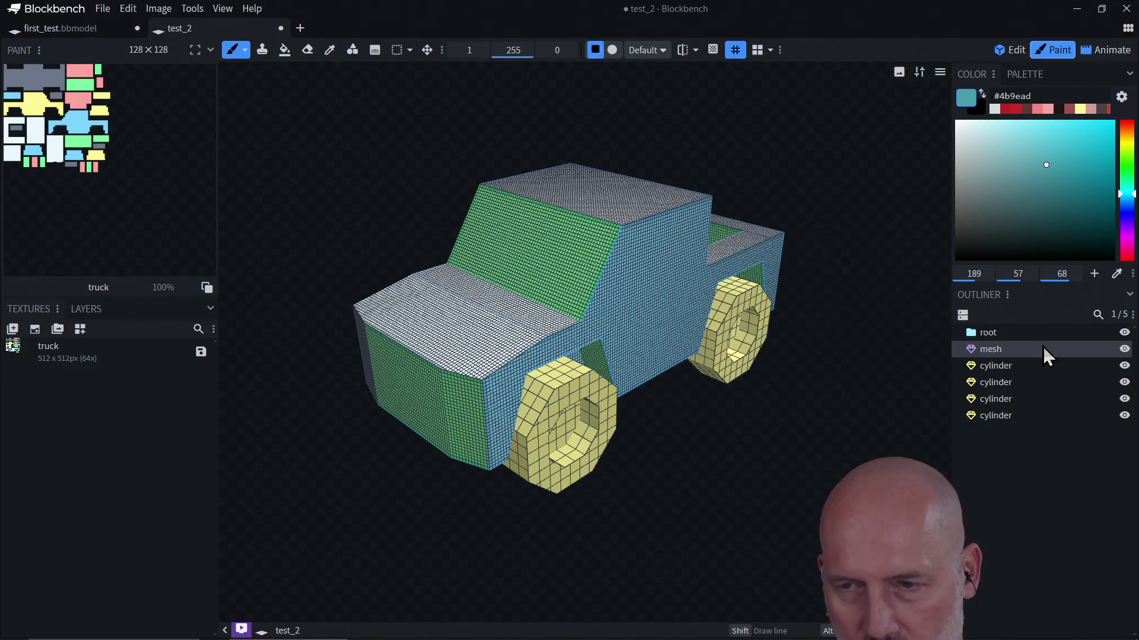
scroll(540, 350, up, 3)
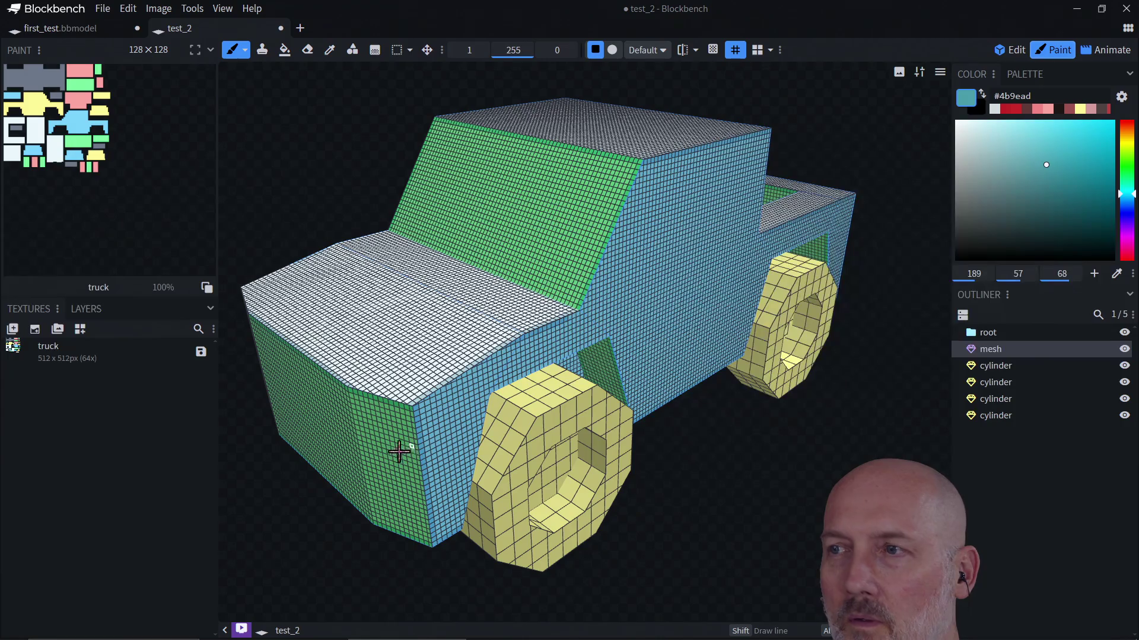
mouse_move(328, 564)
mouse_down()
mouse_move(442, 526)
mouse_move(401, 537)
mouse_up()
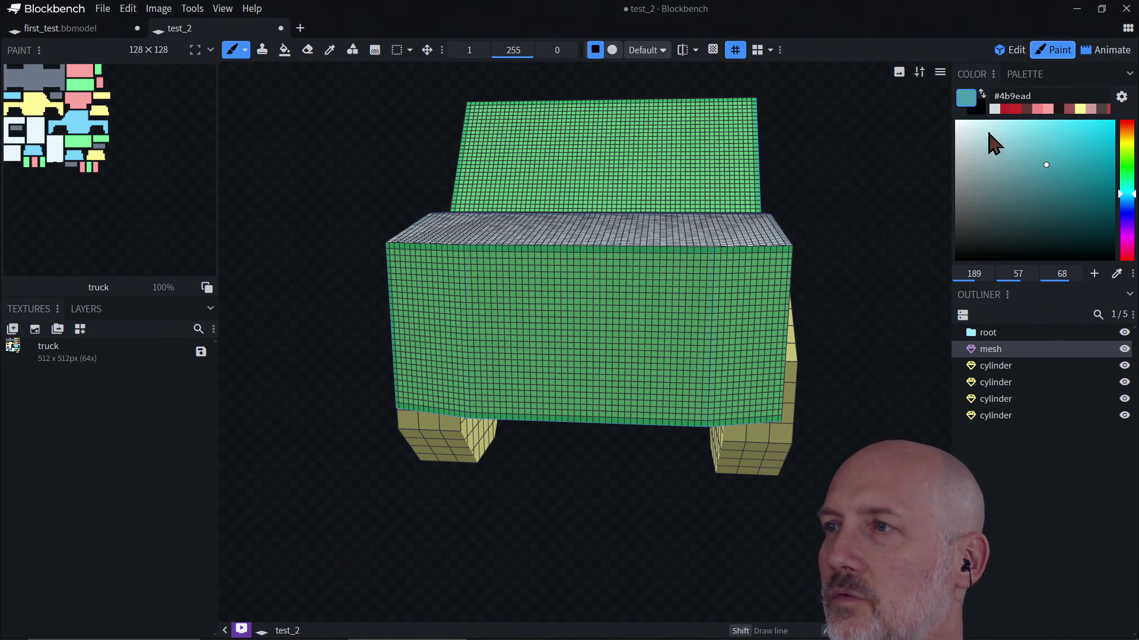
click(980, 150)
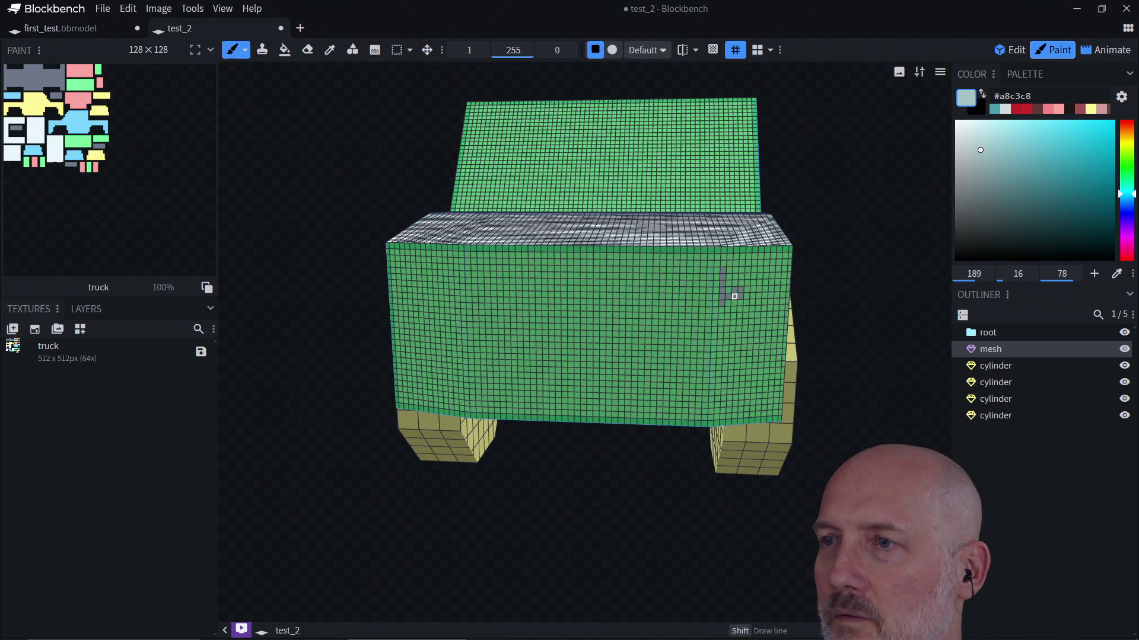
click(955, 121)
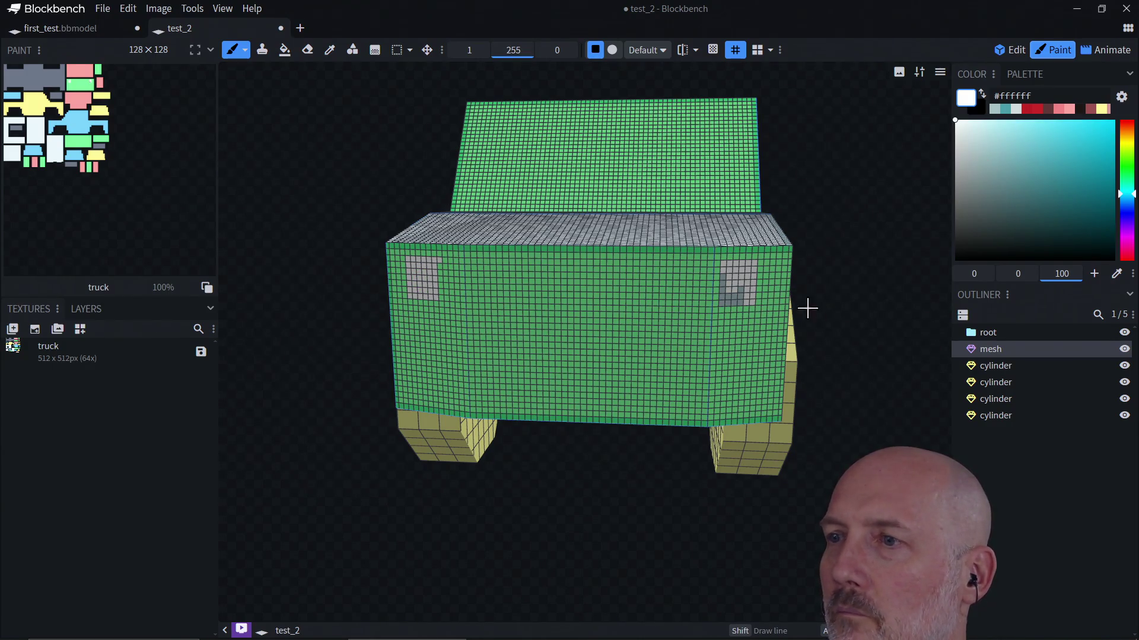
alt+click(733, 301)
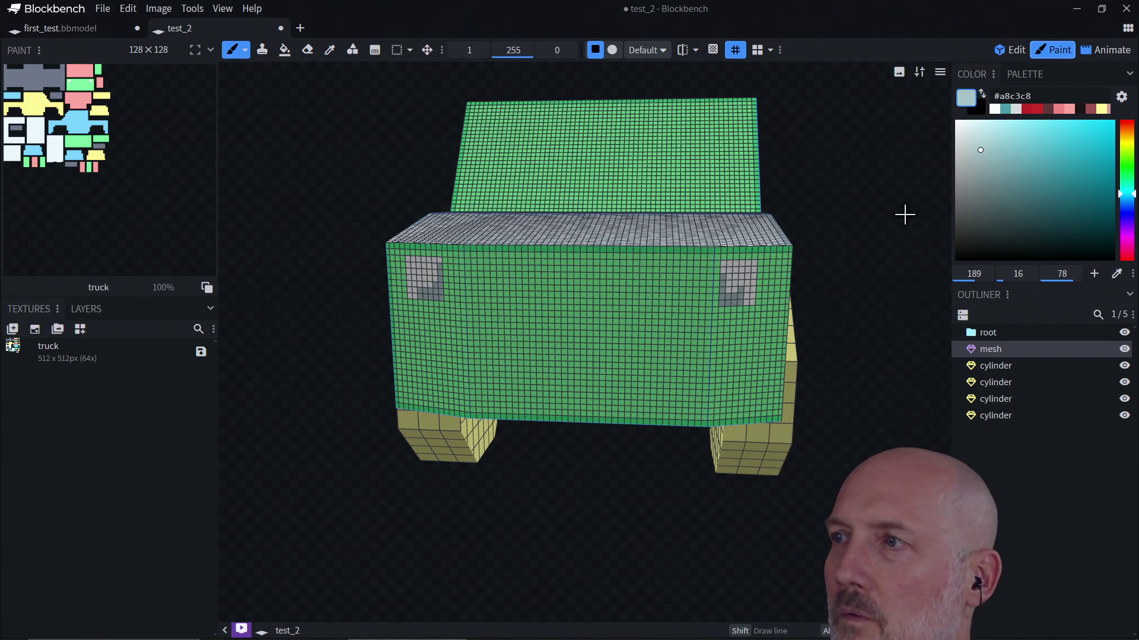
click(967, 131)
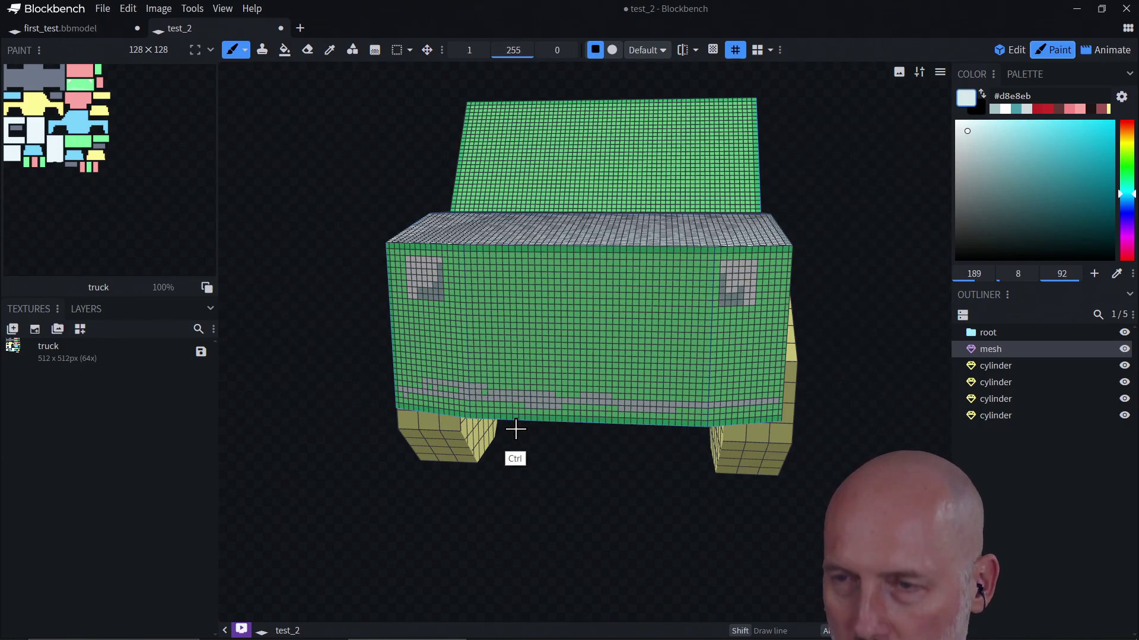
Redraw a pale grey #d8e8eb bumper line along the bottom edge of the green front
key(ctrl+z)
key(alt)
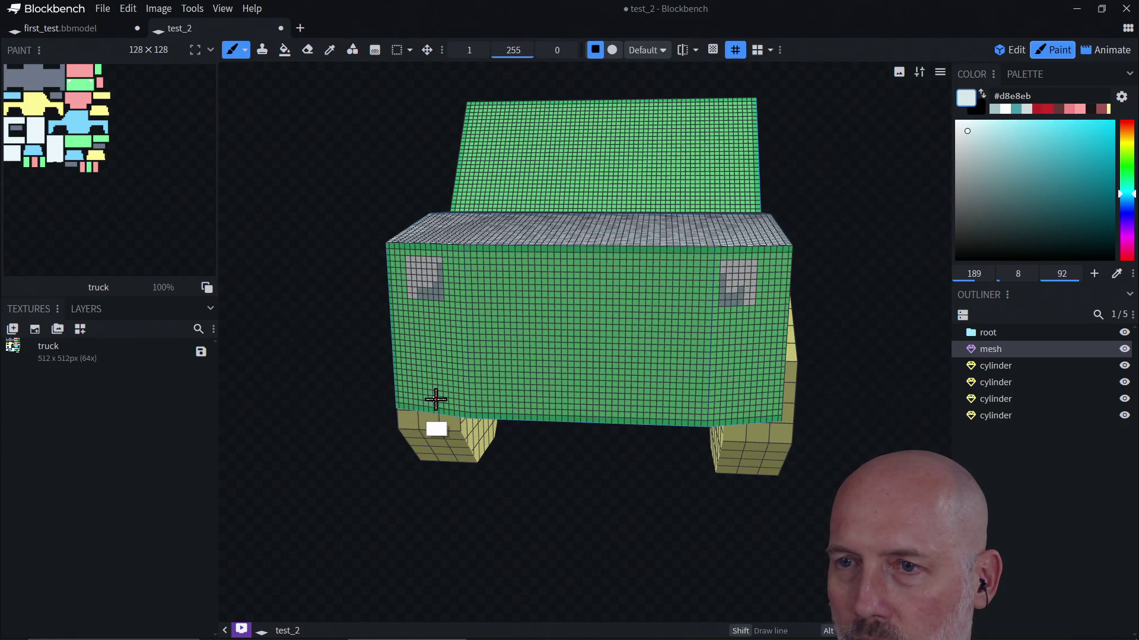
click(402, 394)
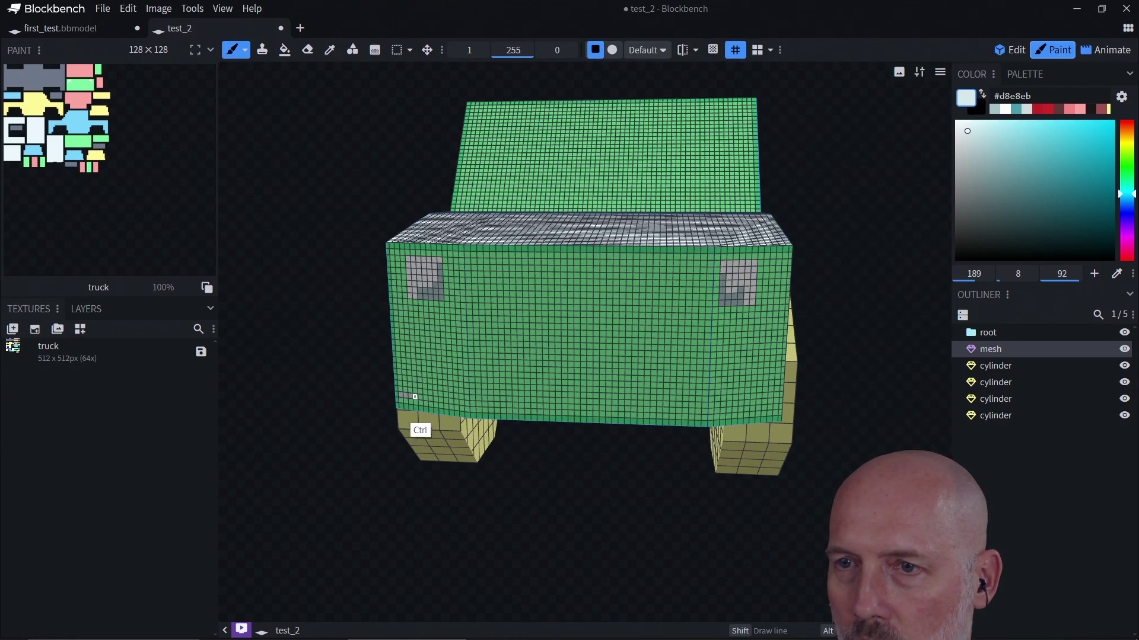
shift+click(527, 414)
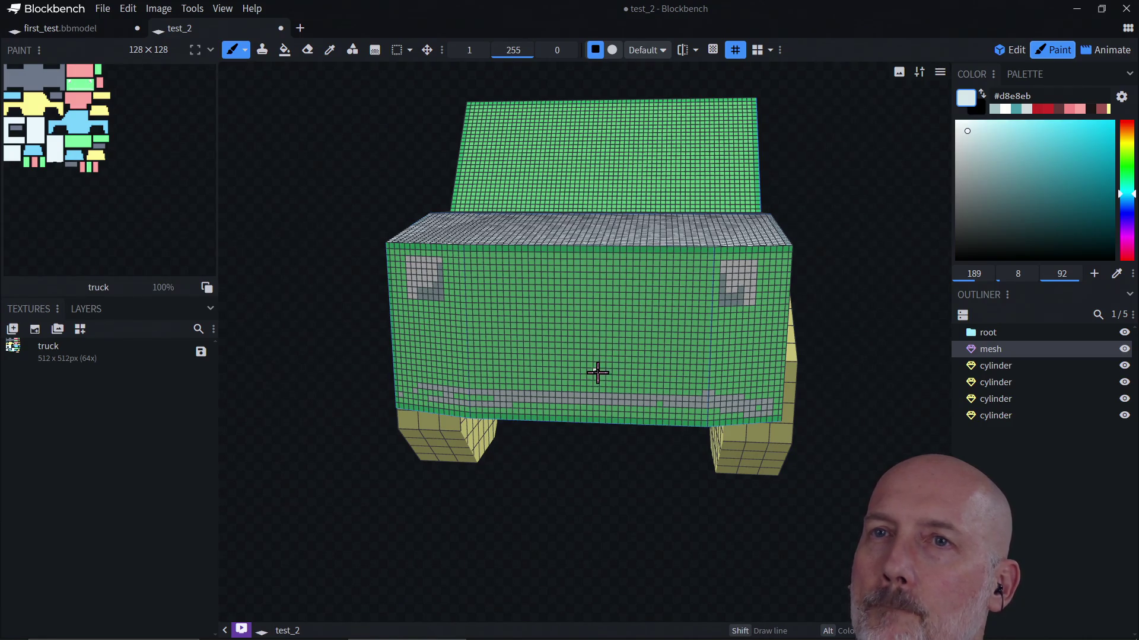
click(245, 49)
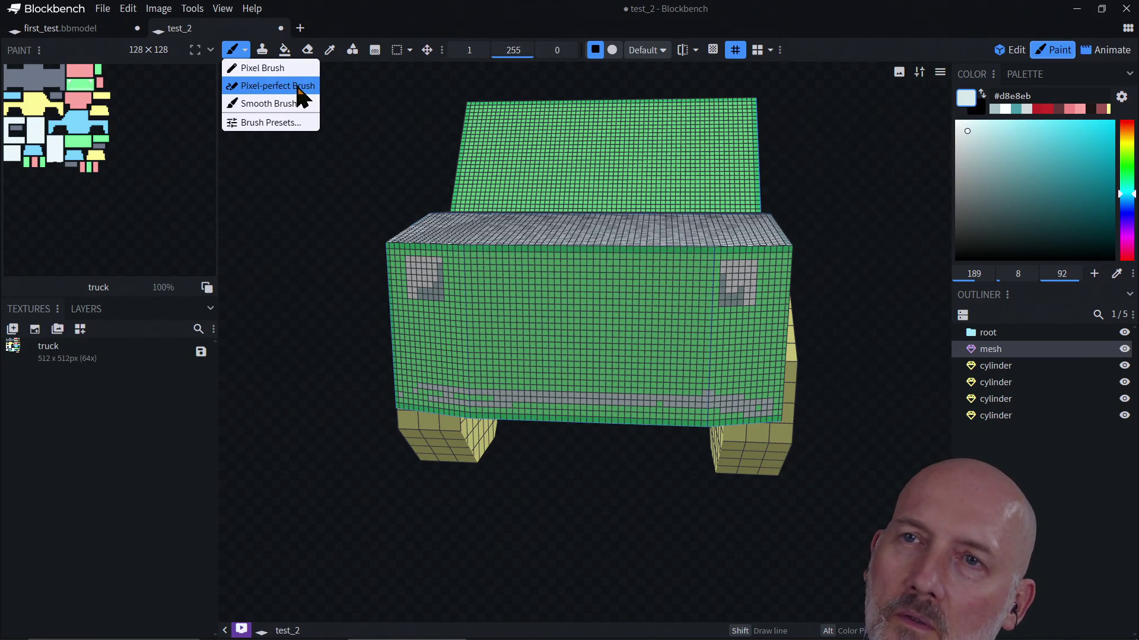
Switch to the Paint Bucket in Face mode and fill the front face red #c32626
click(278, 85)
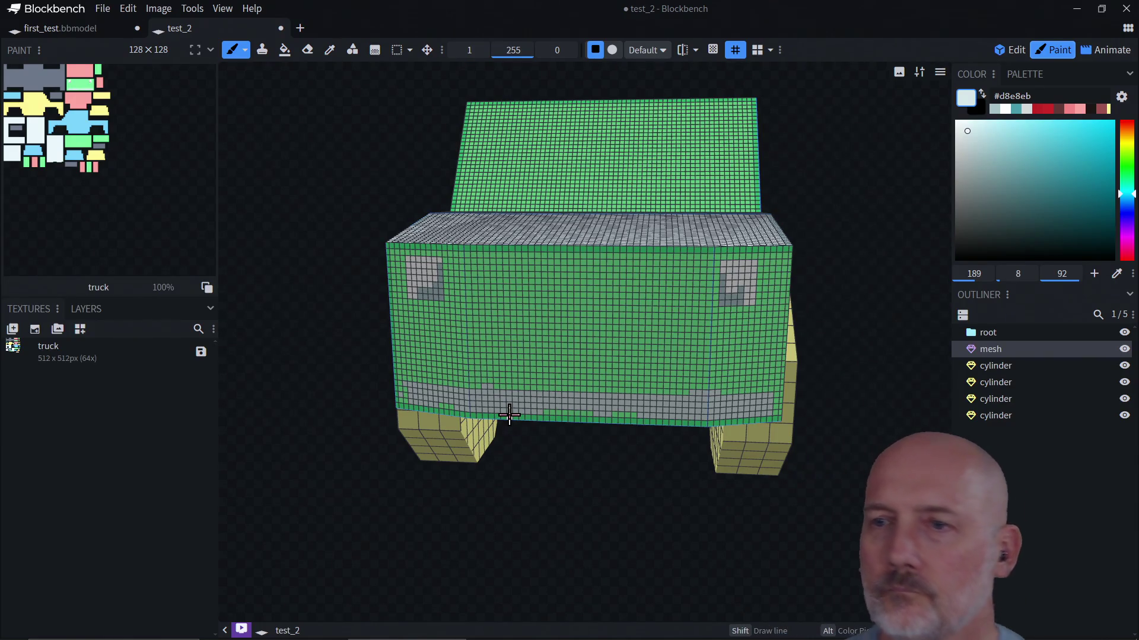
click(284, 50)
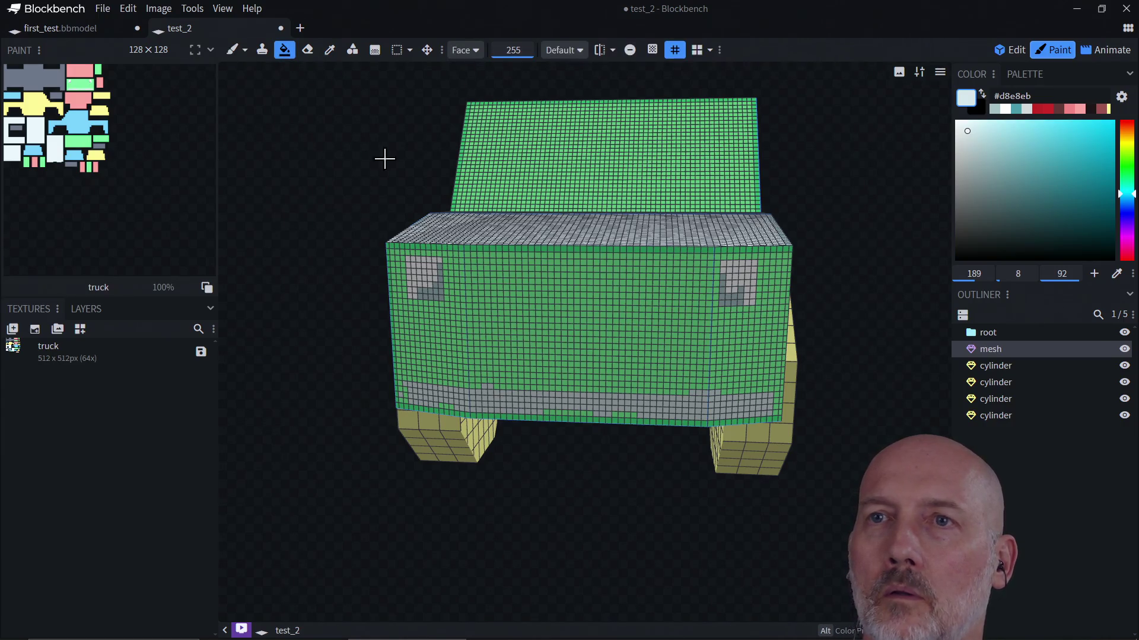
click(1045, 109)
click(613, 348)
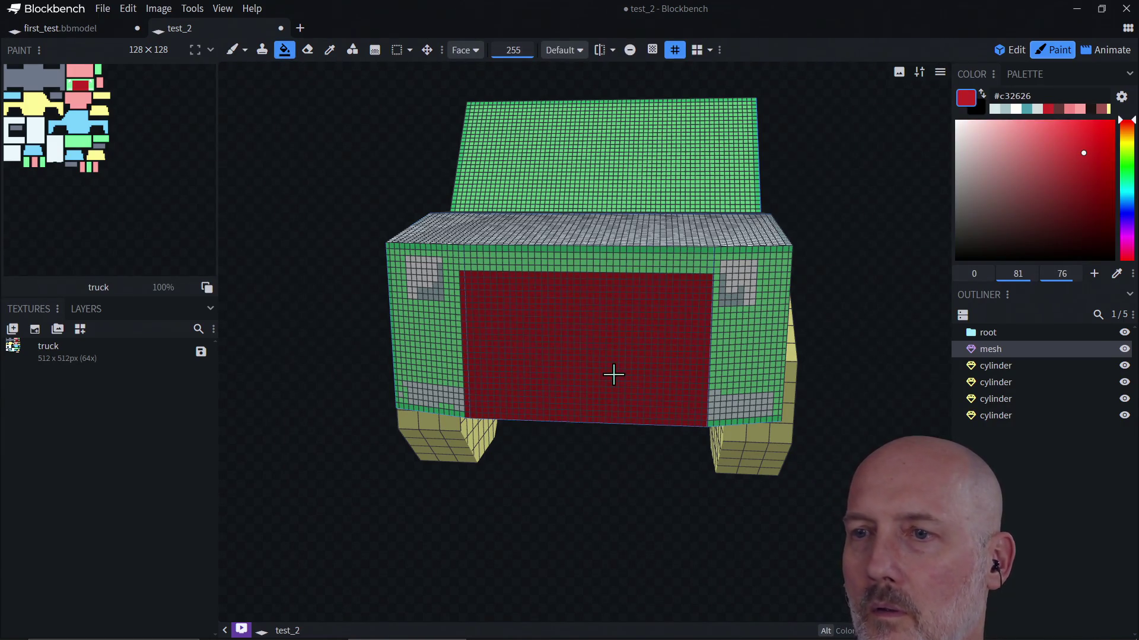
key(ctrl+z)
key(ctrl+y)
Fill the left panel, right side face and three top front bands red too
click(461, 365)
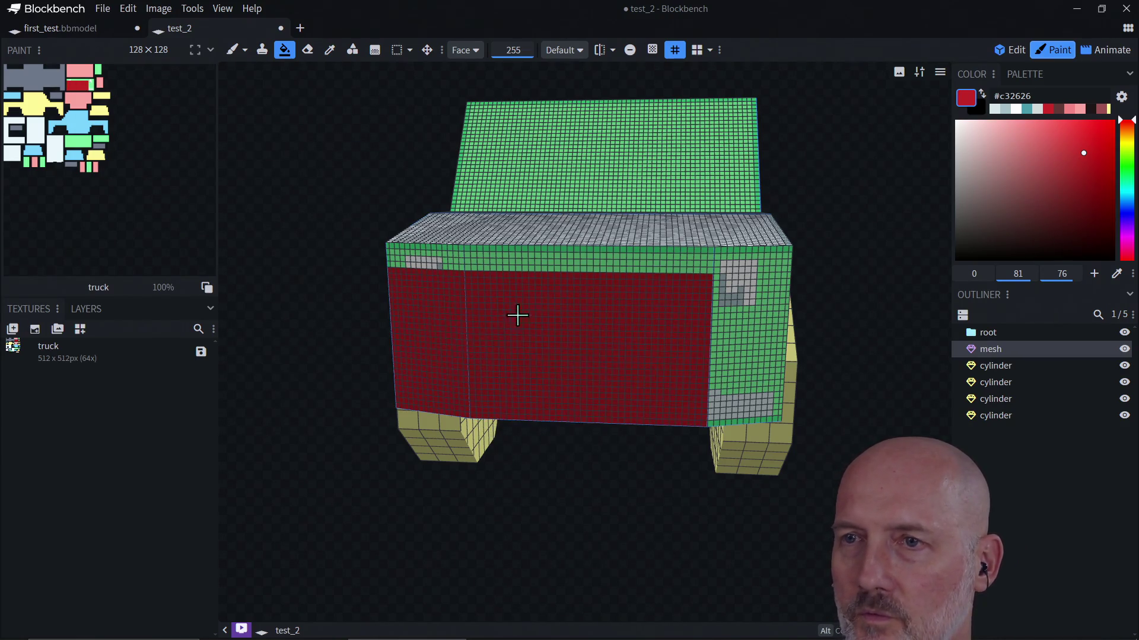
click(603, 262)
click(735, 338)
click(739, 265)
click(423, 265)
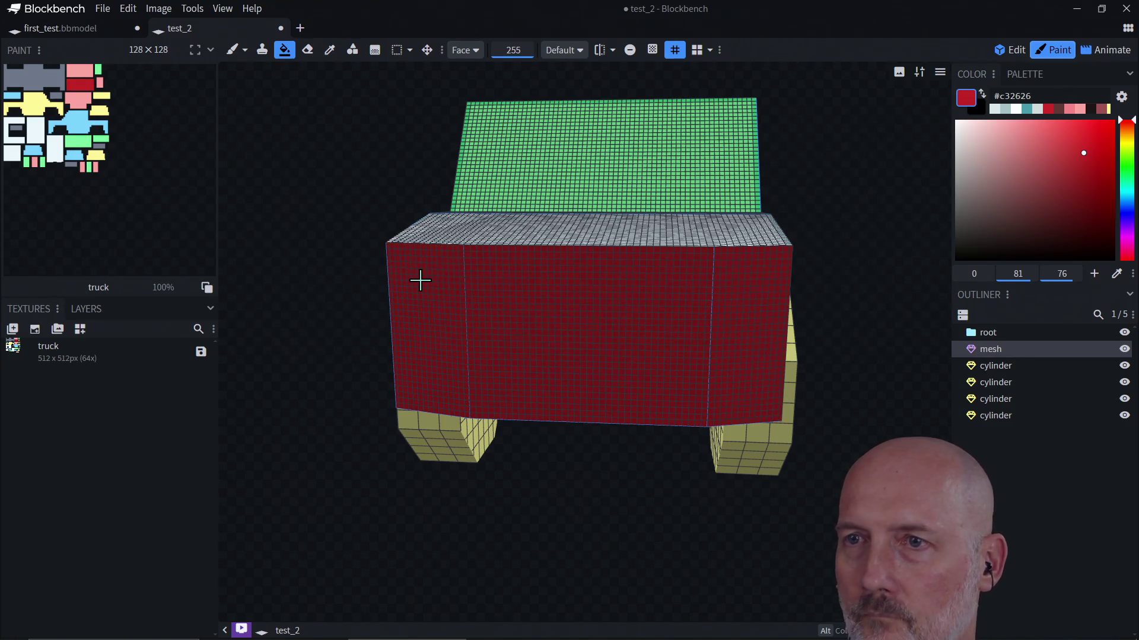
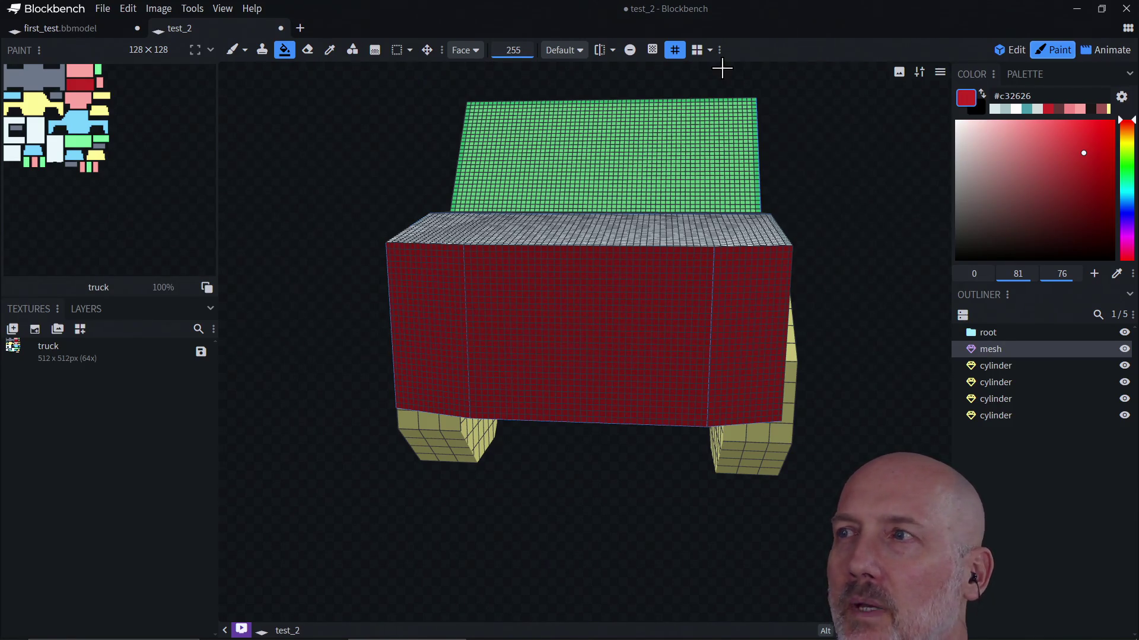
Switch to Edit mode and orbit around the truck, selecting its lower side face
click(1005, 51)
drag(940, 178, 806, 237)
scroll(813, 225, down, 5)
click(722, 358)
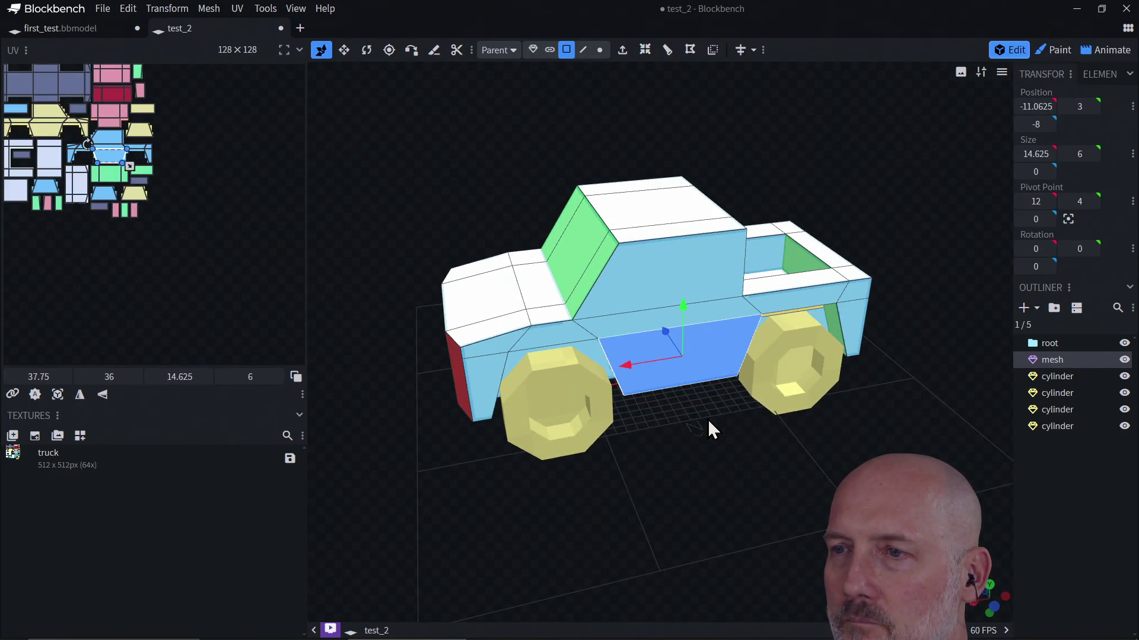
drag(711, 430, 678, 468)
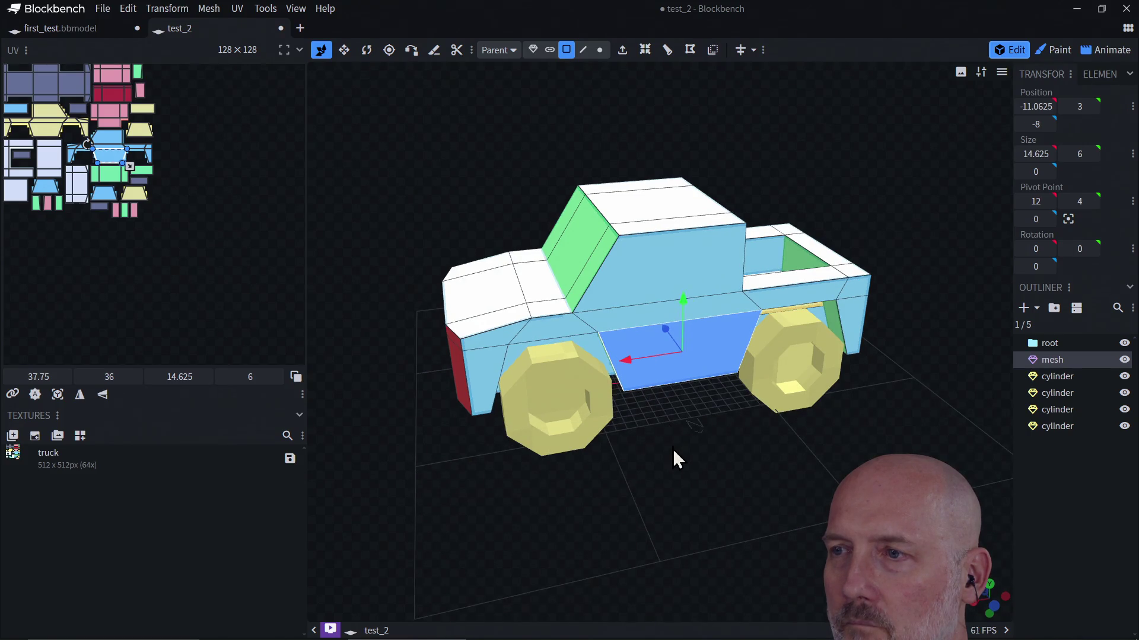
right_click(702, 467)
click(647, 482)
mouse_move(647, 481)
mouse_down()
mouse_move(669, 478)
mouse_move(733, 507)
mouse_move(651, 503)
mouse_move(646, 470)
mouse_up()
Turn on orthographic projection, orbit, then switch the view back to perspective
right_click(648, 470)
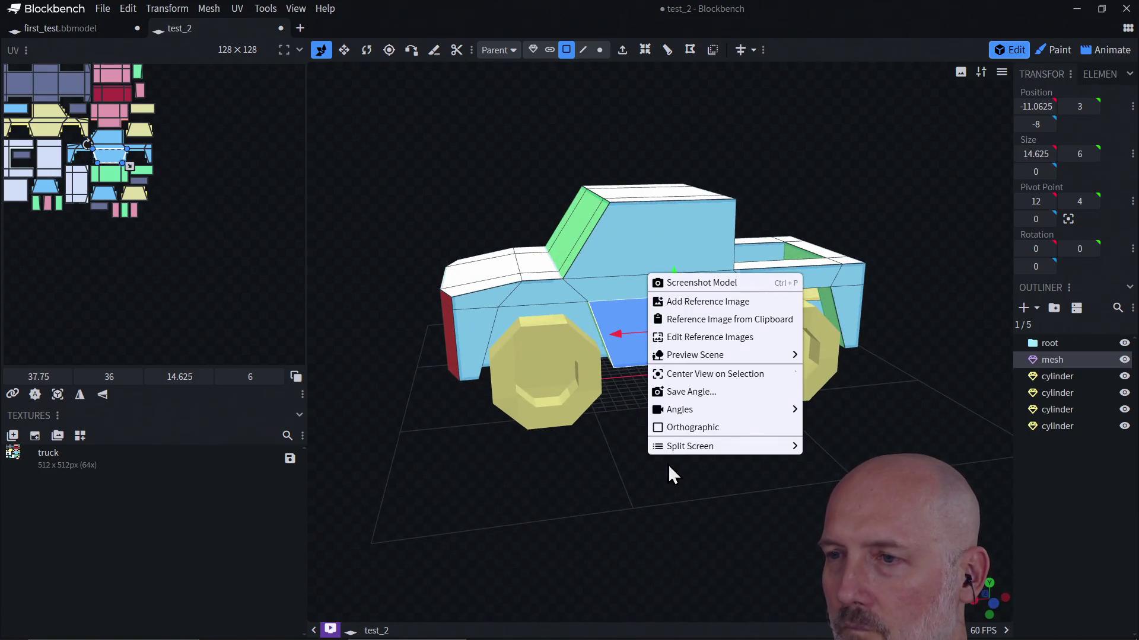
click(692, 428)
mouse_move(692, 428)
mouse_down()
mouse_move(635, 443)
mouse_move(718, 450)
mouse_move(630, 464)
mouse_move(702, 453)
mouse_move(589, 445)
mouse_move(689, 377)
mouse_move(649, 389)
mouse_move(655, 425)
mouse_move(747, 396)
mouse_move(633, 419)
mouse_move(686, 382)
mouse_move(693, 414)
mouse_move(638, 437)
mouse_move(583, 412)
mouse_move(692, 392)
mouse_up()
right_click(629, 412)
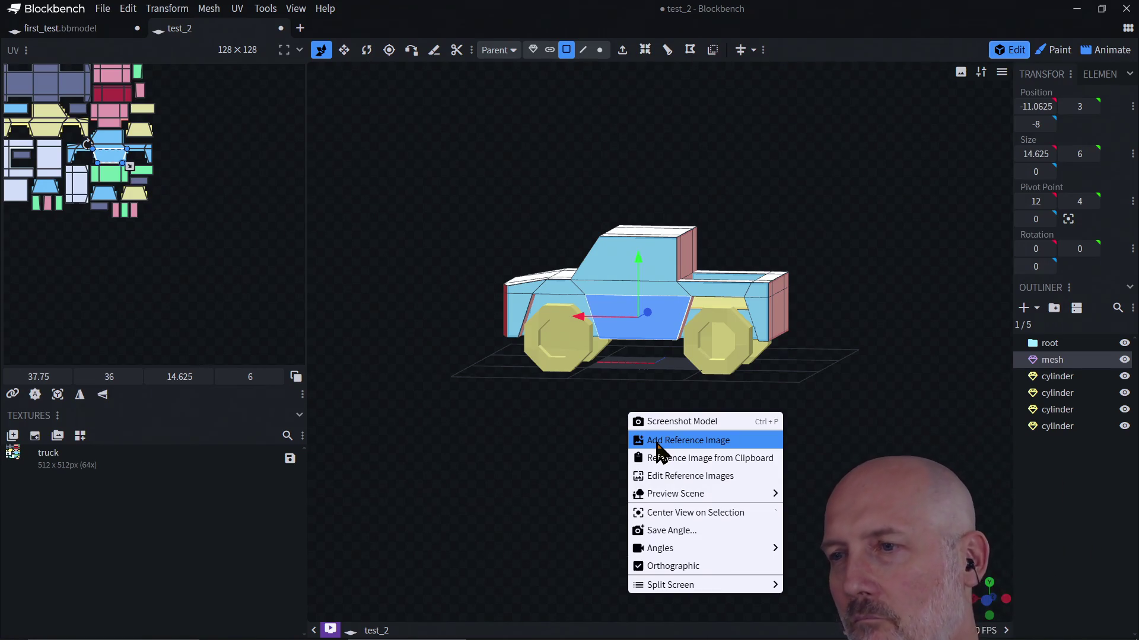
mouse_move(658, 500)
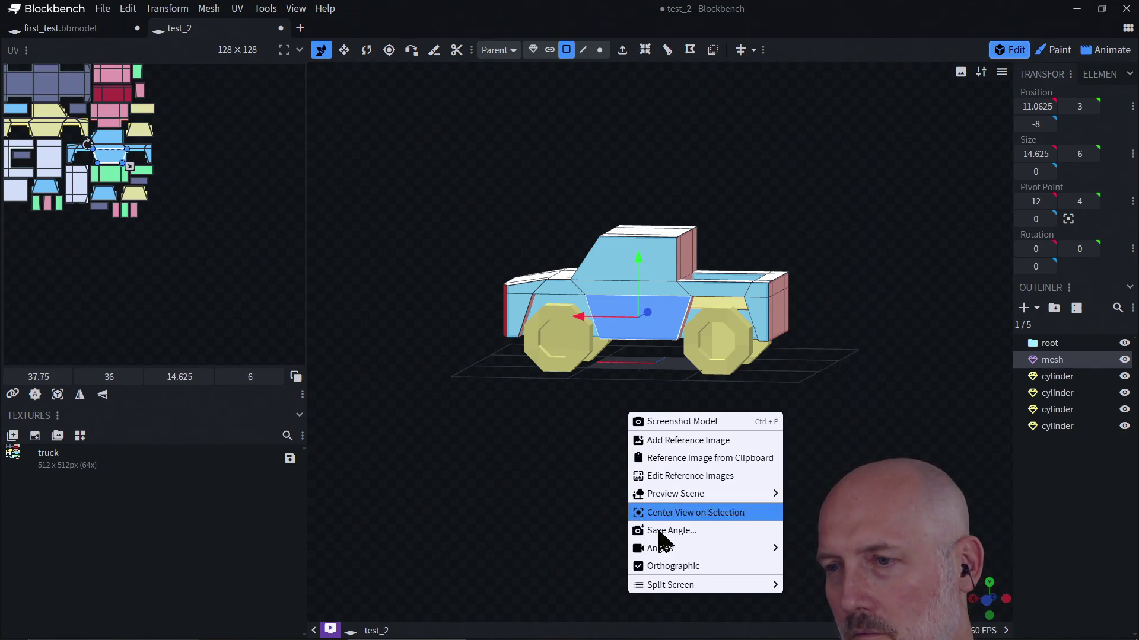
click(658, 564)
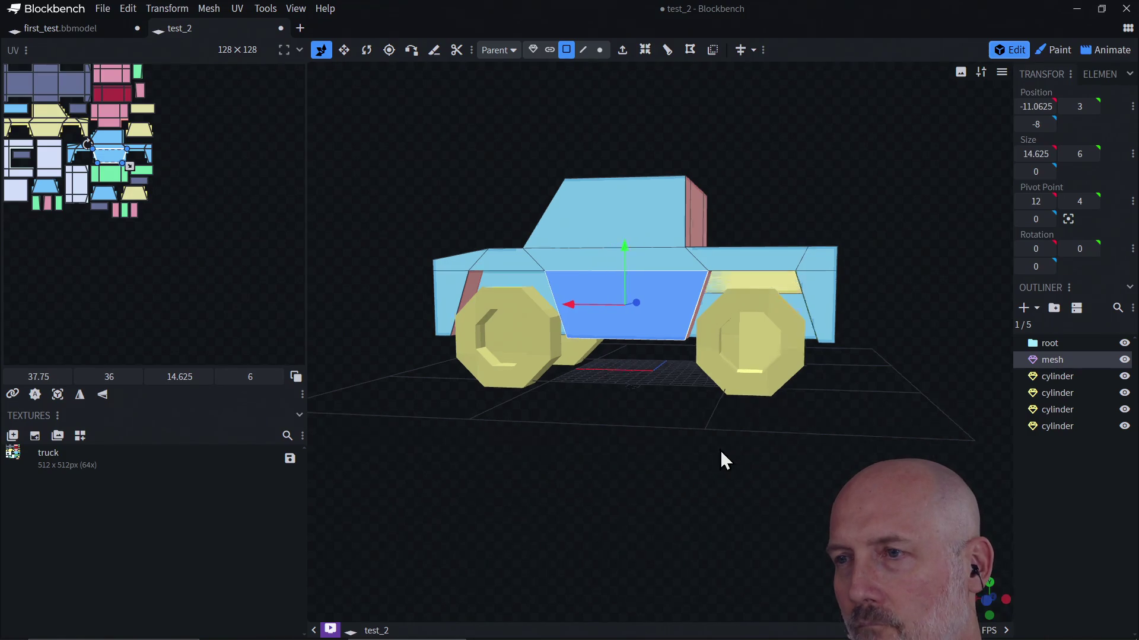
Orbit from an elevated three-quarter view round to a side view of the truck
drag(727, 446, 656, 486)
right_click(644, 492)
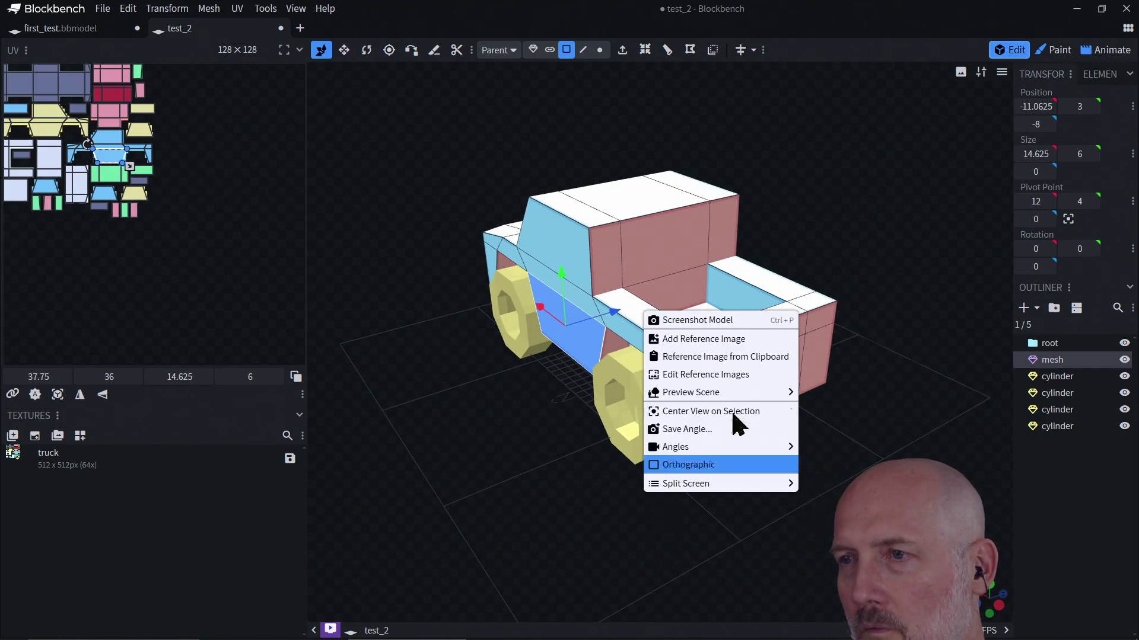
click(546, 532)
mouse_move(483, 542)
mouse_down()
mouse_move(620, 478)
mouse_move(582, 508)
mouse_move(656, 454)
mouse_move(607, 446)
mouse_move(763, 444)
mouse_move(751, 443)
mouse_up()
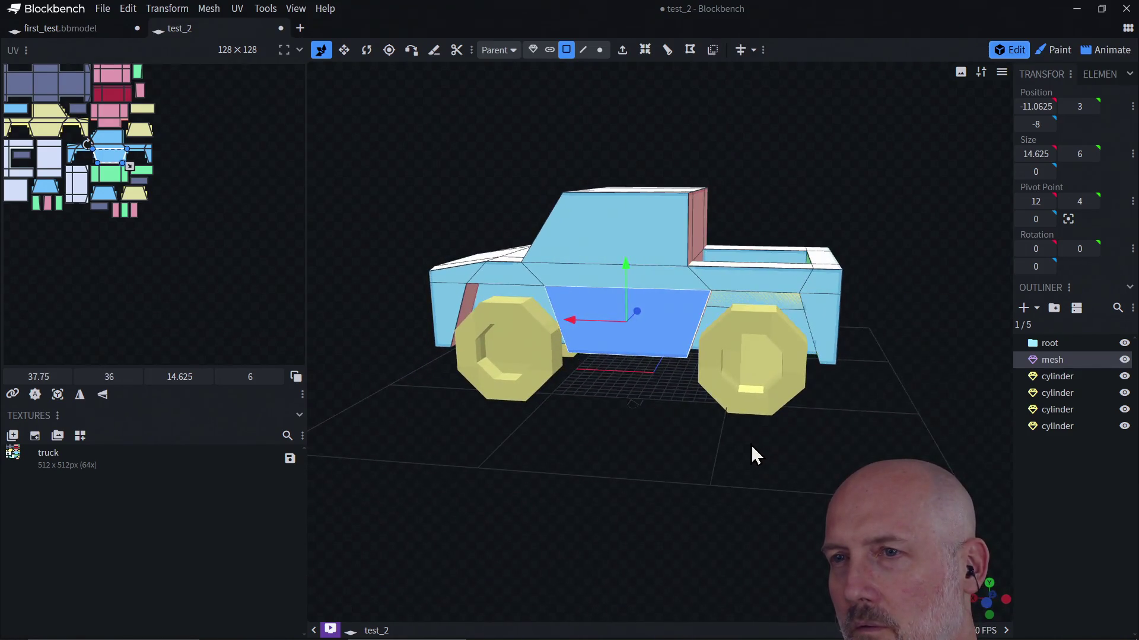
Inspect the rear wheel, body and truck bed faces from both sides
click(783, 318)
click(746, 362)
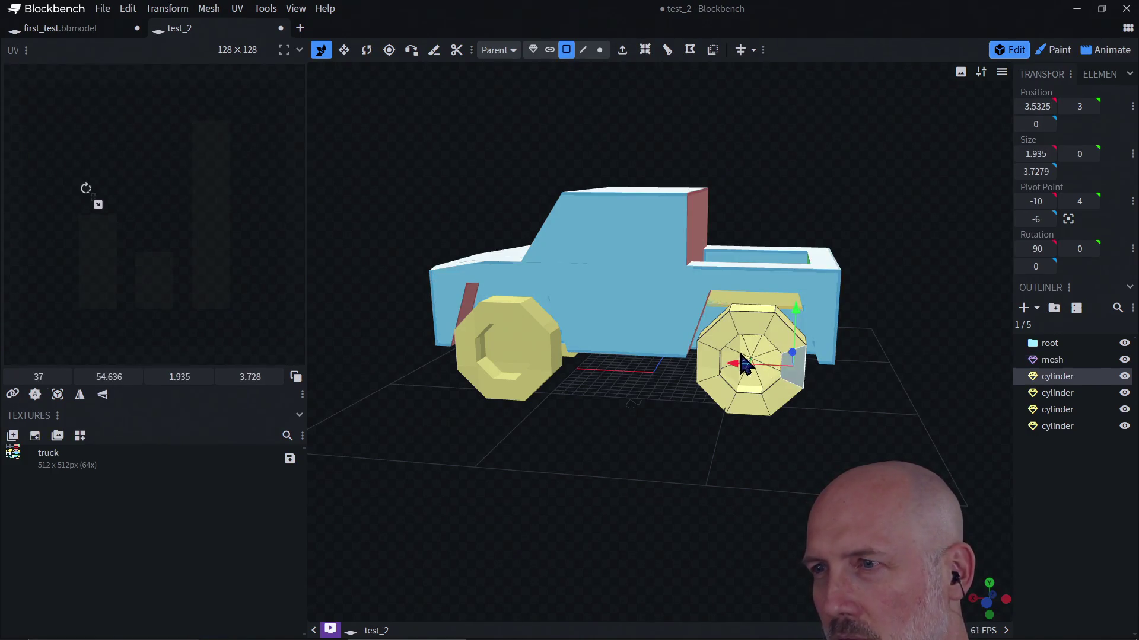
click(764, 313)
mouse_move(921, 361)
mouse_down()
mouse_move(709, 399)
mouse_move(620, 399)
mouse_up()
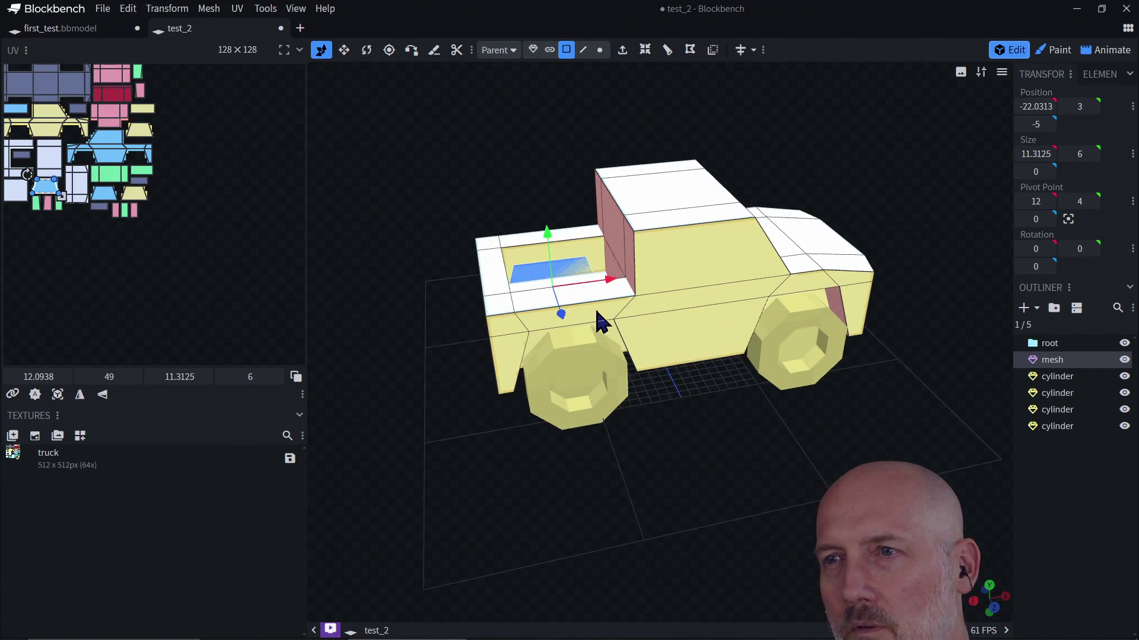
click(579, 277)
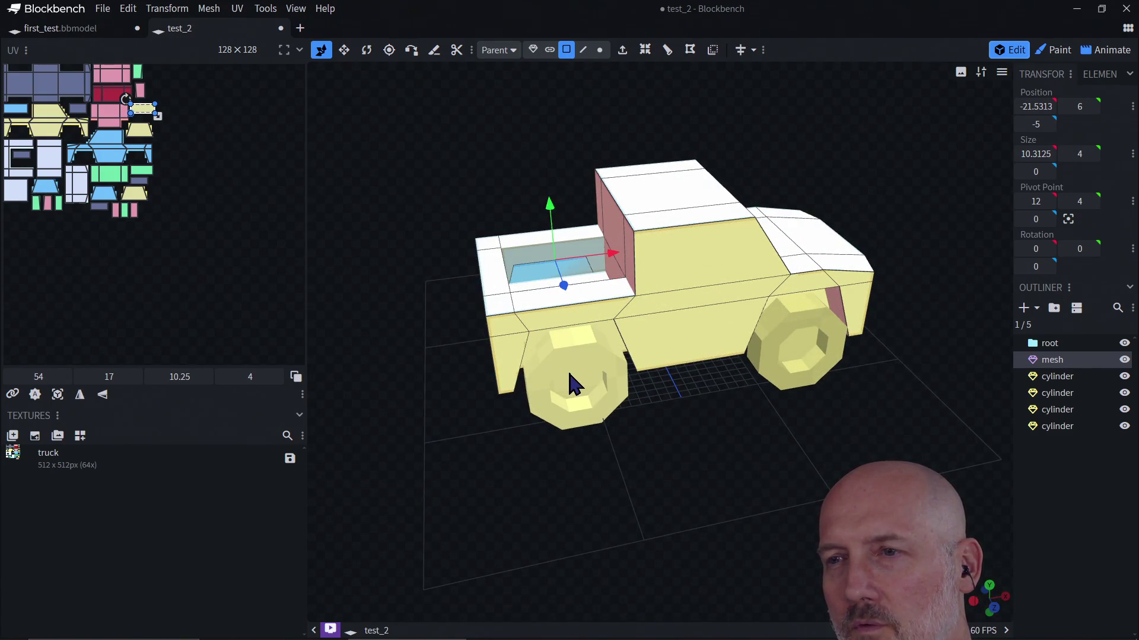
mouse_move(528, 379)
mouse_down()
mouse_move(501, 376)
mouse_move(691, 361)
mouse_move(706, 376)
mouse_up()
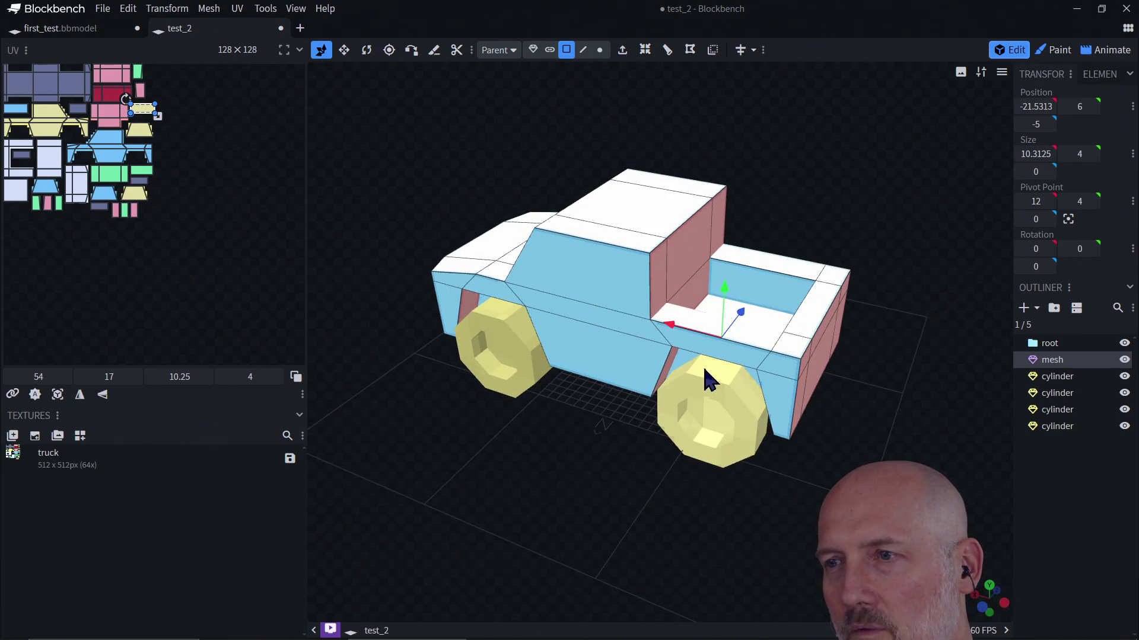
Move the rear-right wheel cylinder one unit along its depth axis
click(706, 385)
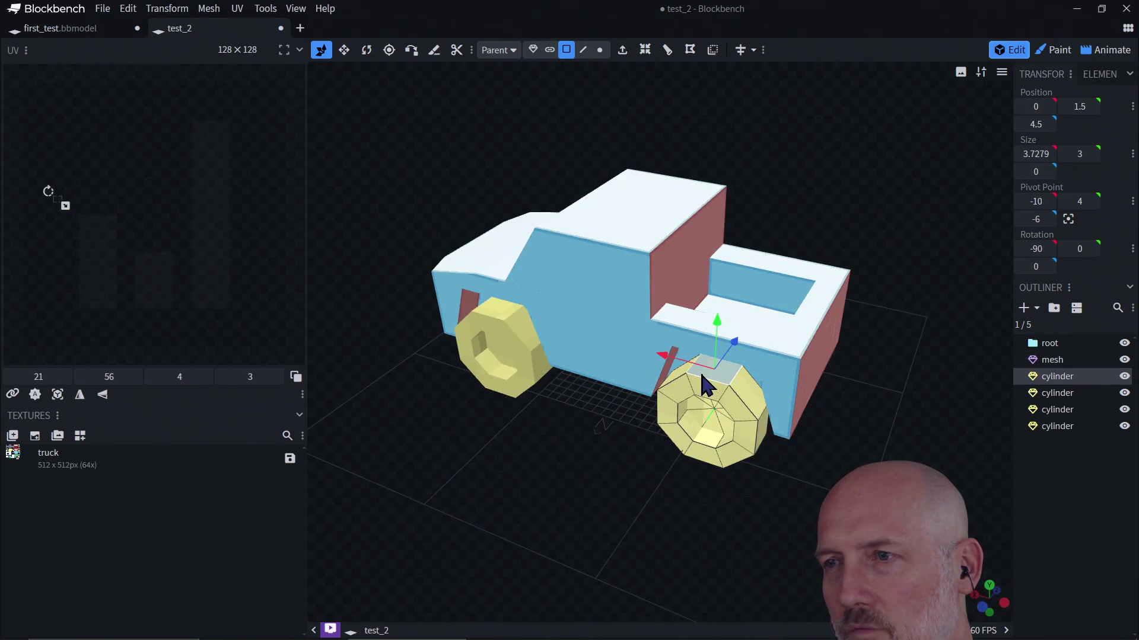
click(1057, 376)
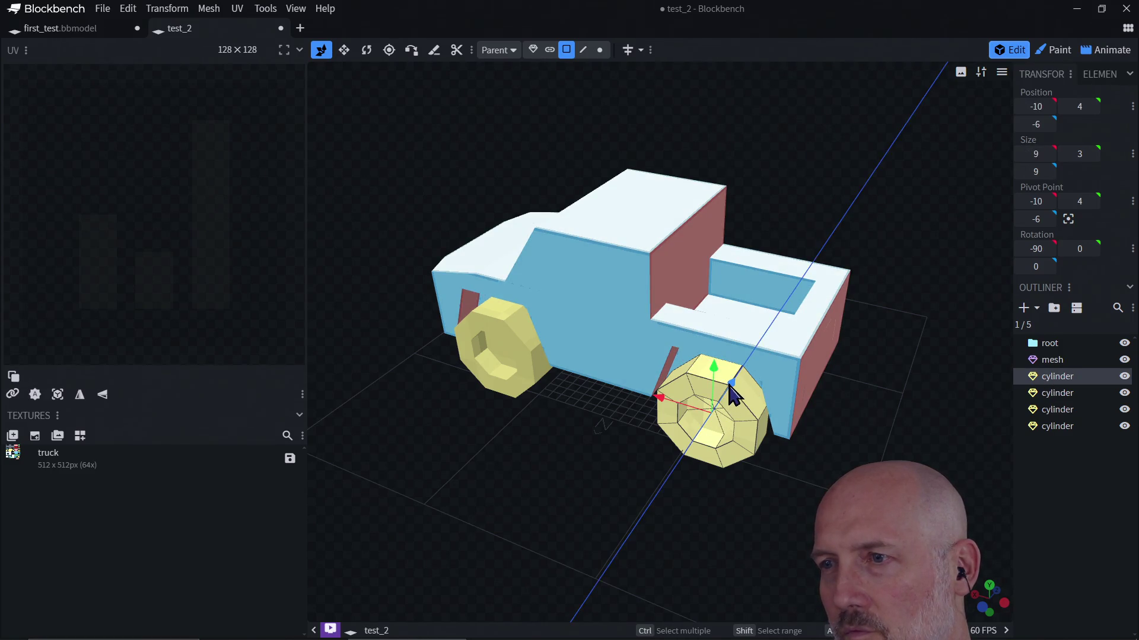
mouse_move(734, 399)
mouse_down()
mouse_move(842, 425)
mouse_move(676, 458)
mouse_up()
key(v)
click(676, 458)
mouse_move(757, 427)
mouse_down()
mouse_move(757, 376)
mouse_move(710, 351)
mouse_move(949, 305)
mouse_move(962, 319)
mouse_move(960, 351)
mouse_move(939, 374)
mouse_move(921, 380)
mouse_move(952, 294)
mouse_move(990, 271)
mouse_move(973, 290)
mouse_move(913, 293)
mouse_move(906, 337)
mouse_move(931, 277)
mouse_move(909, 326)
mouse_move(861, 371)
mouse_move(928, 343)
mouse_up()
Try pushing a body part 10 units deeper, then undo the move
click(728, 306)
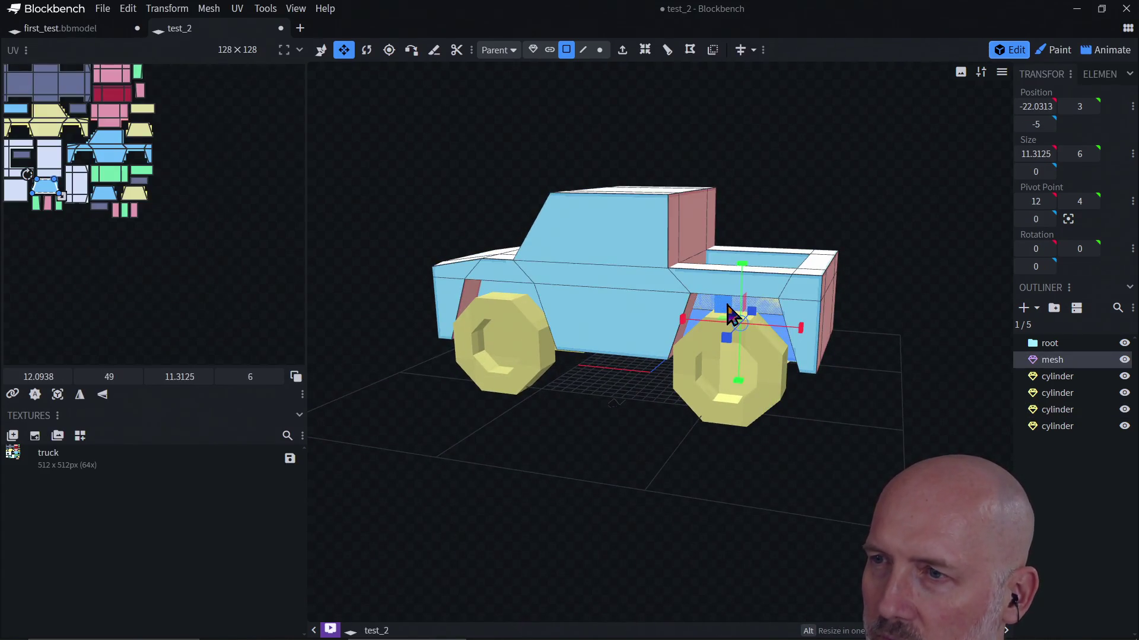
click(769, 320)
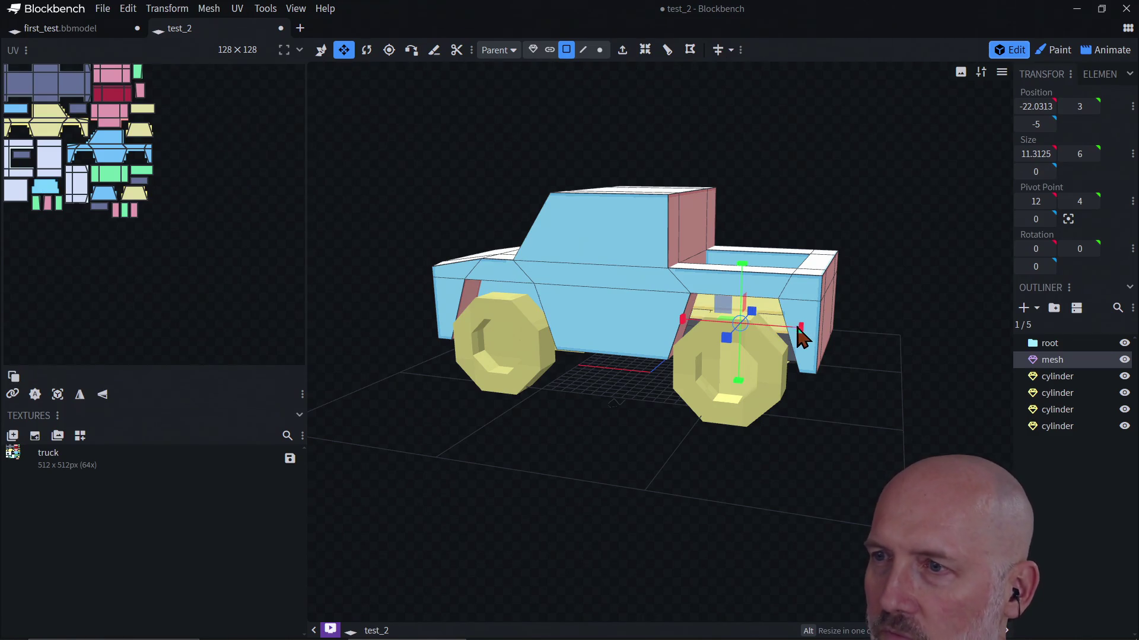
mouse_move(859, 412)
mouse_down()
mouse_move(798, 350)
mouse_move(714, 326)
mouse_move(760, 332)
mouse_move(820, 371)
mouse_move(842, 405)
mouse_move(821, 386)
mouse_move(763, 389)
mouse_move(814, 440)
mouse_move(760, 412)
mouse_move(763, 458)
mouse_move(735, 370)
mouse_up()
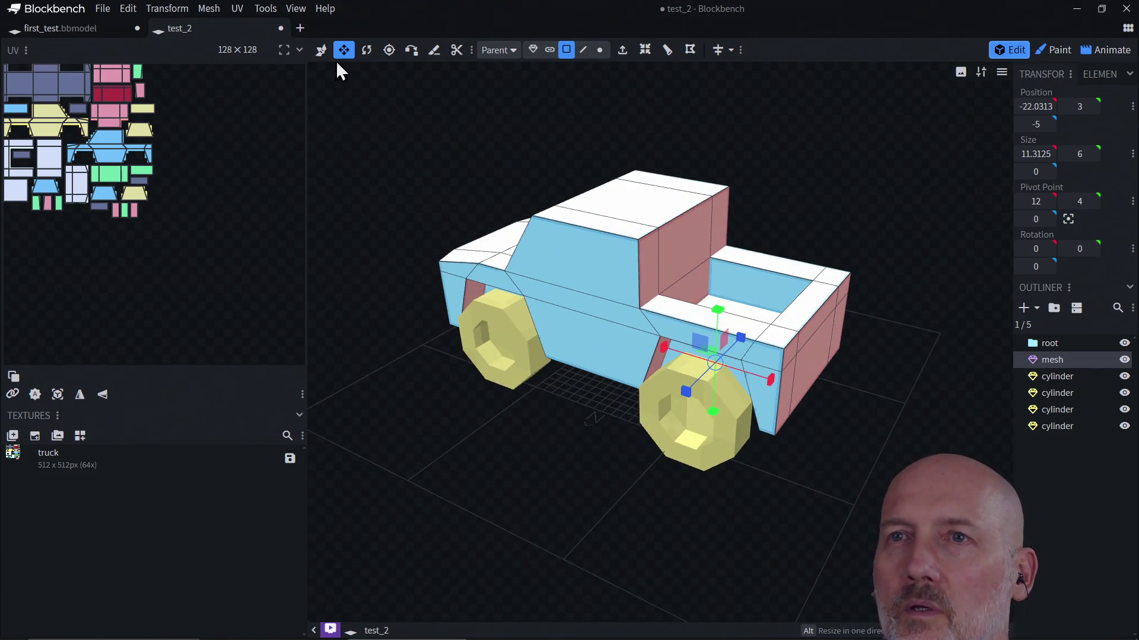
click(321, 50)
mouse_move(741, 352)
mouse_down()
mouse_move(658, 394)
mouse_move(674, 398)
mouse_up()
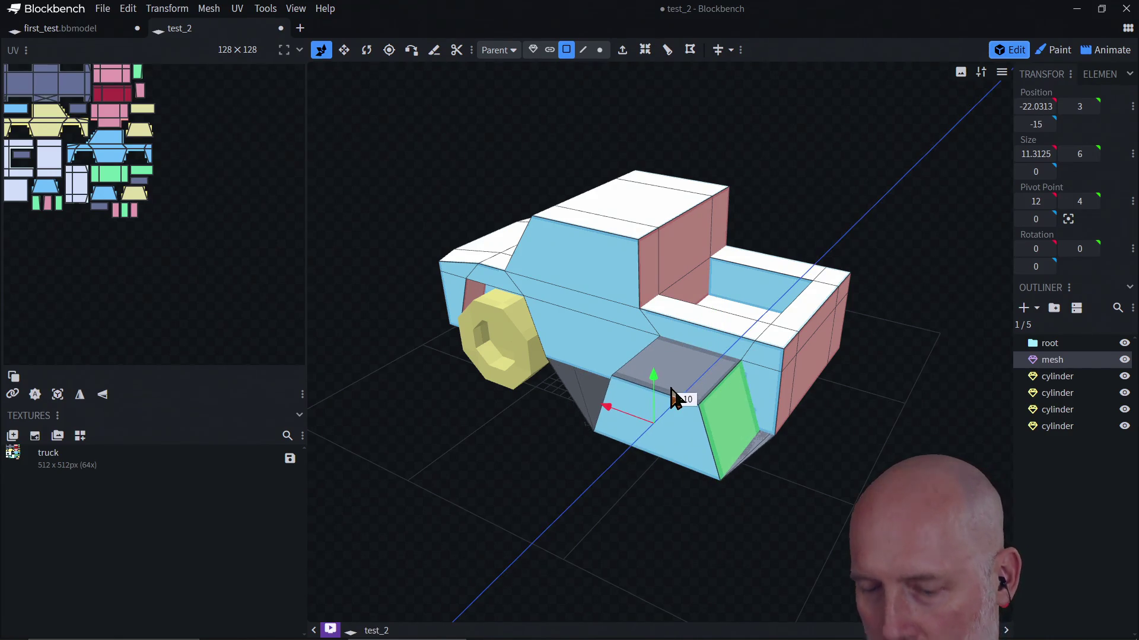
key(ctrl+z)
Select each of the four wheel cylinders and the body mesh in the Outliner
mouse_move(753, 501)
mouse_down()
mouse_move(717, 371)
mouse_move(730, 437)
mouse_move(755, 458)
mouse_move(741, 453)
mouse_up()
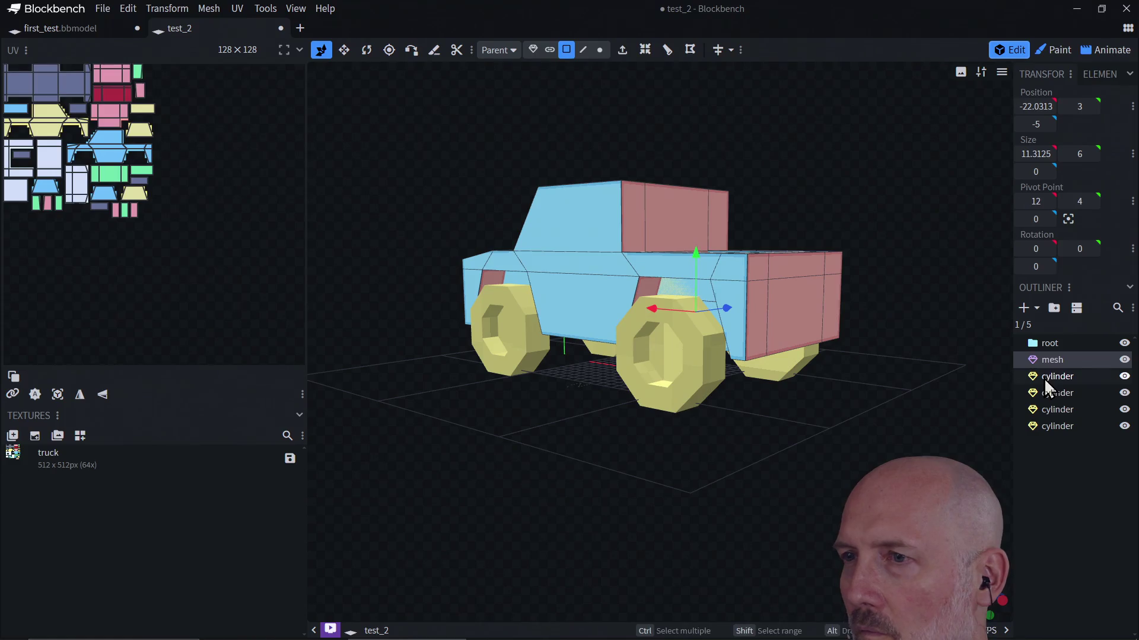
click(1044, 378)
click(1043, 393)
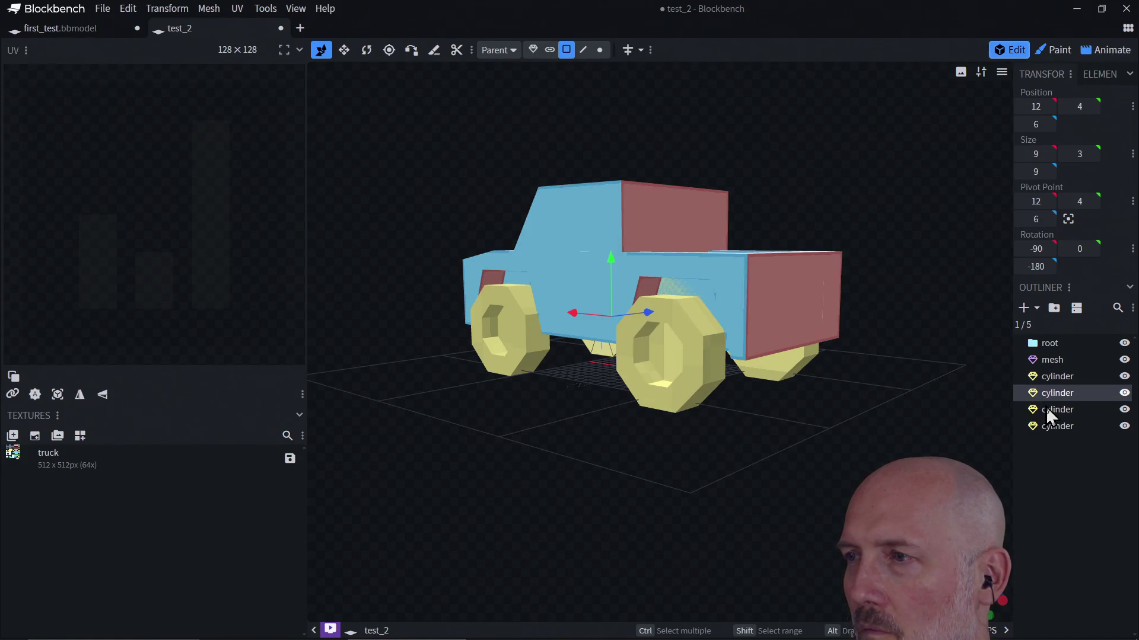
click(1045, 411)
click(1046, 429)
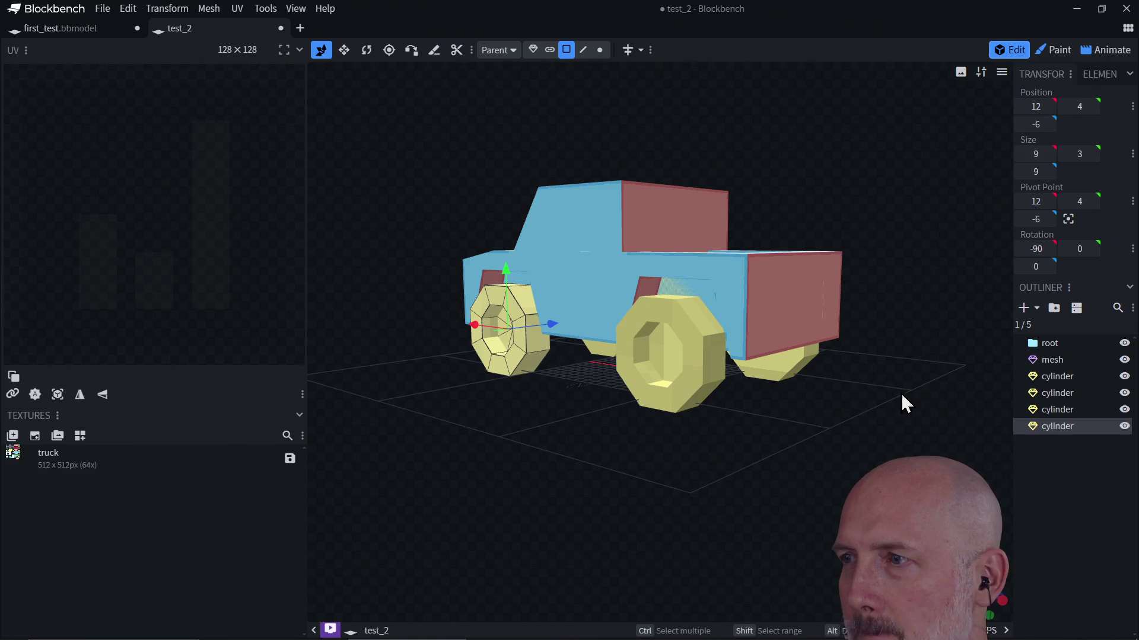
click(1044, 361)
mouse_move(860, 385)
mouse_down()
mouse_move(804, 393)
mouse_move(848, 372)
mouse_move(718, 343)
mouse_move(736, 389)
mouse_up()
scroll(745, 388, up, 10)
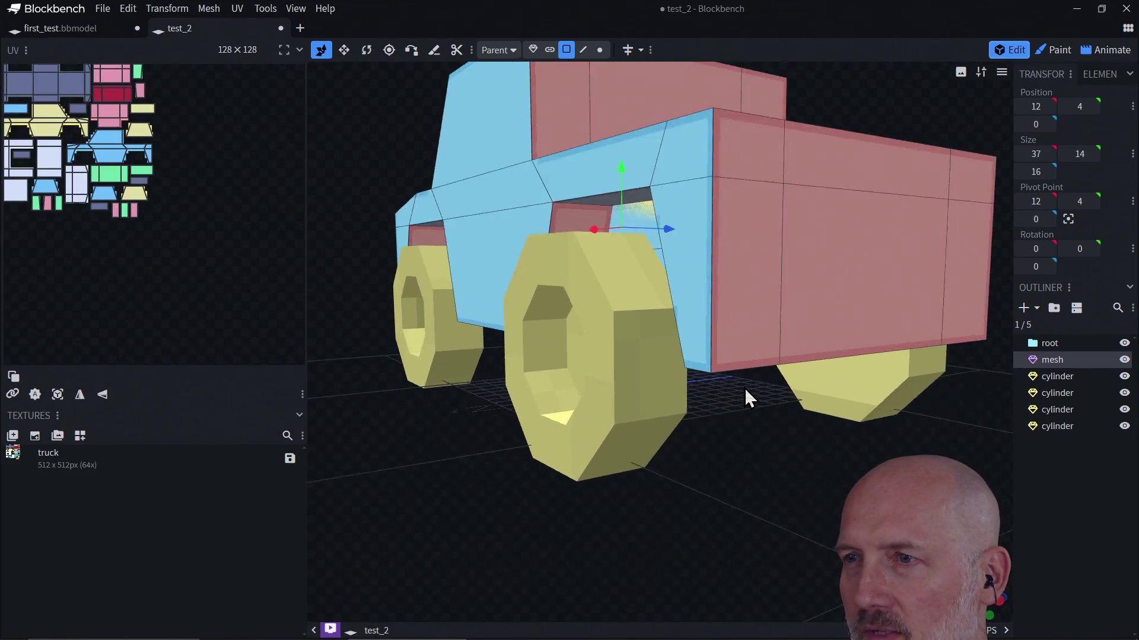
scroll(745, 397, up, 5)
click(745, 399)
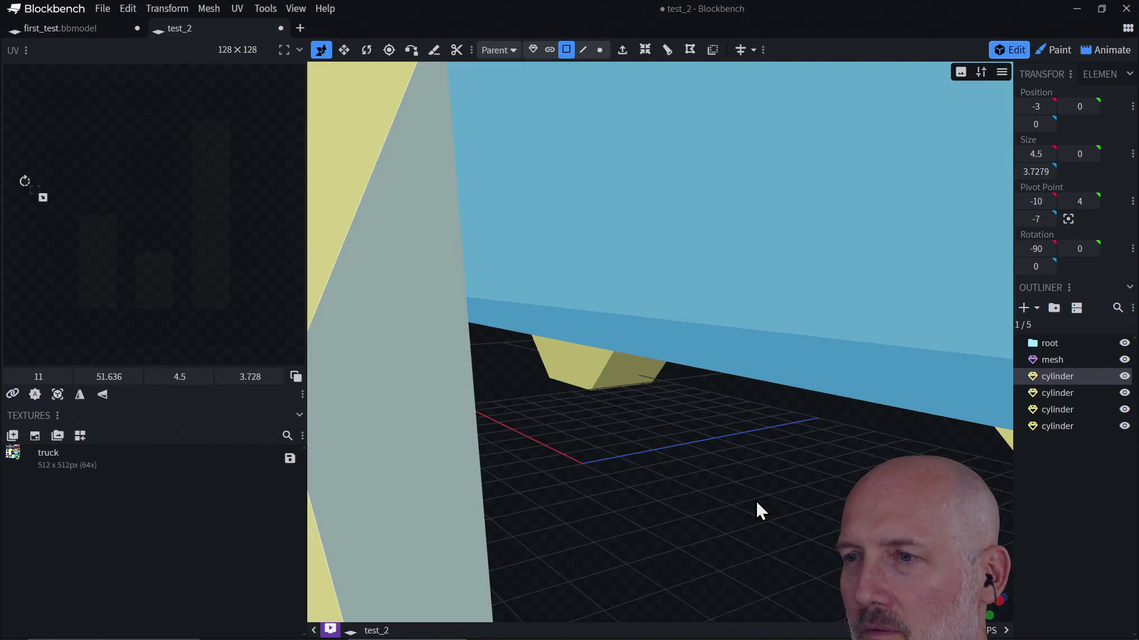
scroll(694, 524, down, 3)
mouse_move(730, 537)
mouse_down()
mouse_move(746, 528)
mouse_move(700, 517)
mouse_move(732, 453)
mouse_move(732, 406)
mouse_move(701, 494)
mouse_move(750, 496)
mouse_move(740, 528)
mouse_up()
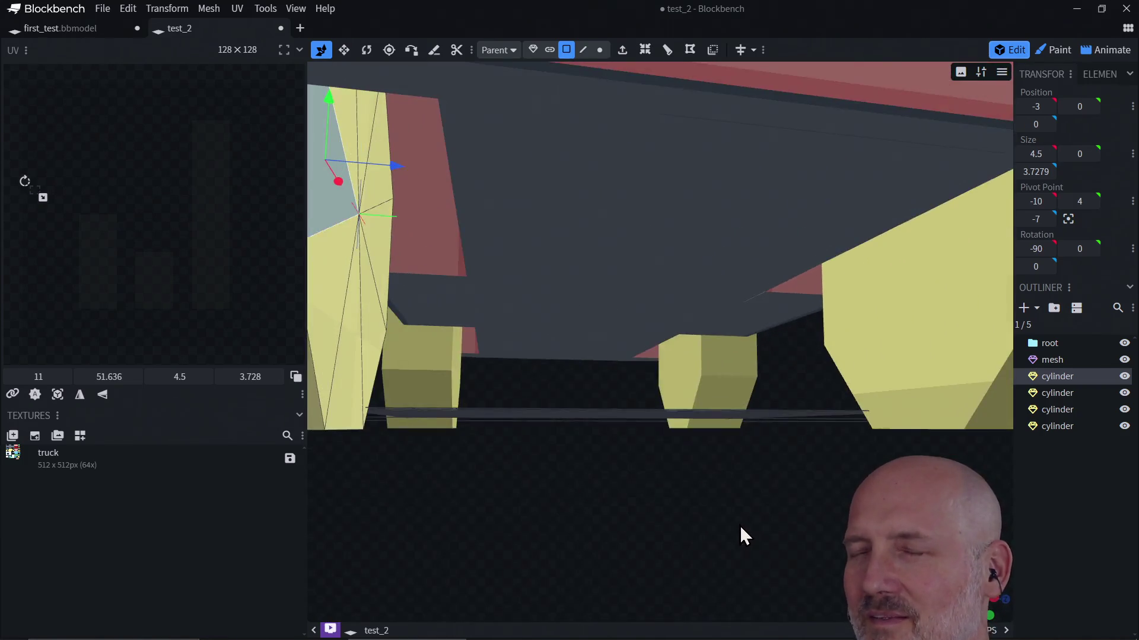
click(642, 296)
click(621, 233)
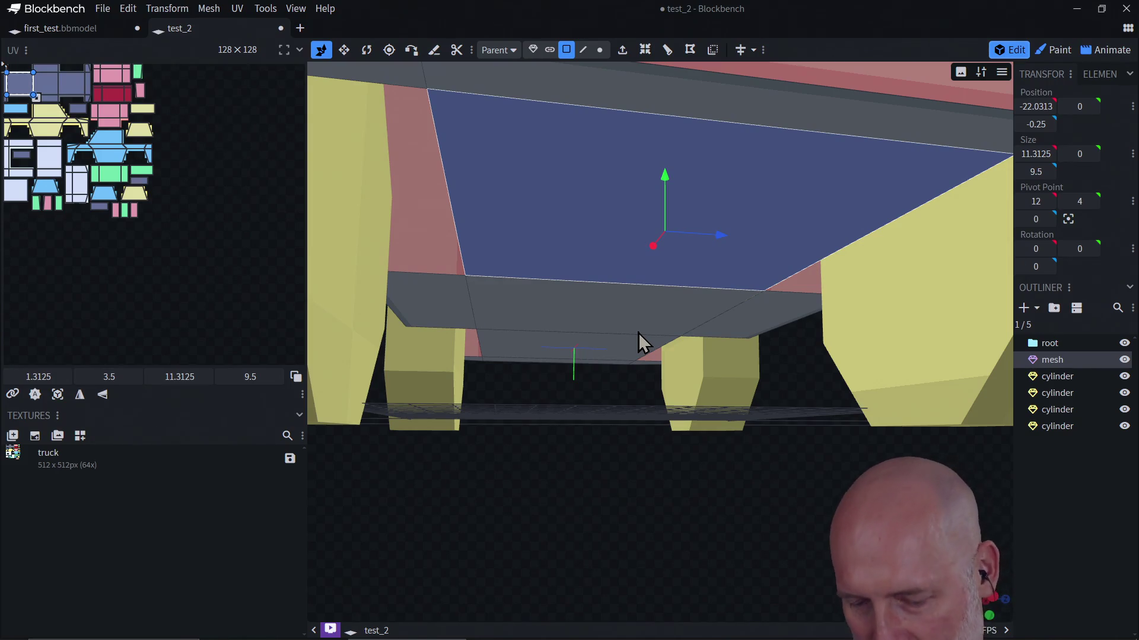
key(ctrl+c)
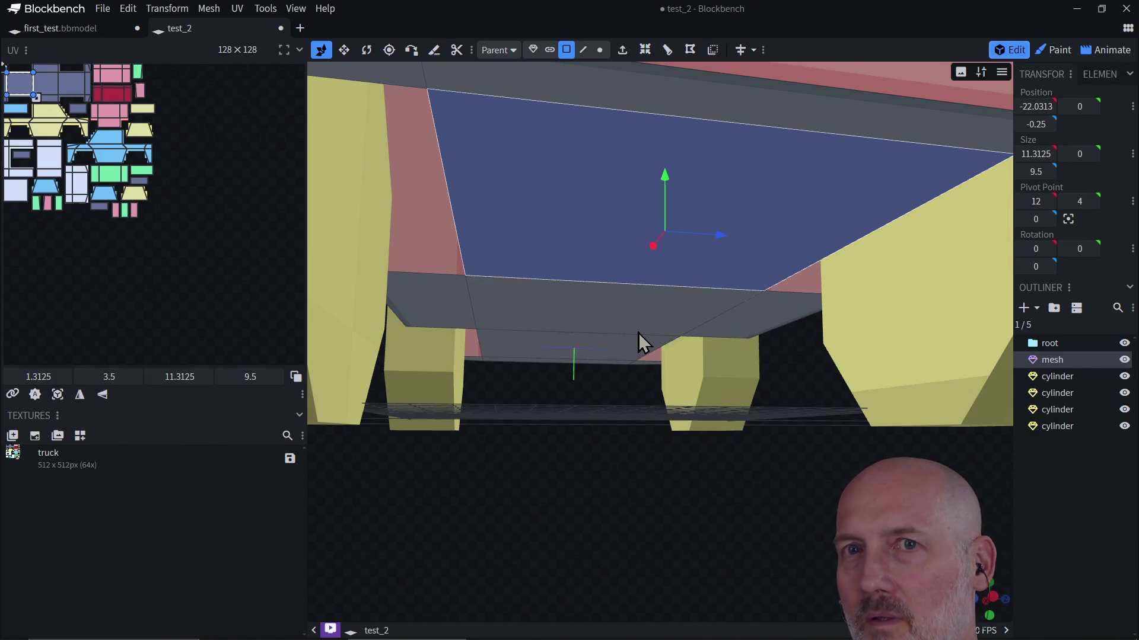
mouse_move(646, 500)
mouse_down()
mouse_move(633, 314)
mouse_move(633, 375)
mouse_up()
scroll(630, 375, down, 5)
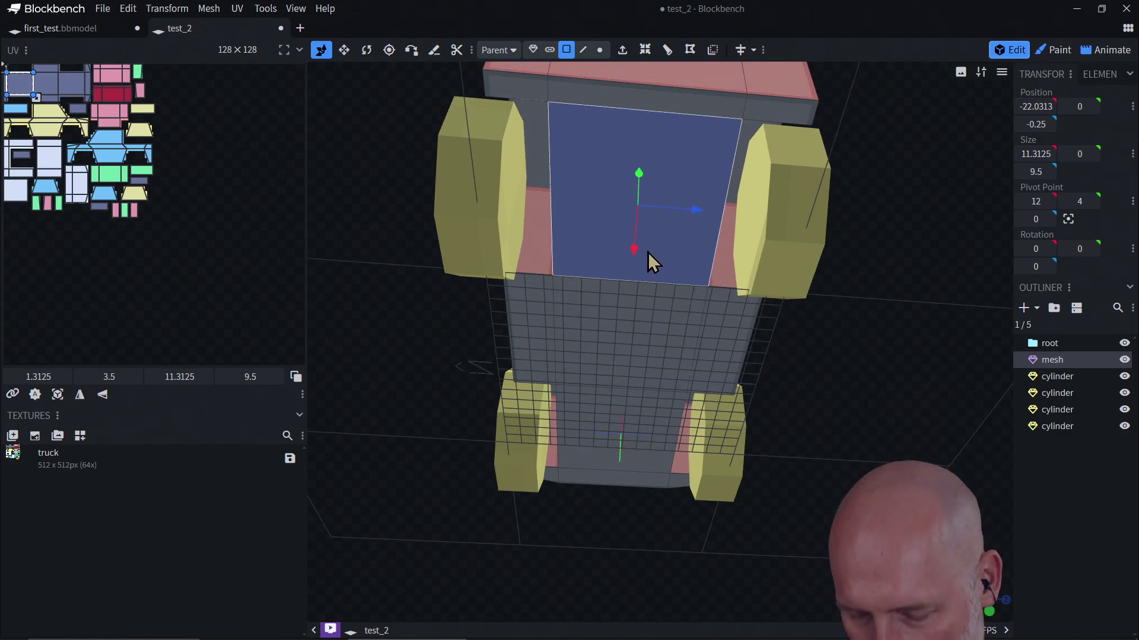
key(ctrl+c)
key(ctrl+v)
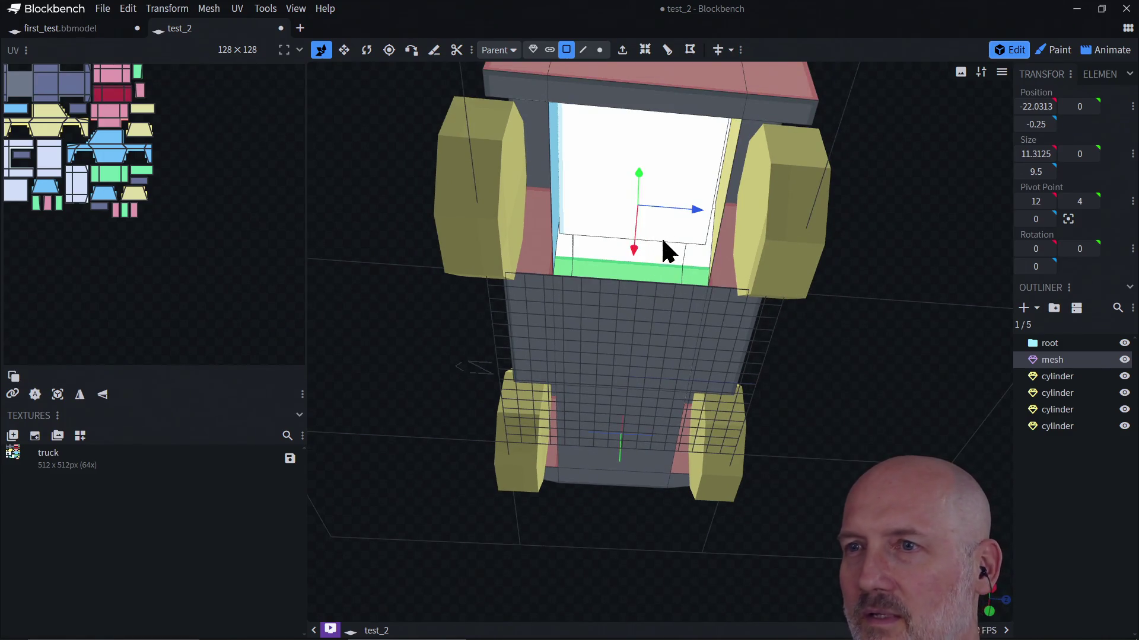
mouse_move(870, 378)
mouse_down()
mouse_move(803, 407)
mouse_move(813, 424)
mouse_up()
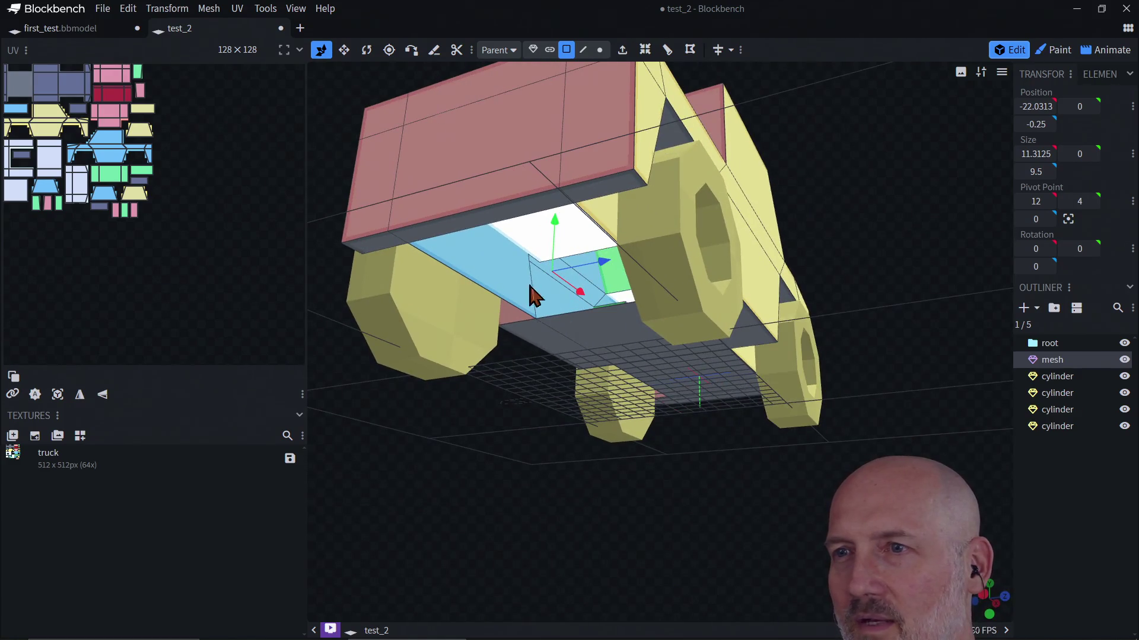
click(532, 252)
mouse_move(501, 385)
mouse_down()
mouse_move(552, 267)
mouse_move(490, 401)
mouse_move(488, 329)
mouse_move(589, 440)
mouse_move(564, 531)
mouse_move(532, 497)
mouse_move(530, 512)
mouse_up()
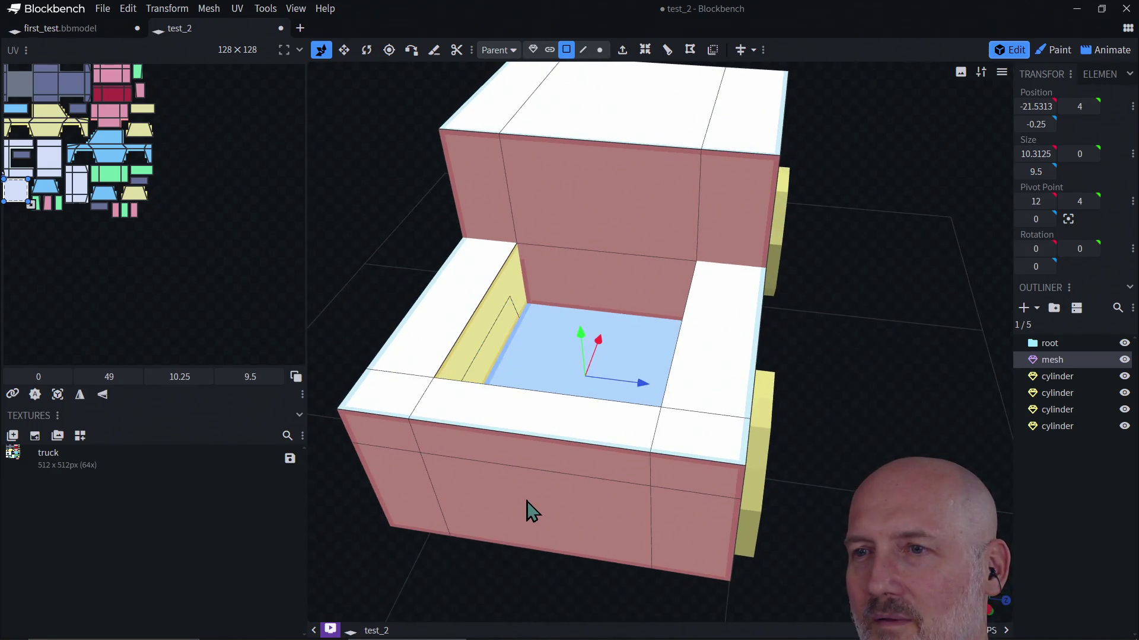
Delete the selected face from the truck's cab and bed area
click(501, 338)
mouse_move(500, 343)
mouse_down()
mouse_move(535, 508)
mouse_move(443, 539)
mouse_move(363, 544)
mouse_move(358, 531)
mouse_move(473, 599)
mouse_move(487, 552)
mouse_move(420, 537)
mouse_move(521, 386)
mouse_up()
key(Delete)
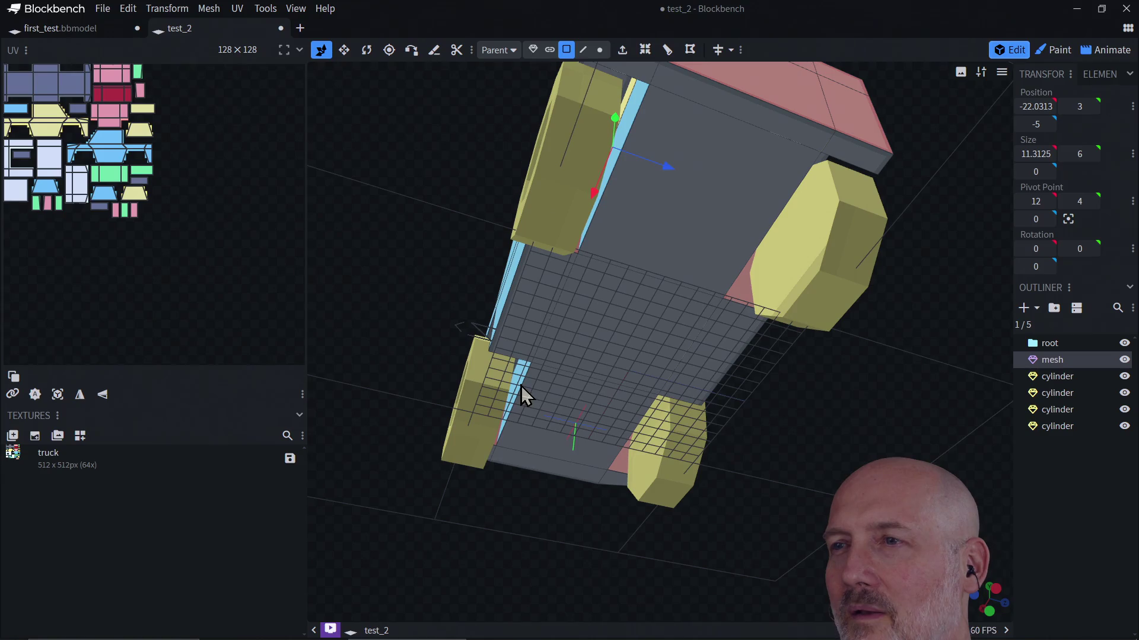
click(652, 359)
mouse_move(609, 384)
mouse_down()
mouse_move(848, 390)
mouse_move(596, 511)
mouse_move(748, 552)
mouse_move(735, 503)
mouse_up()
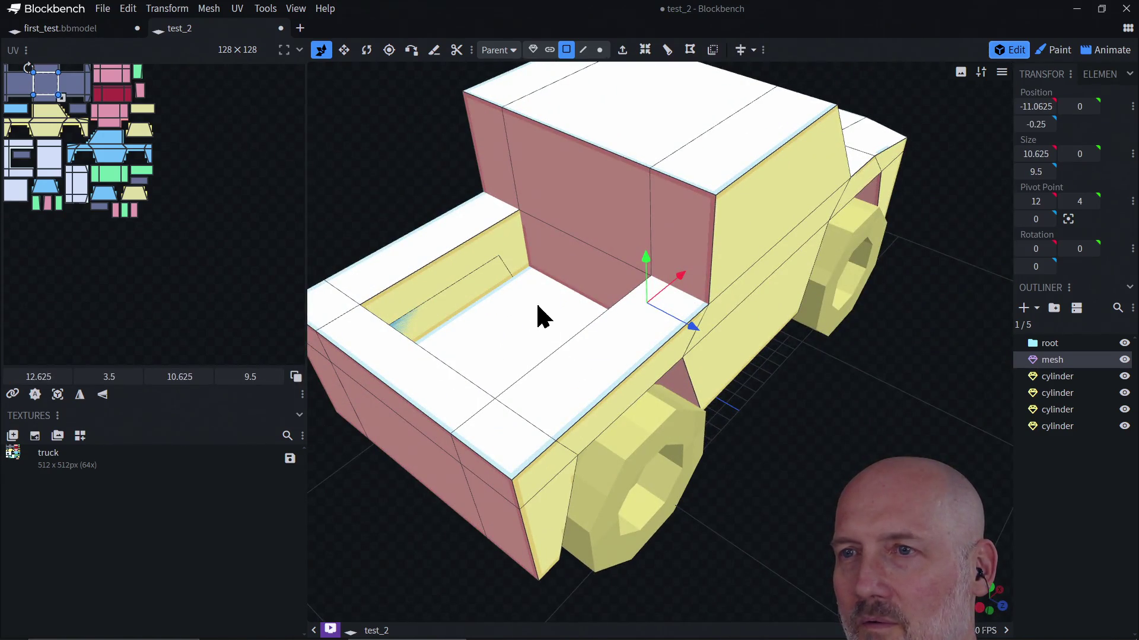
Copy the bed's left wall face, extrude the floor strip, and undo a stray pasted cylinder
click(512, 247)
key(ctrl+c)
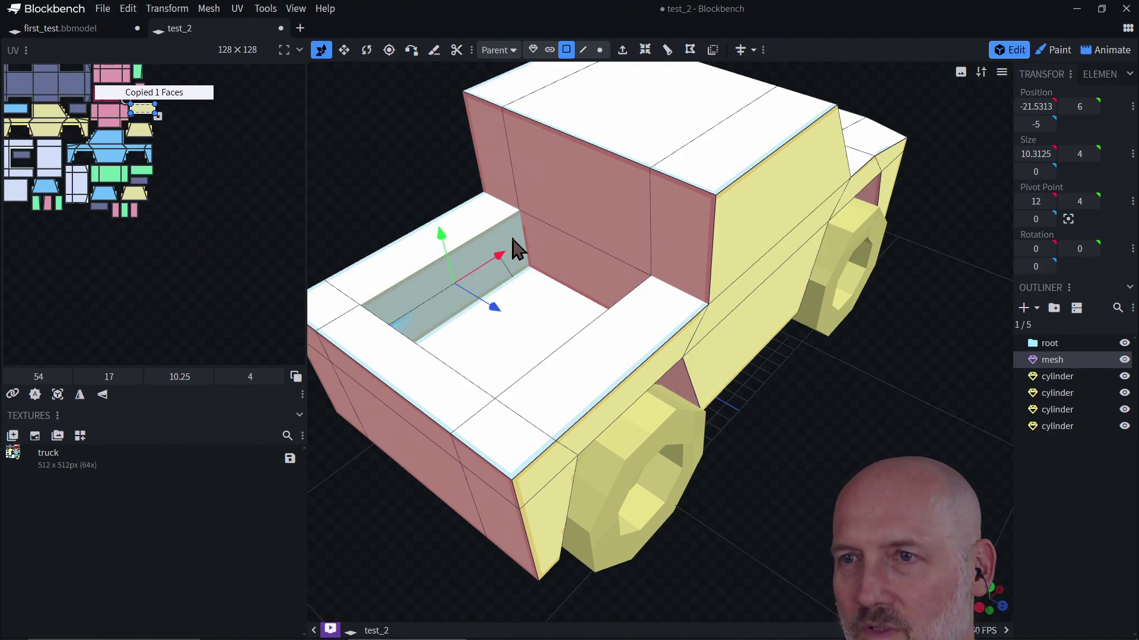
key(ctrl+v)
click(483, 293)
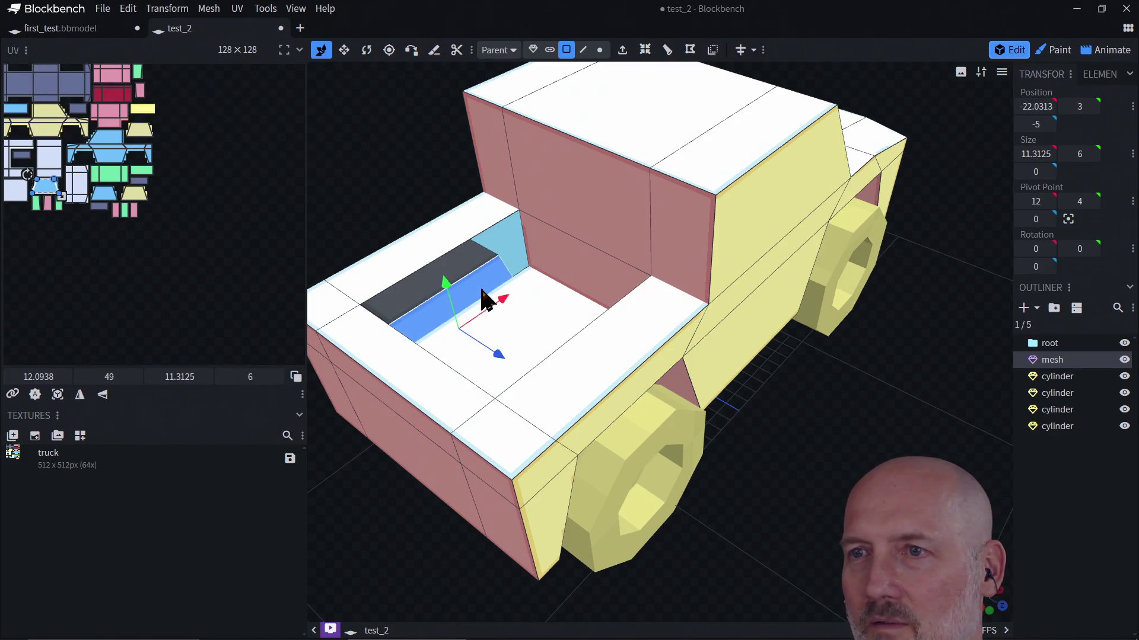
key(e)
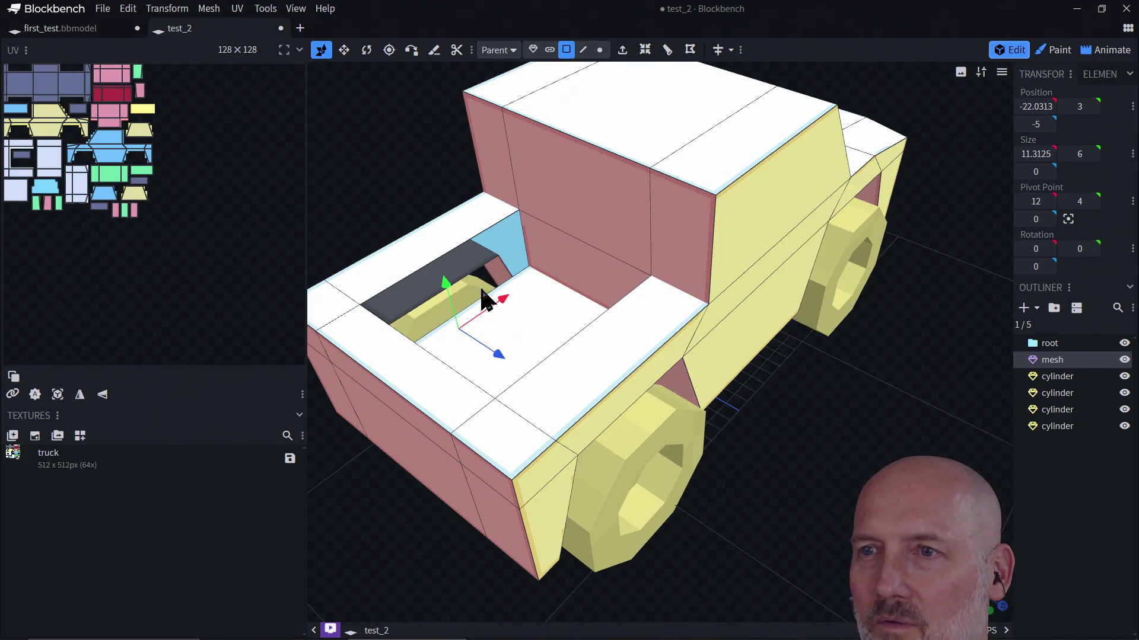
key(ctrl+v)
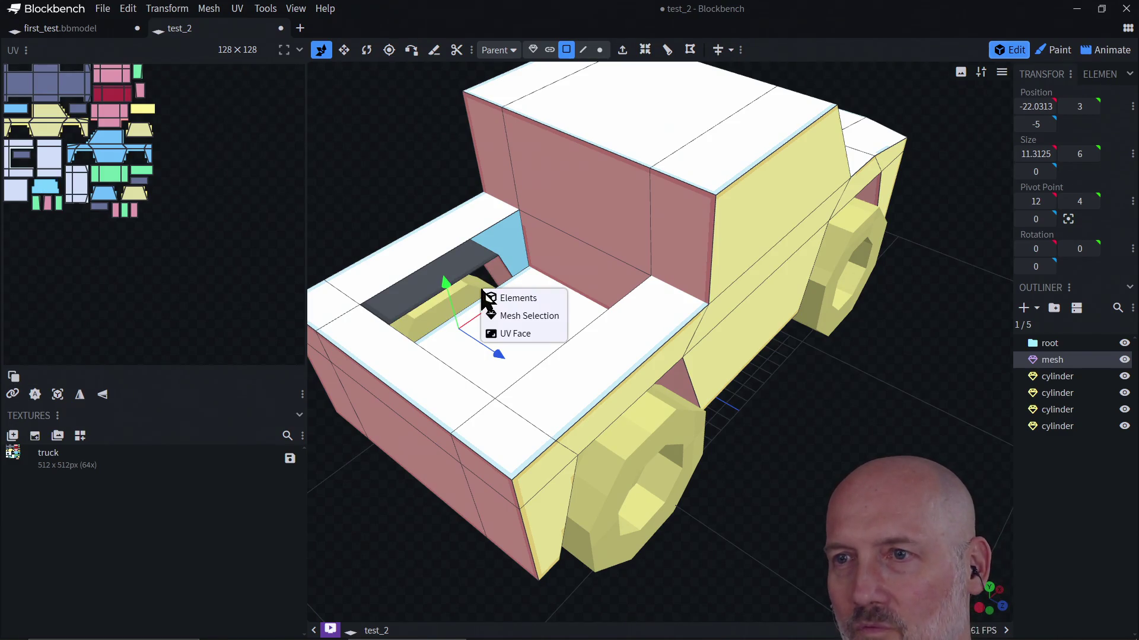
click(505, 310)
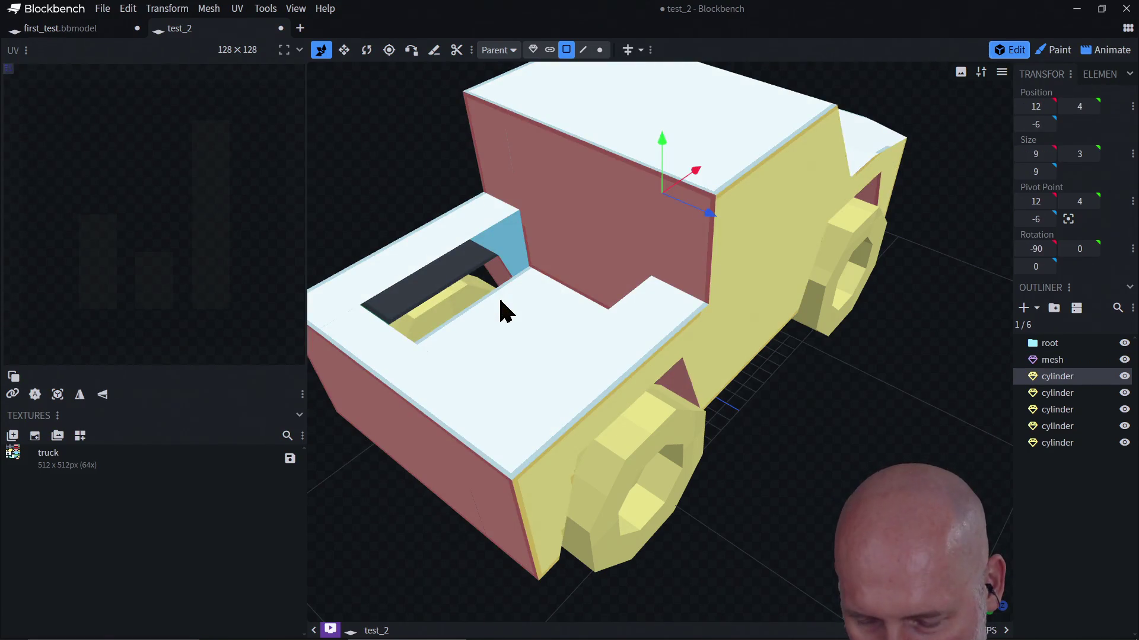
key(ctrl+z)
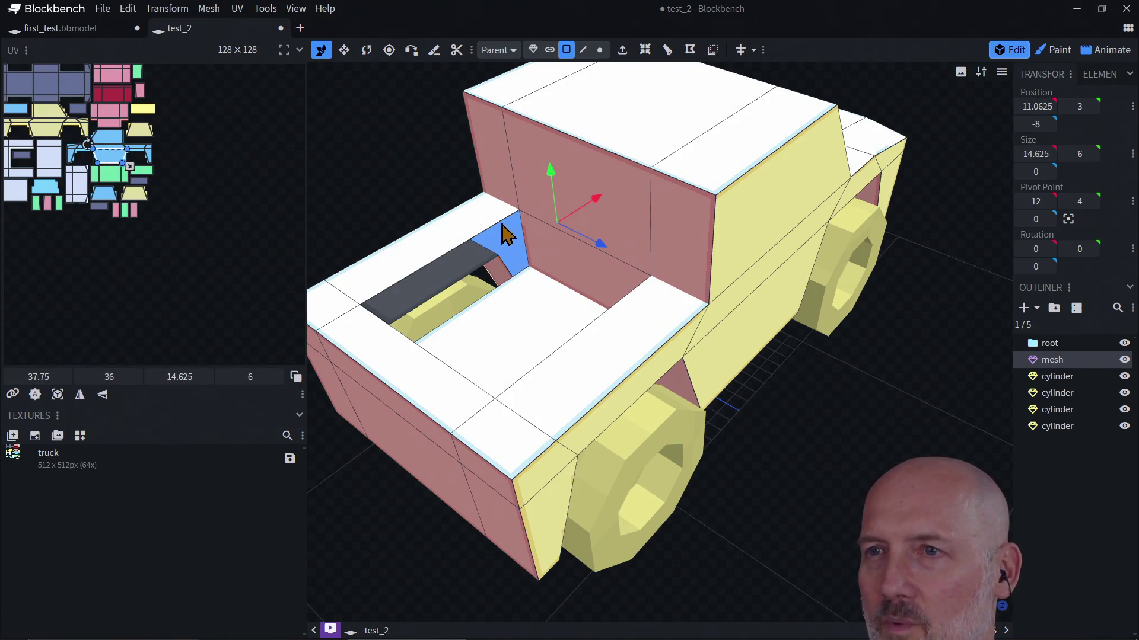
click(497, 222)
click(427, 268)
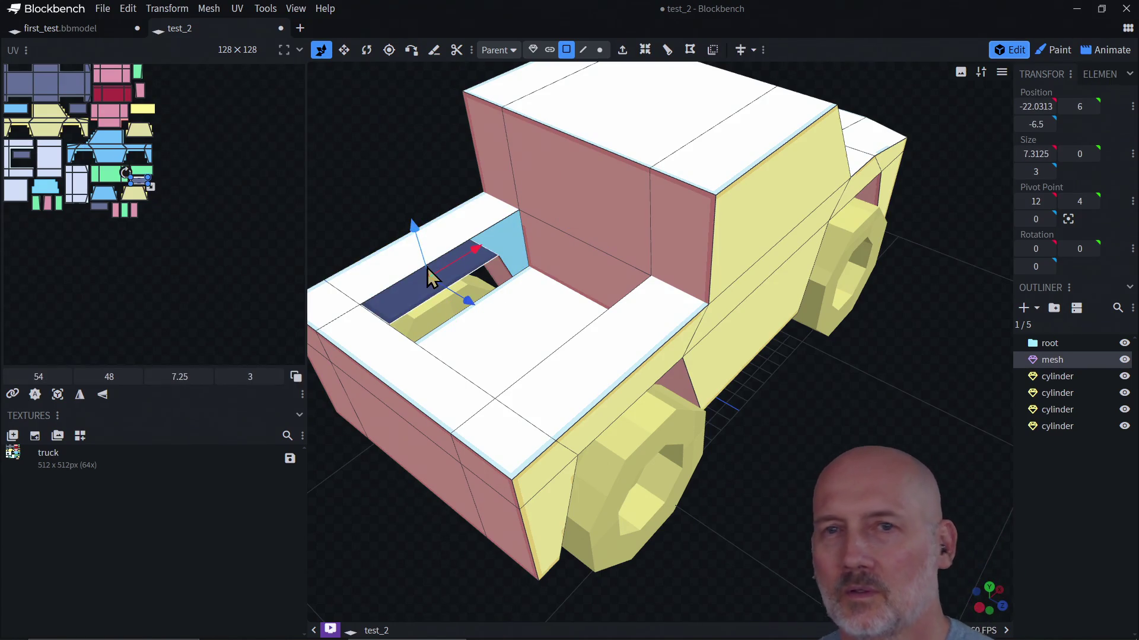
Check each cylinder in the Outliner, then move to the Paint workspace
click(434, 337)
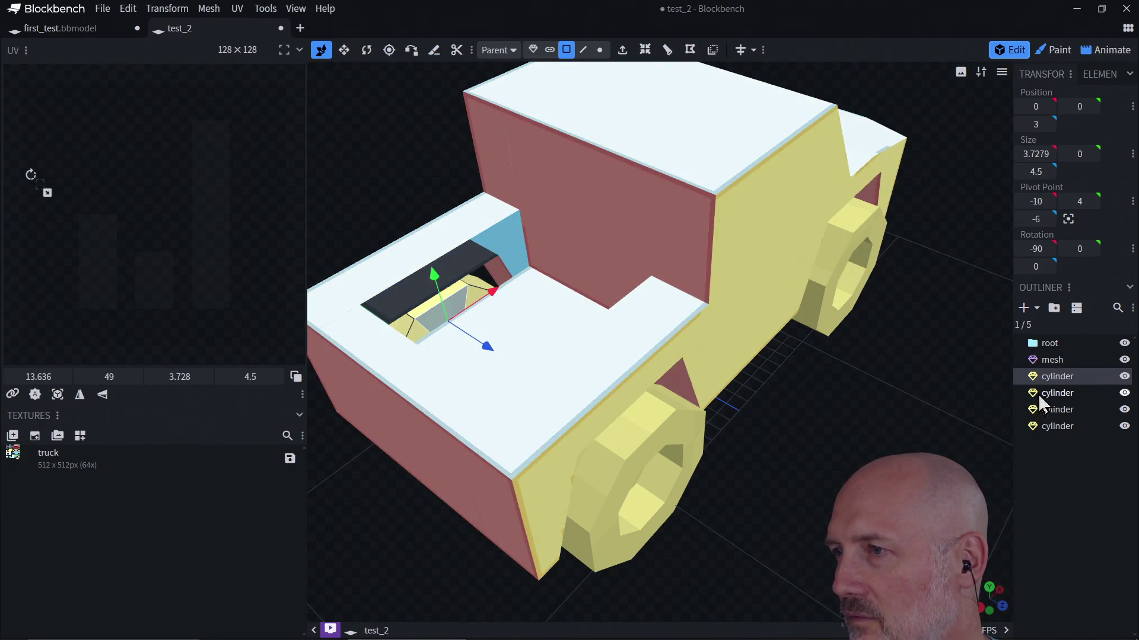
click(1049, 395)
click(1044, 410)
click(1043, 427)
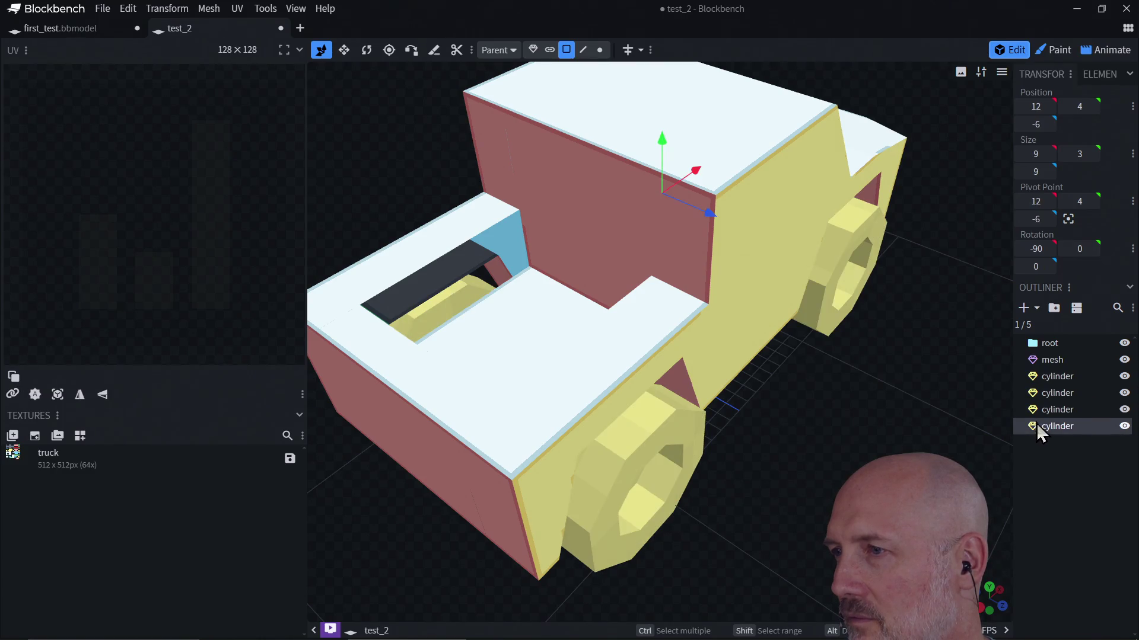
click(1043, 378)
right_click(1042, 379)
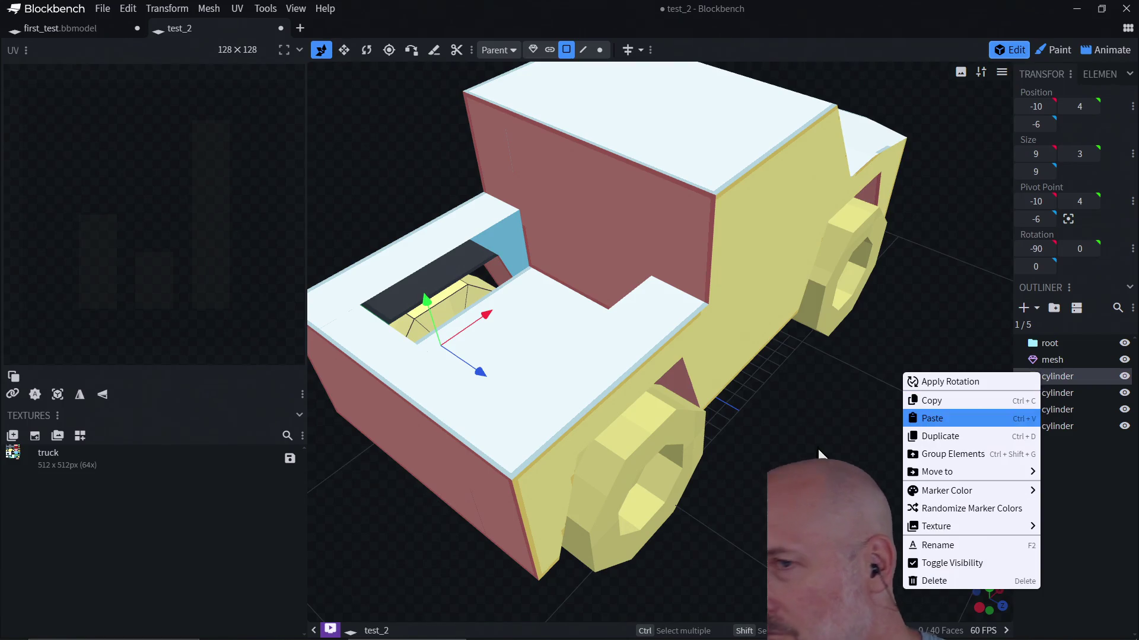
click(756, 452)
scroll(770, 468, down, 2)
scroll(770, 469, down, 1)
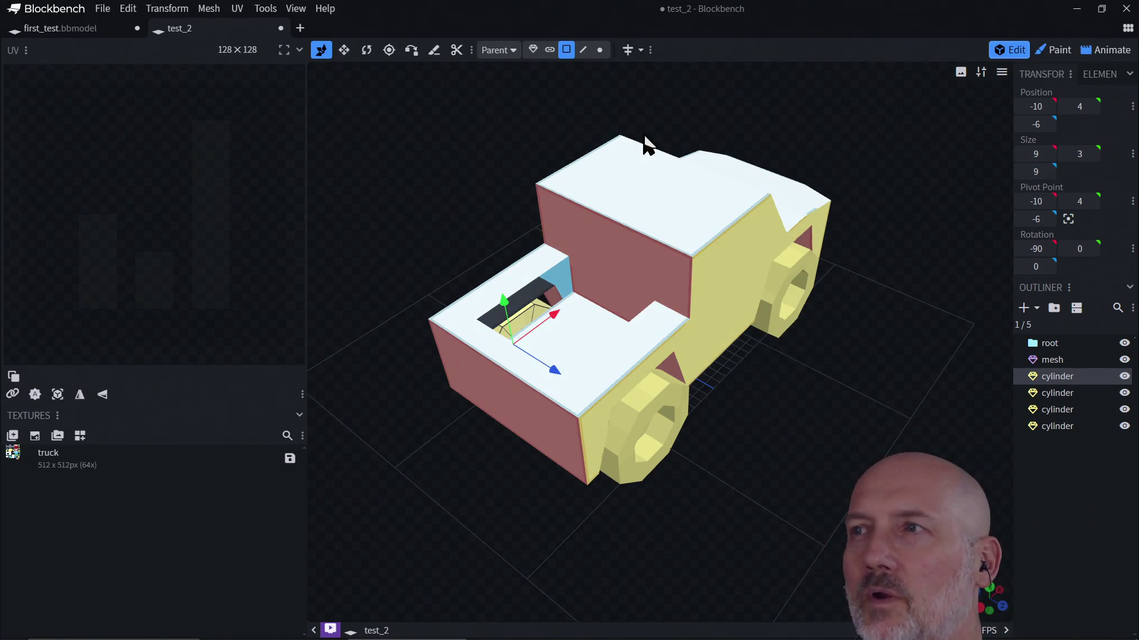
click(1054, 49)
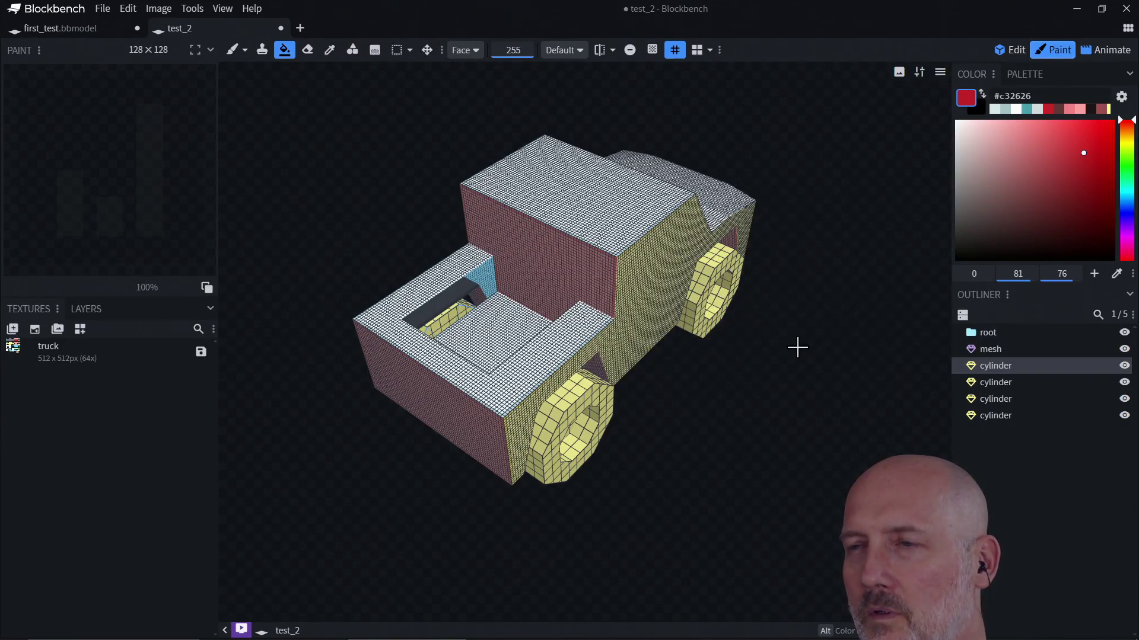
Try filling the hood and fender with red, then undo the fill
mouse_move(816, 324)
mouse_down()
mouse_move(771, 323)
mouse_move(641, 280)
mouse_move(856, 330)
mouse_move(710, 345)
mouse_up()
scroll(710, 345, up, 3)
mouse_move(562, 335)
mouse_down()
mouse_move(622, 348)
mouse_move(584, 364)
mouse_up()
key(ctrl+z)
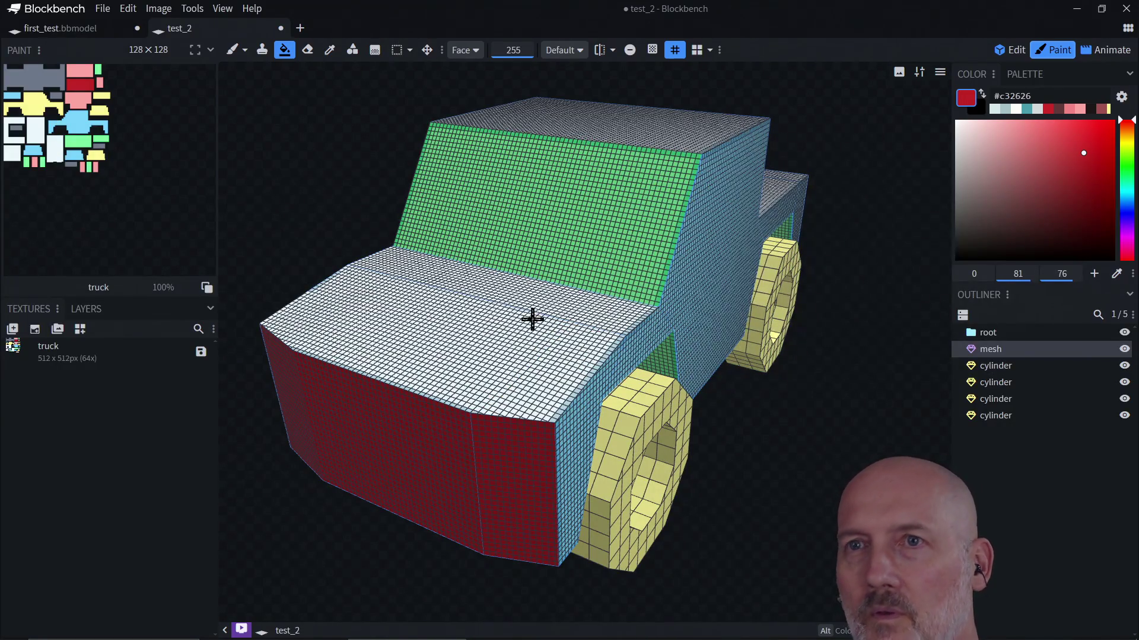
Switch to the brush and set its type to Pixel Brush
click(233, 51)
click(245, 51)
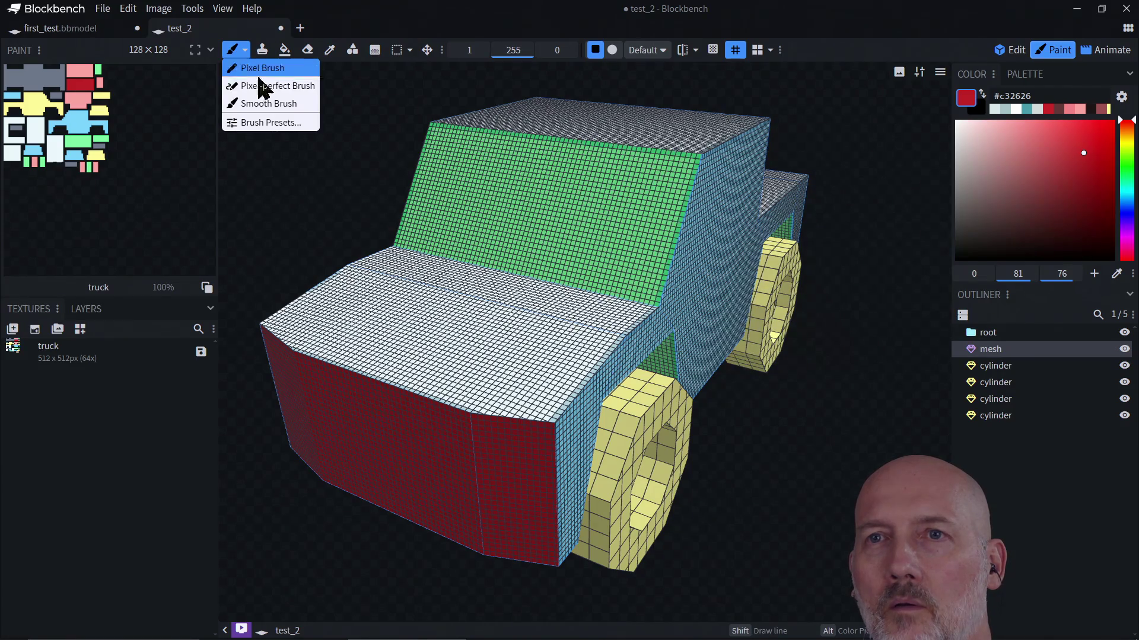
click(254, 86)
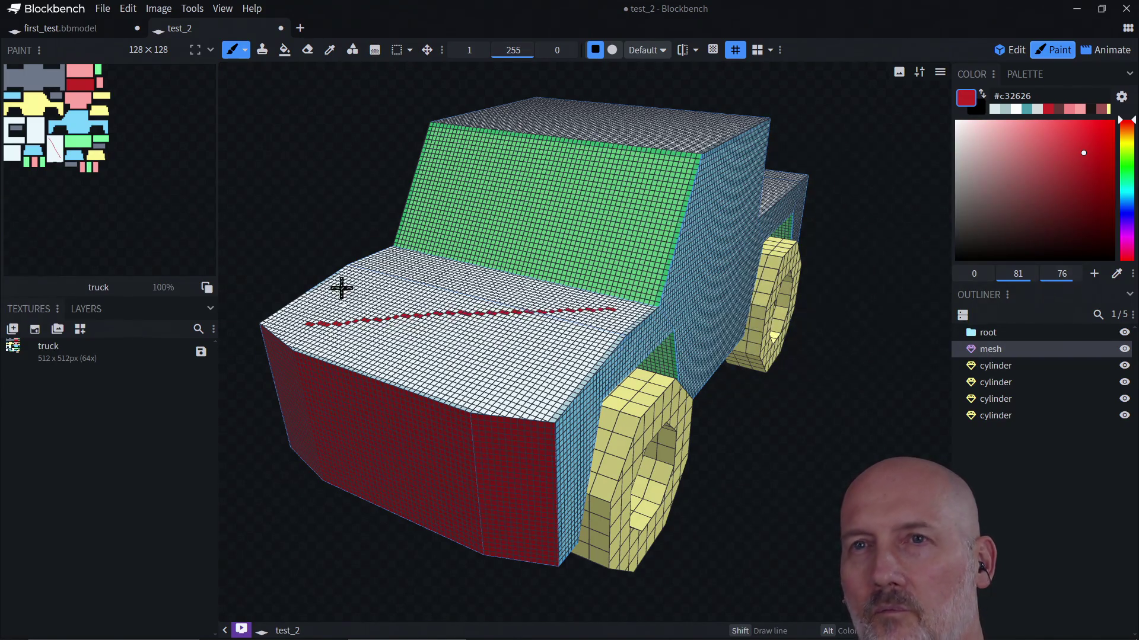
click(244, 55)
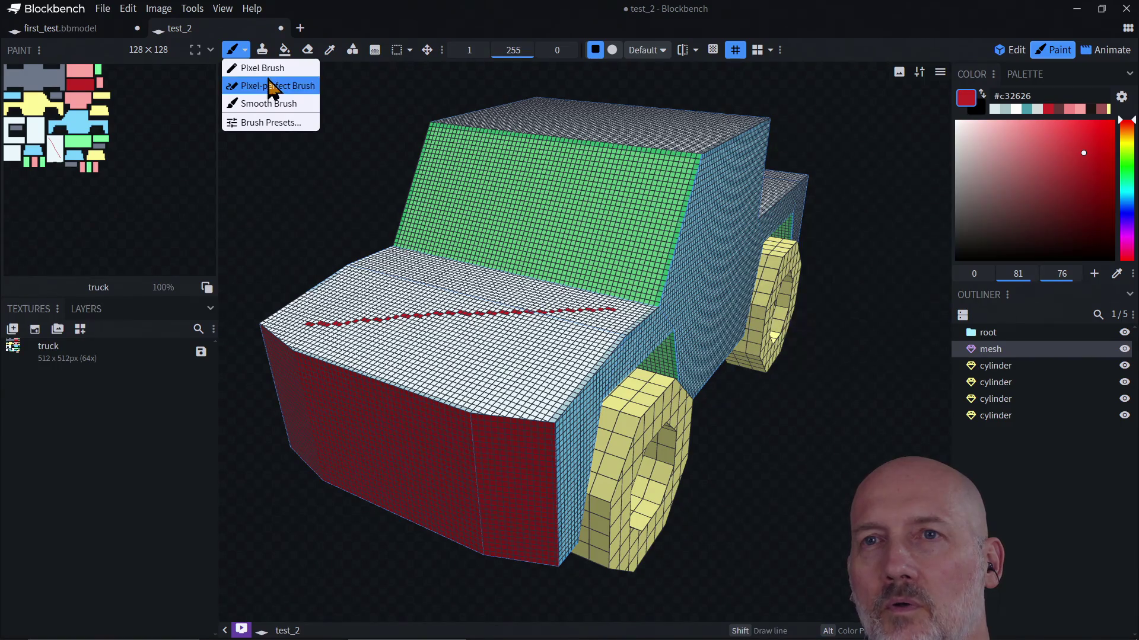
click(268, 69)
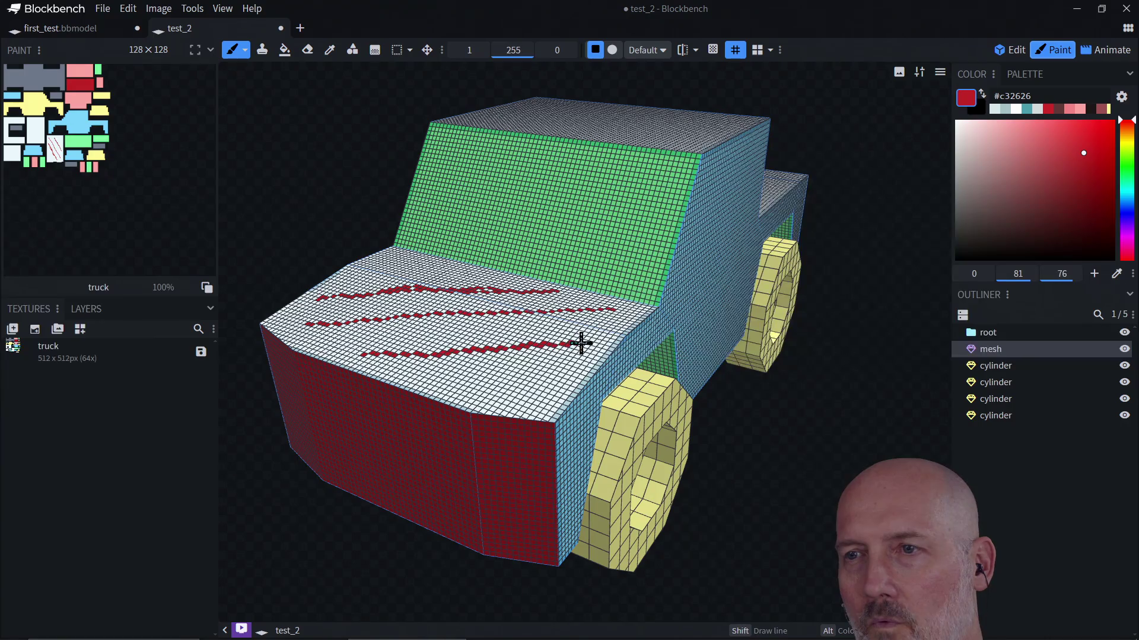
drag(737, 374, 770, 443)
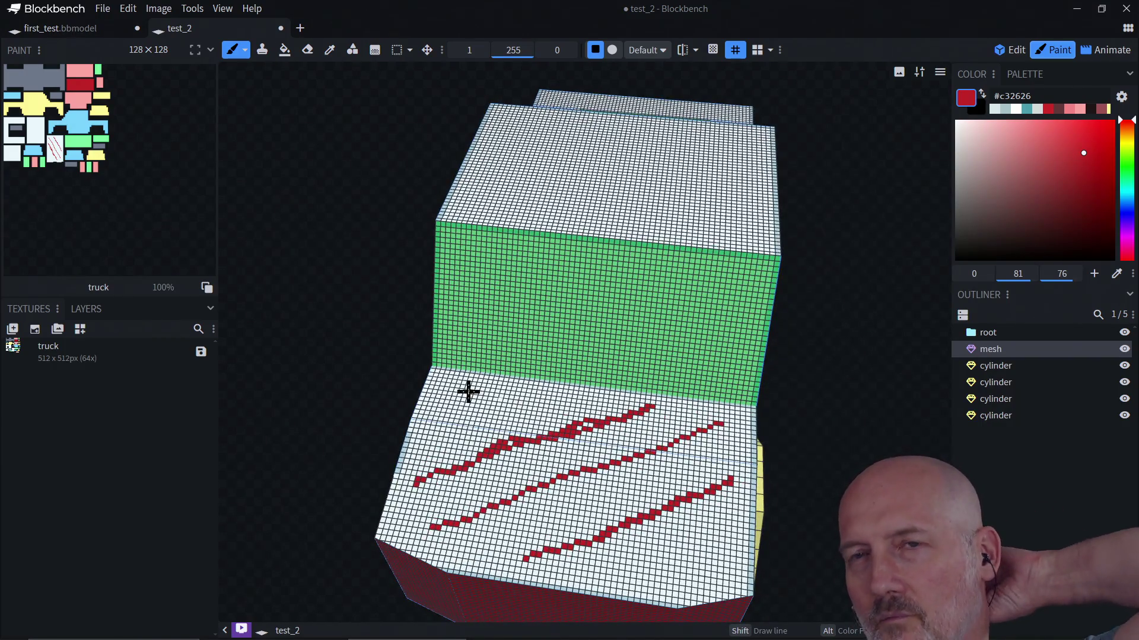
Paint a red blob across the hood with the soft round smooth brush
click(245, 57)
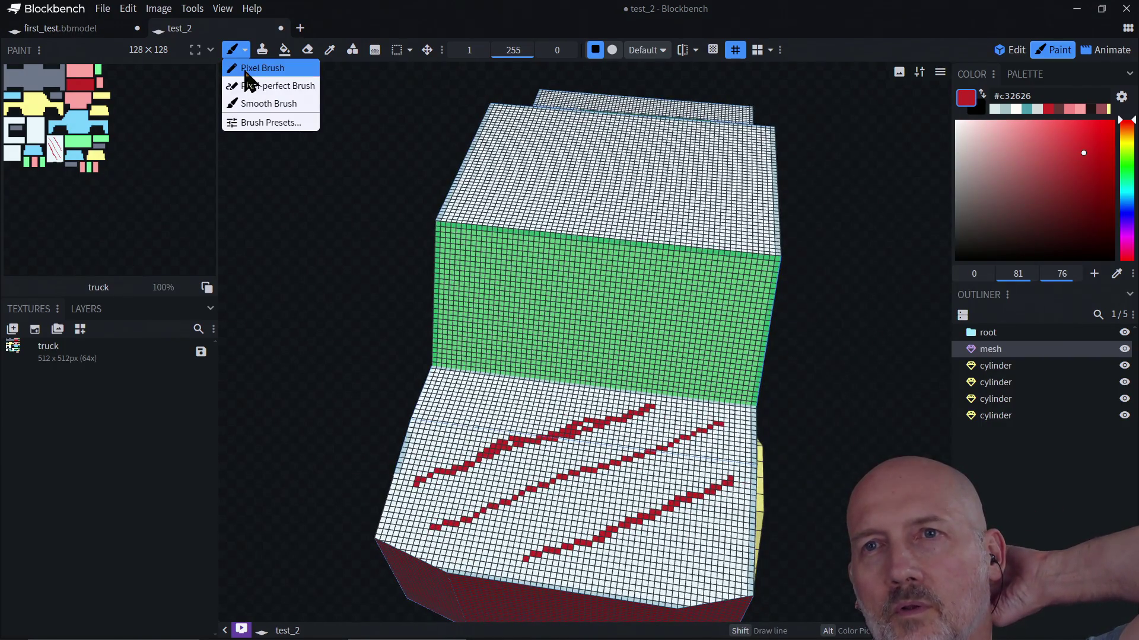
click(252, 104)
mouse_move(445, 433)
mouse_down()
mouse_move(539, 399)
mouse_move(511, 405)
mouse_move(523, 401)
mouse_move(506, 420)
mouse_move(520, 446)
mouse_move(599, 435)
mouse_move(534, 426)
mouse_up()
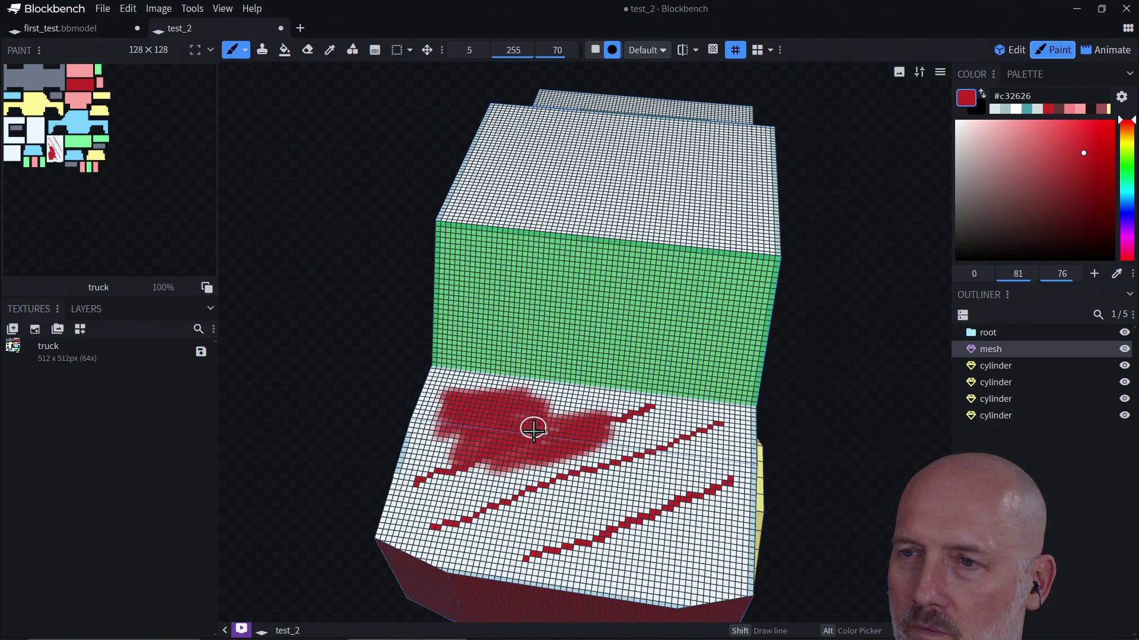
drag(613, 453, 499, 474)
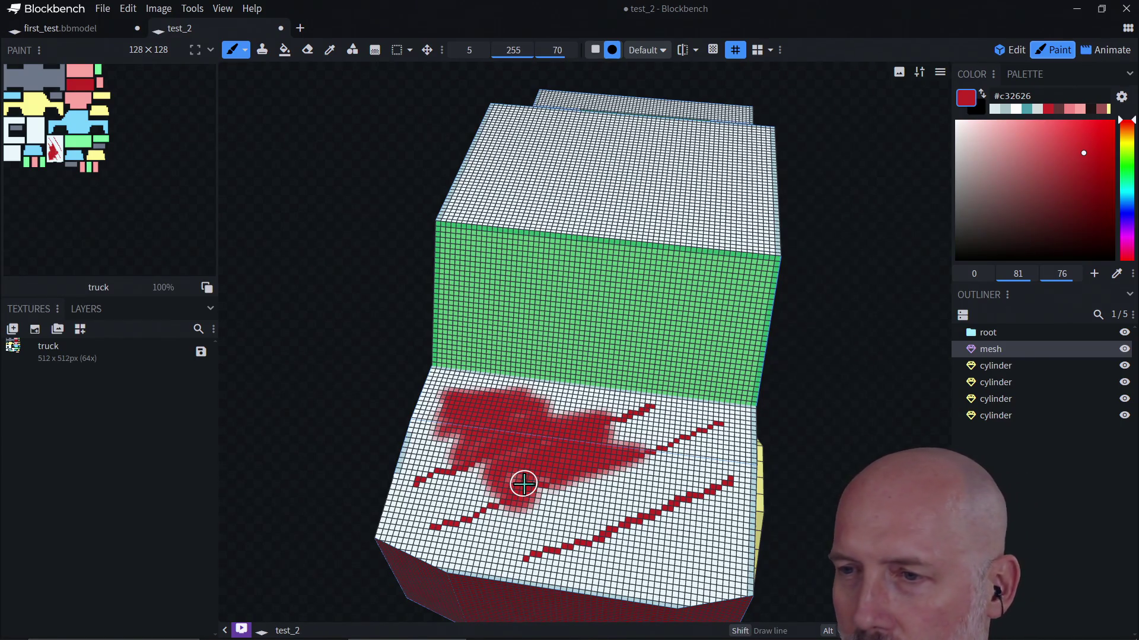
mouse_move(484, 504)
mouse_down()
mouse_move(475, 473)
mouse_move(508, 515)
mouse_move(632, 470)
mouse_up()
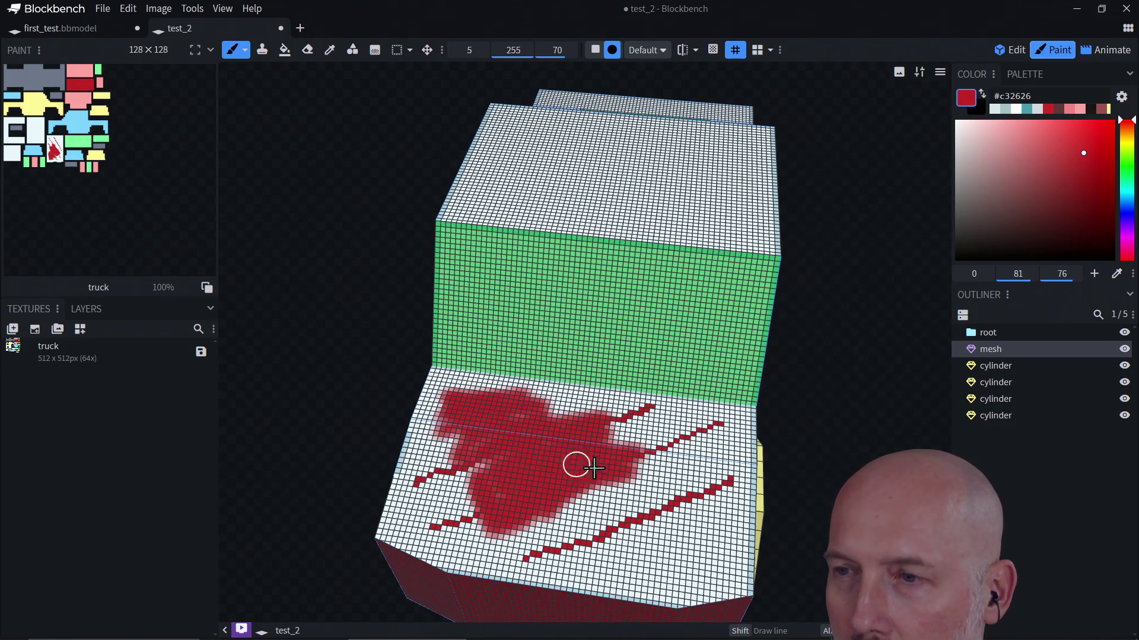
mouse_move(649, 414)
mouse_down()
mouse_move(638, 445)
mouse_move(686, 437)
mouse_move(718, 486)
mouse_move(646, 499)
mouse_move(658, 463)
mouse_up()
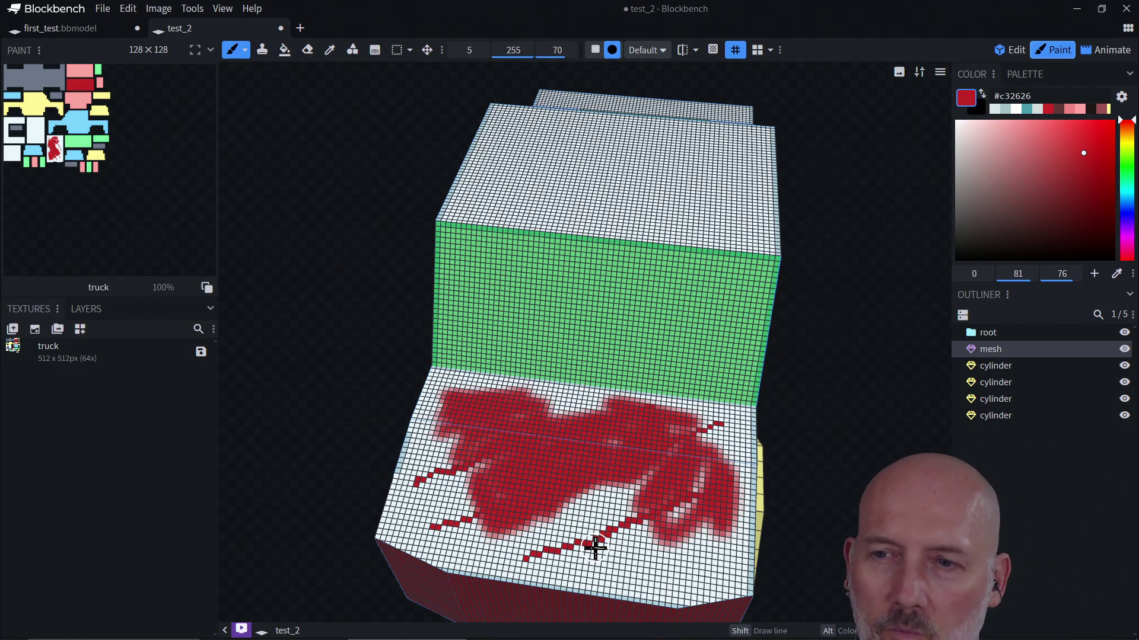
mouse_move(594, 547)
mouse_down()
mouse_move(610, 482)
mouse_move(620, 495)
mouse_move(633, 475)
mouse_move(684, 462)
mouse_move(702, 480)
mouse_move(722, 470)
mouse_move(670, 435)
mouse_move(747, 412)
mouse_move(442, 365)
mouse_move(519, 333)
mouse_move(720, 309)
mouse_move(546, 330)
mouse_move(484, 384)
mouse_move(521, 472)
mouse_up()
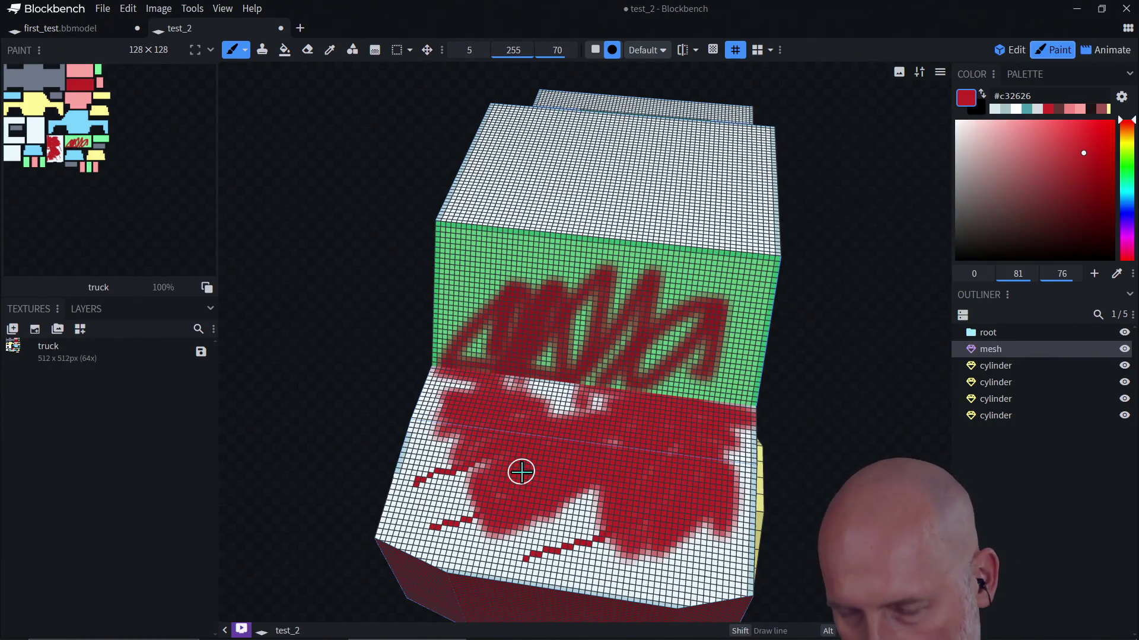
Undo the red paint strokes three times and start saving the texture
key(ctrl+z)
key(ctrl+z)
key(ctrl+z)
key(ctrl+z)
key(ctrl+z)
key(ctrl+z)
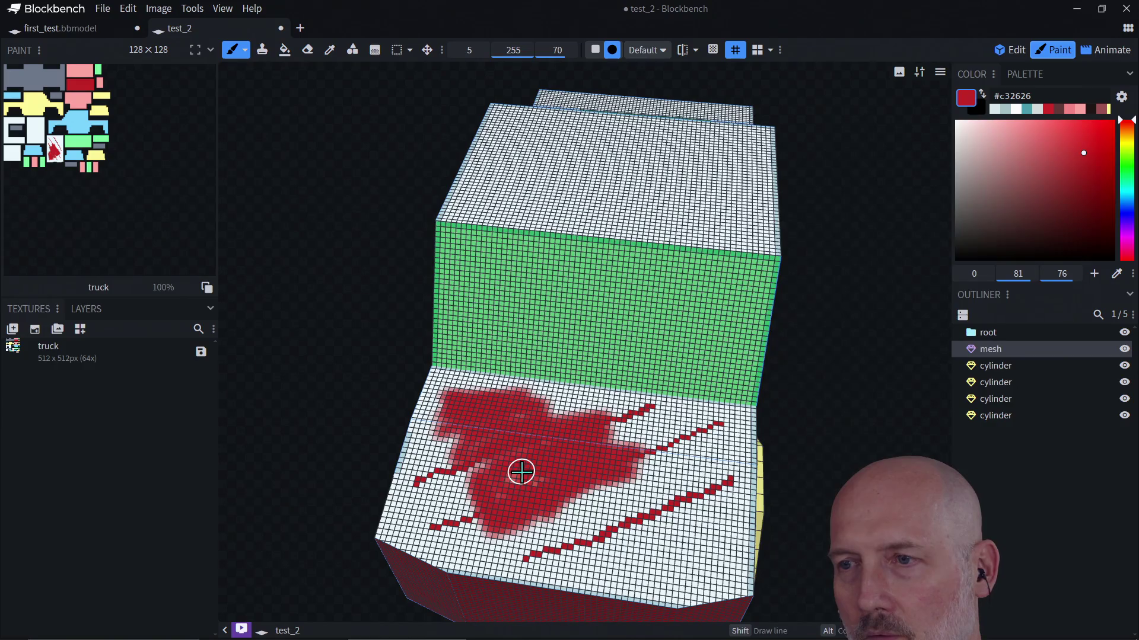
key(ctrl+z)
key(ctrl+z)
key(ctrl+z)
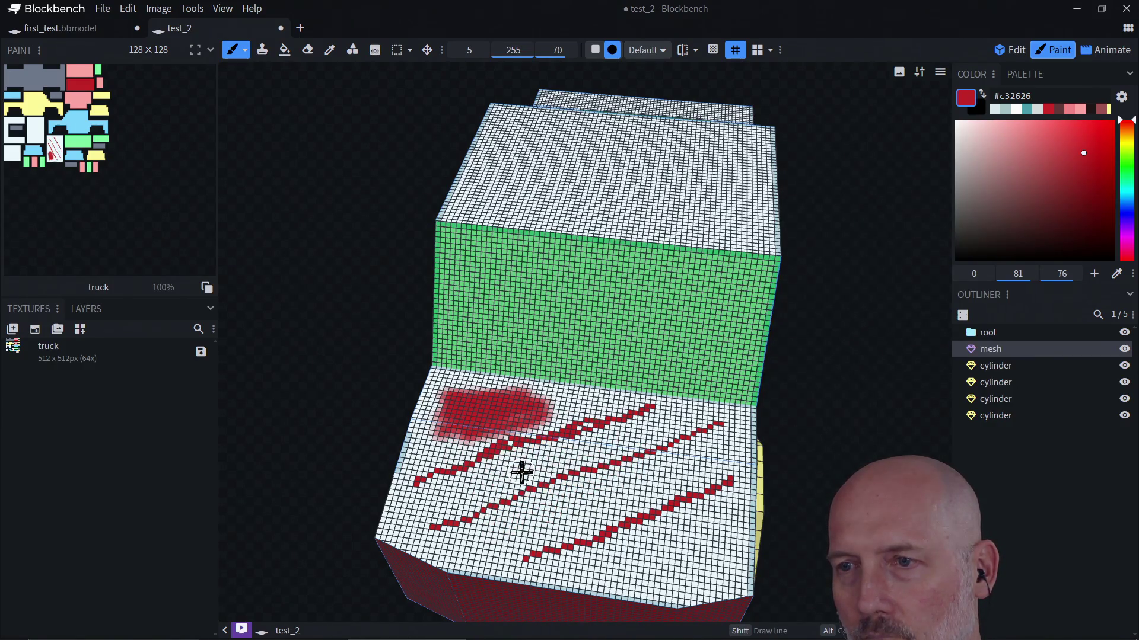
key(ctrl+z)
key(ctrl+z)
key(ctrl+z)
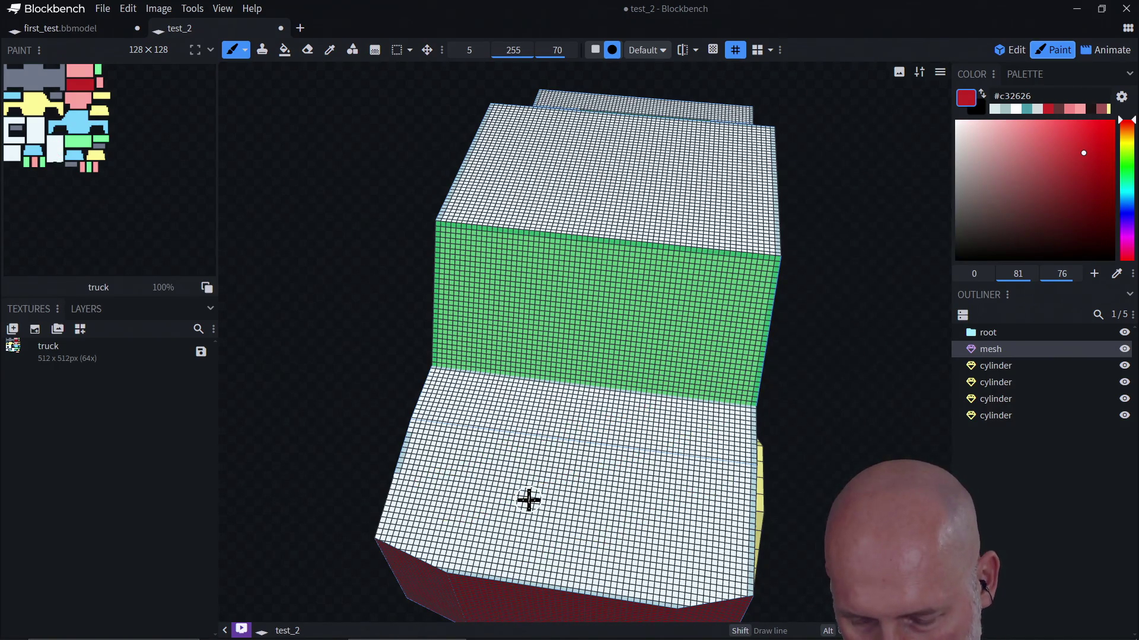
key(ctrl+s)
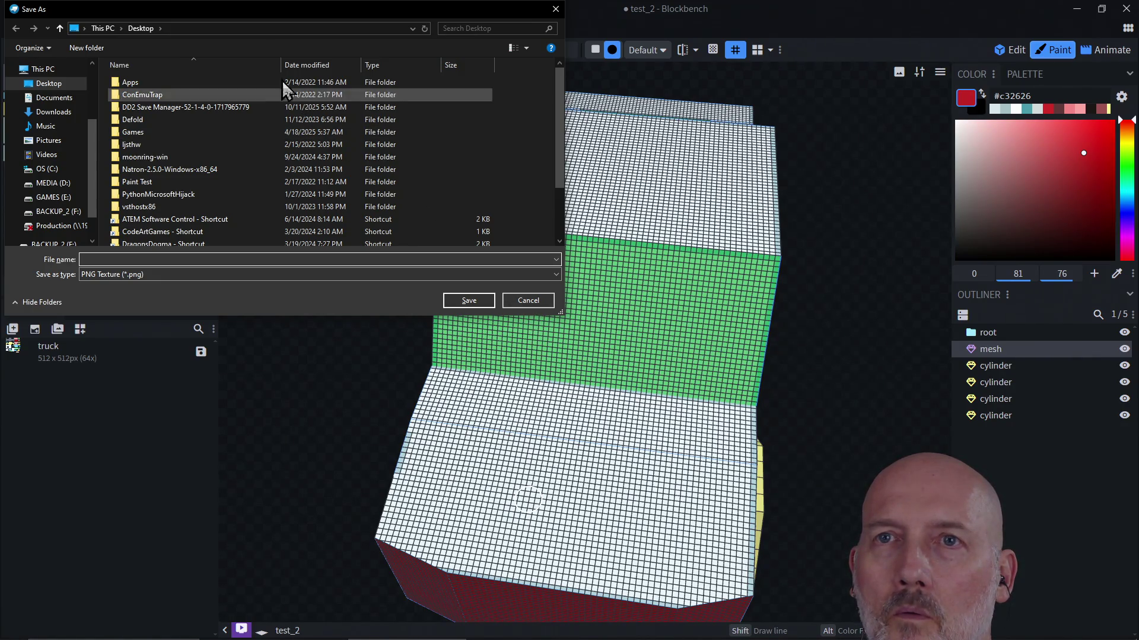
Try editing the folder path, dismissing the invalid-location error
click(254, 29)
text(Projects\learn-blockbench)
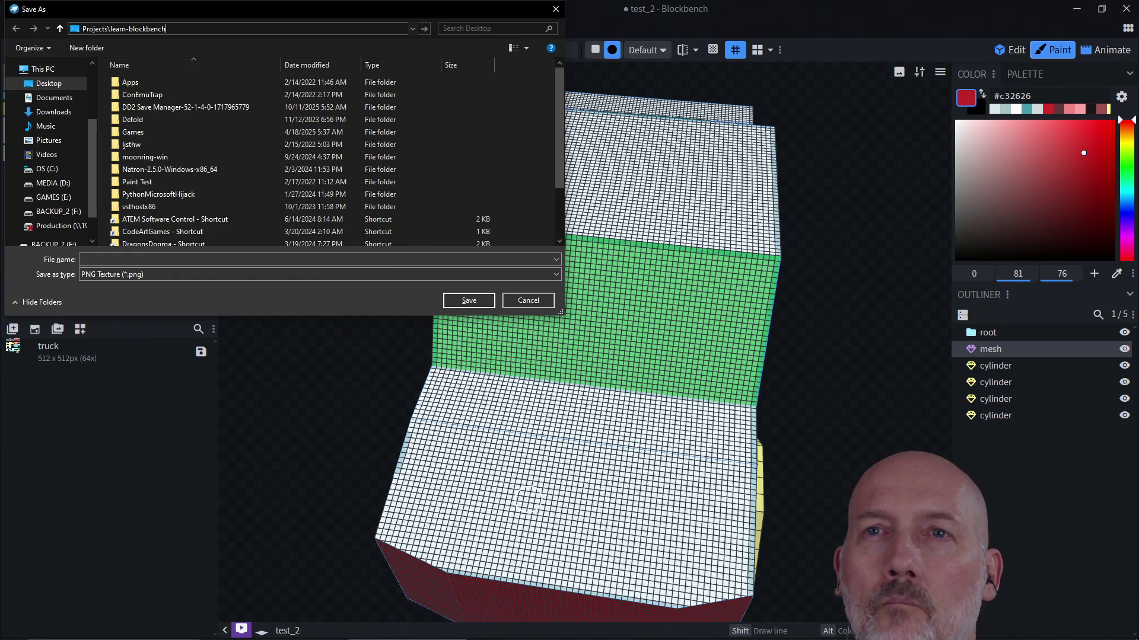
key(ctrl+a)
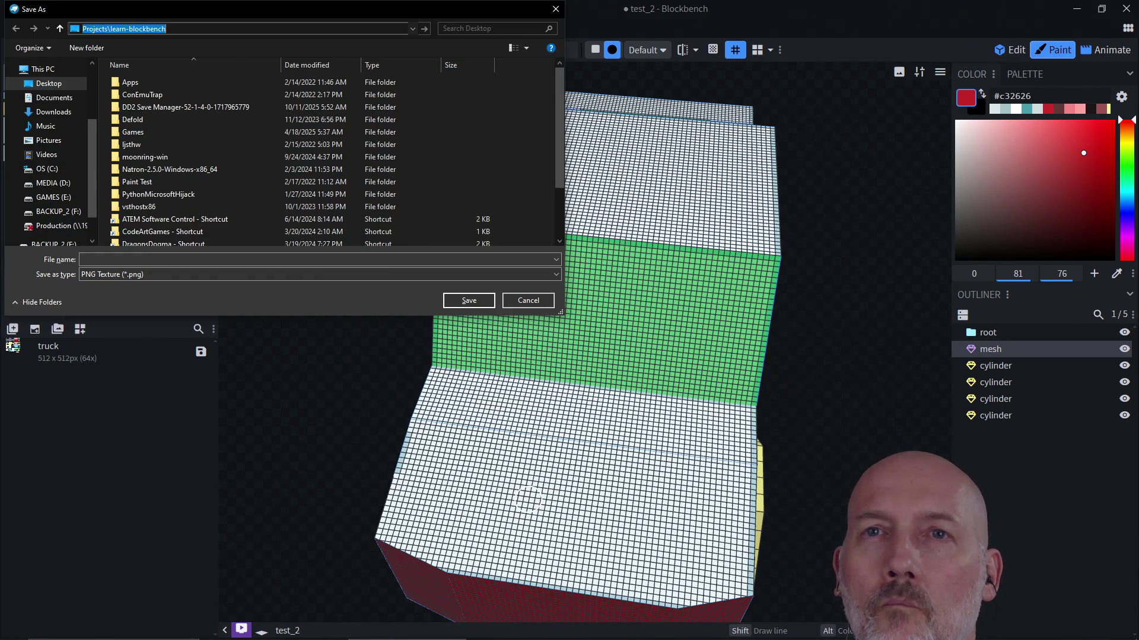
click(82, 28)
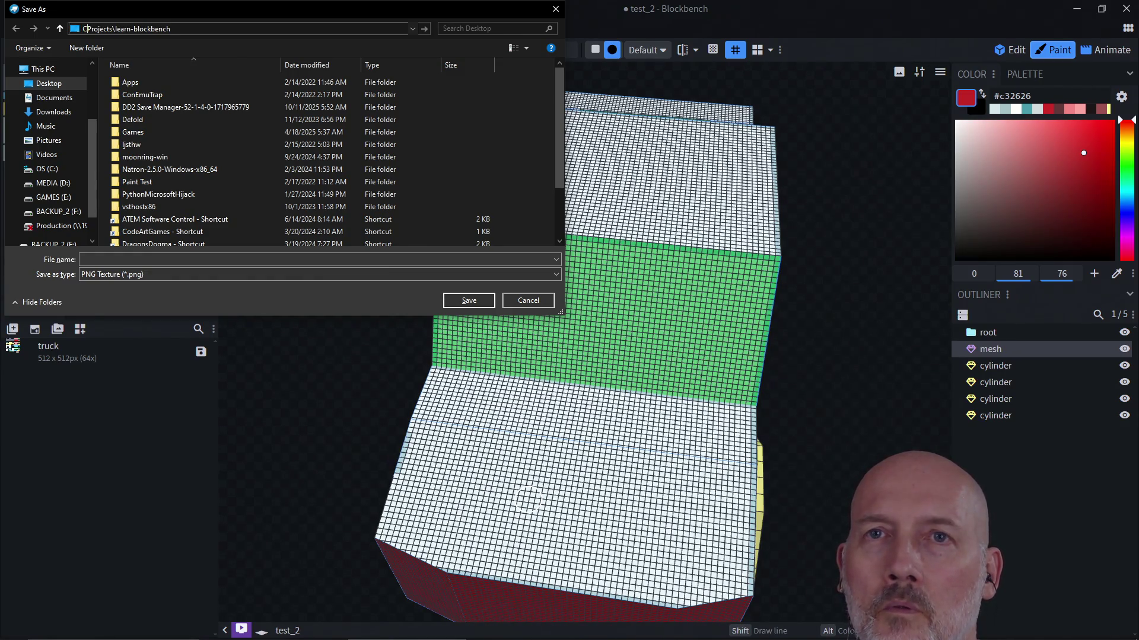
text(\)
key(ctrl+a)
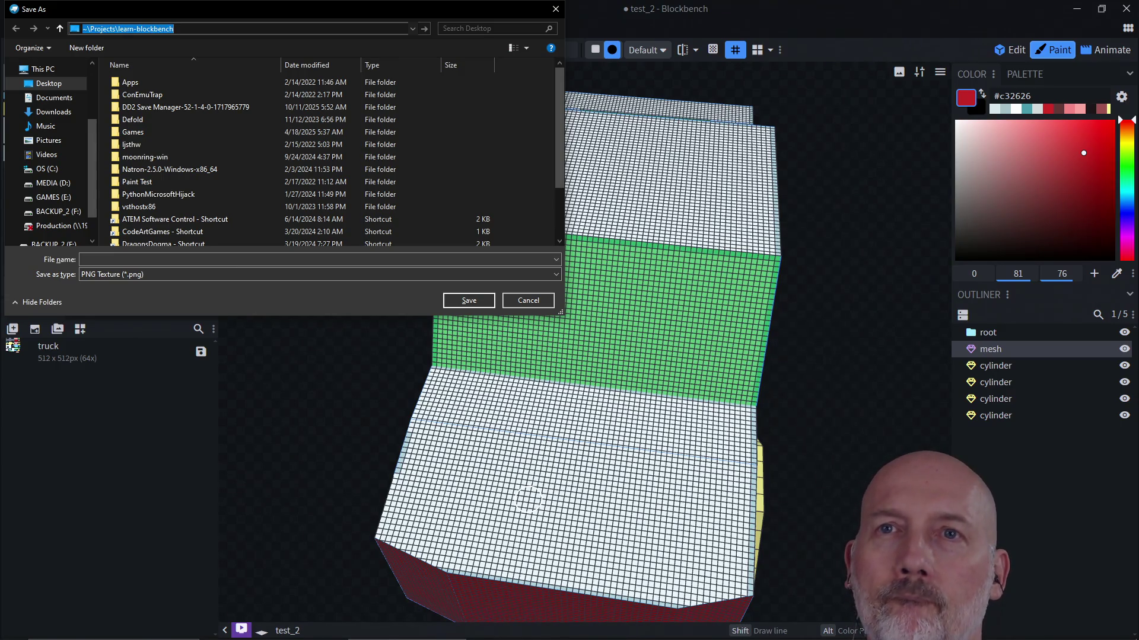
key(Return)
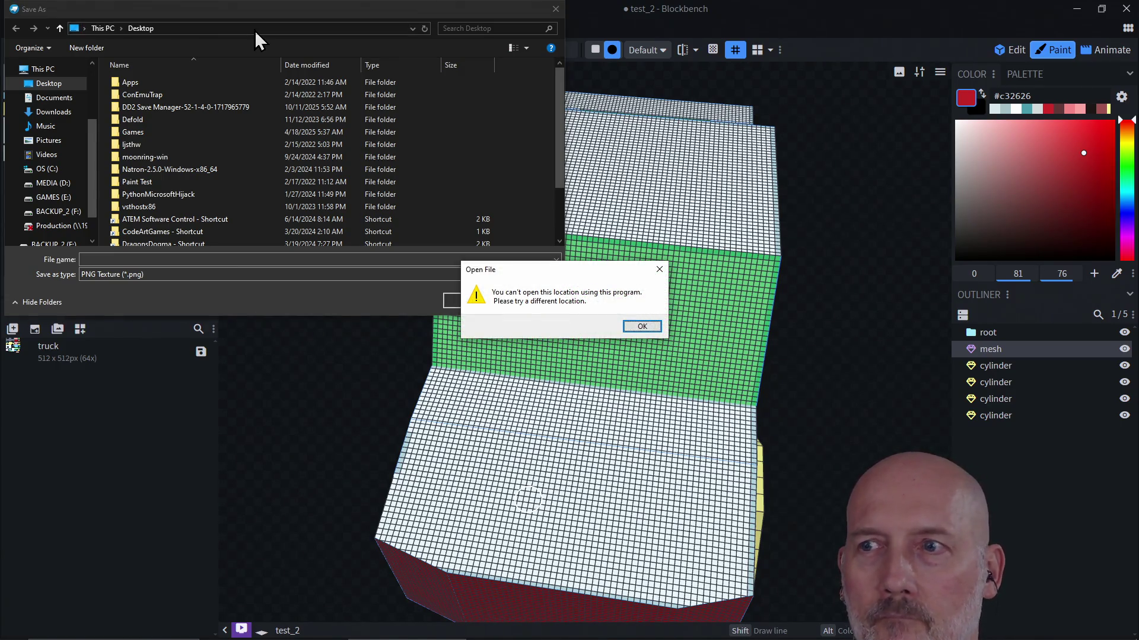
click(659, 269)
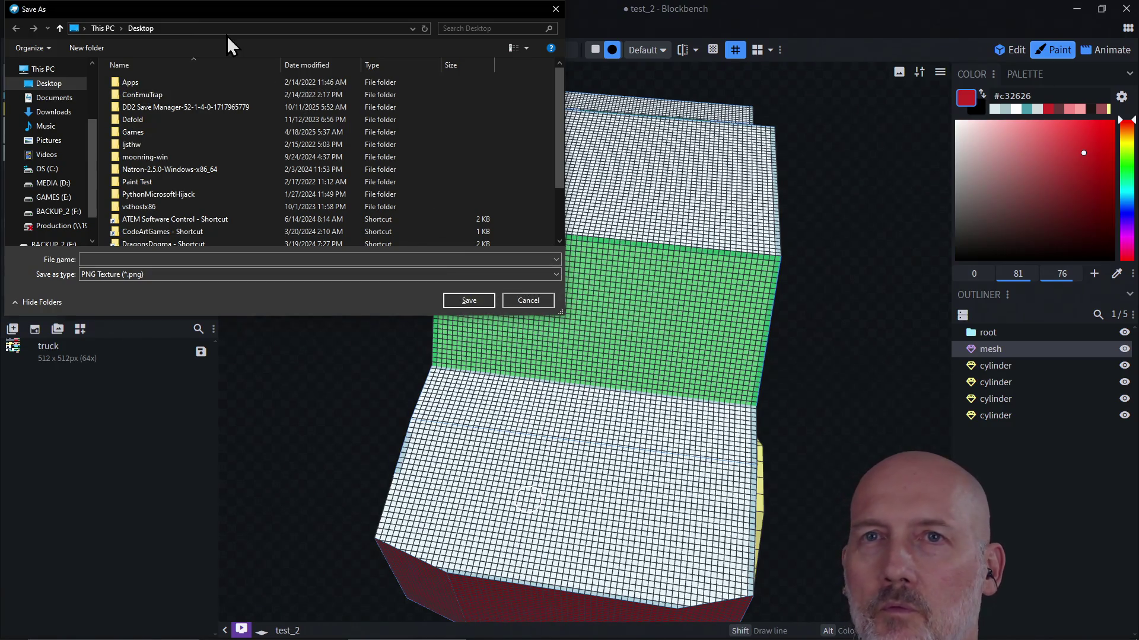
Go to the learn-blockbench folder and save the texture as truck_texture
click(207, 28)
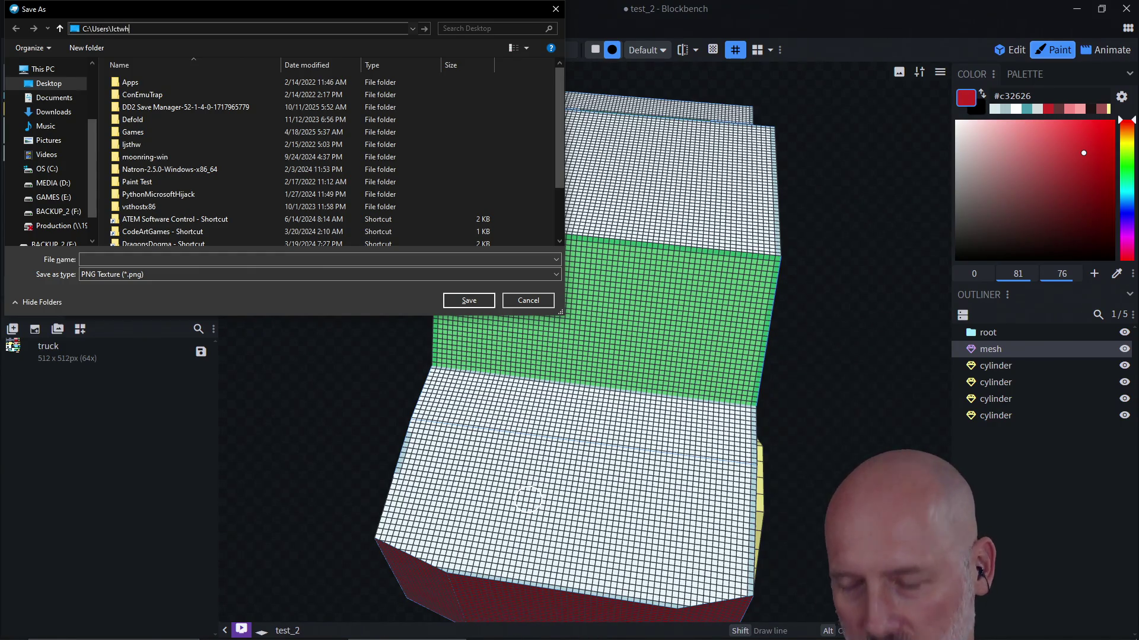
text(hw\Projects\)
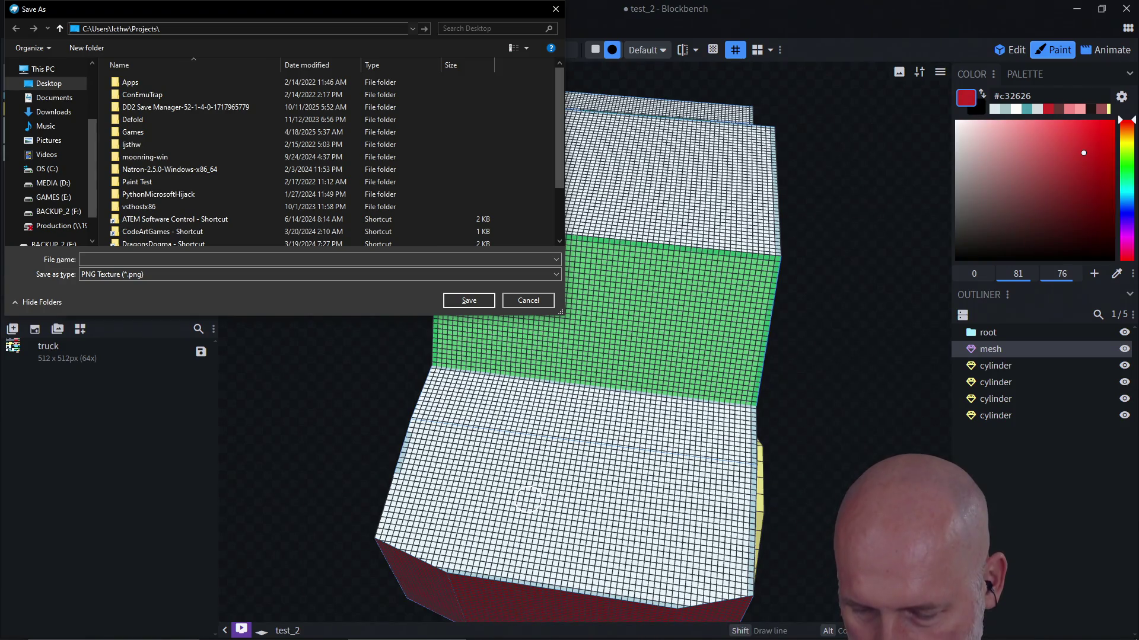
text(ck)
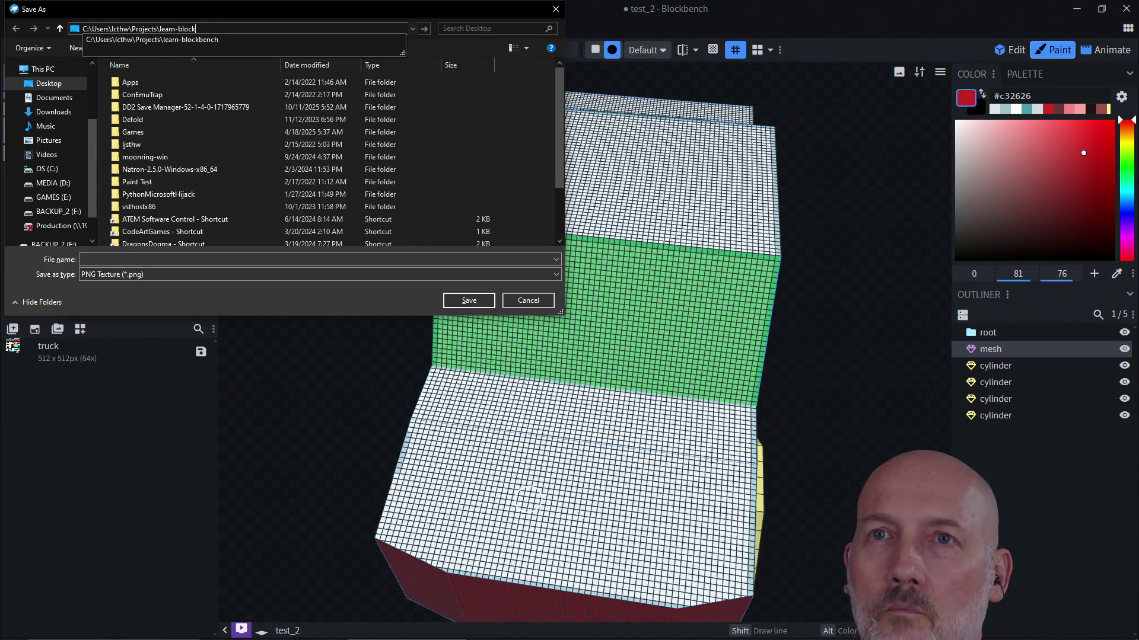
text(bench)
key(Return)
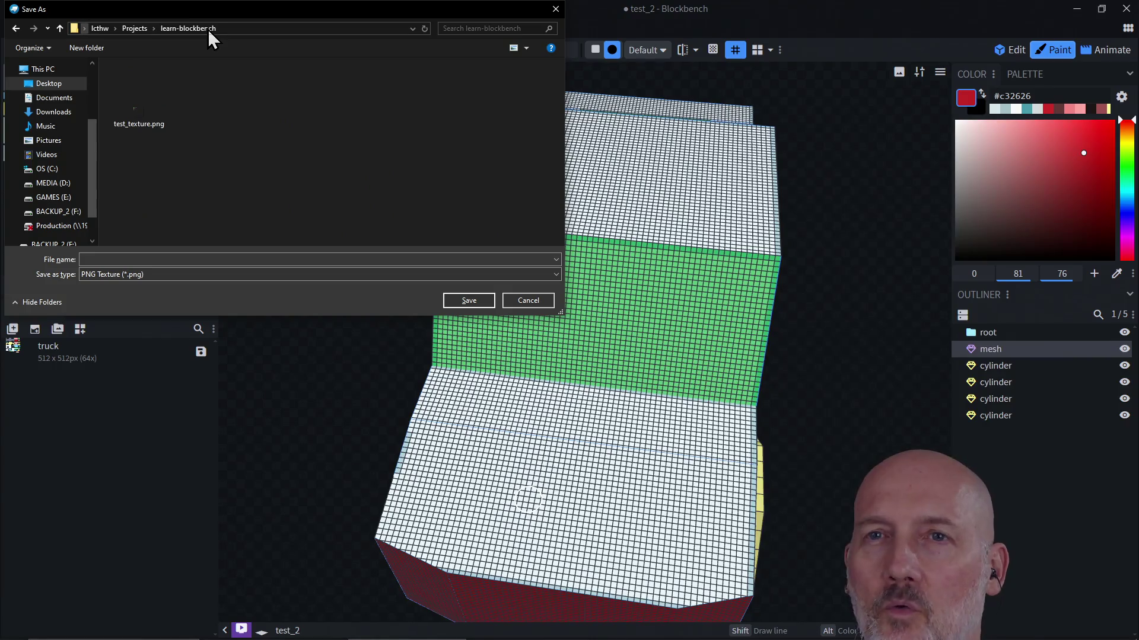
click(151, 260)
text(truck_texture)
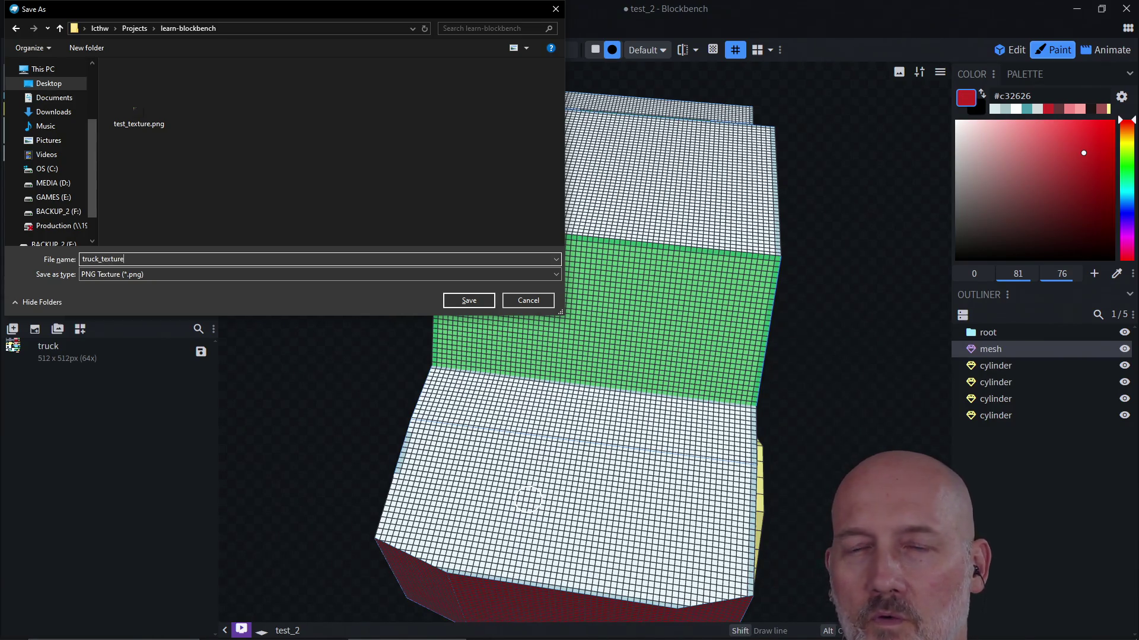
click(472, 304)
key(ctrl+s)
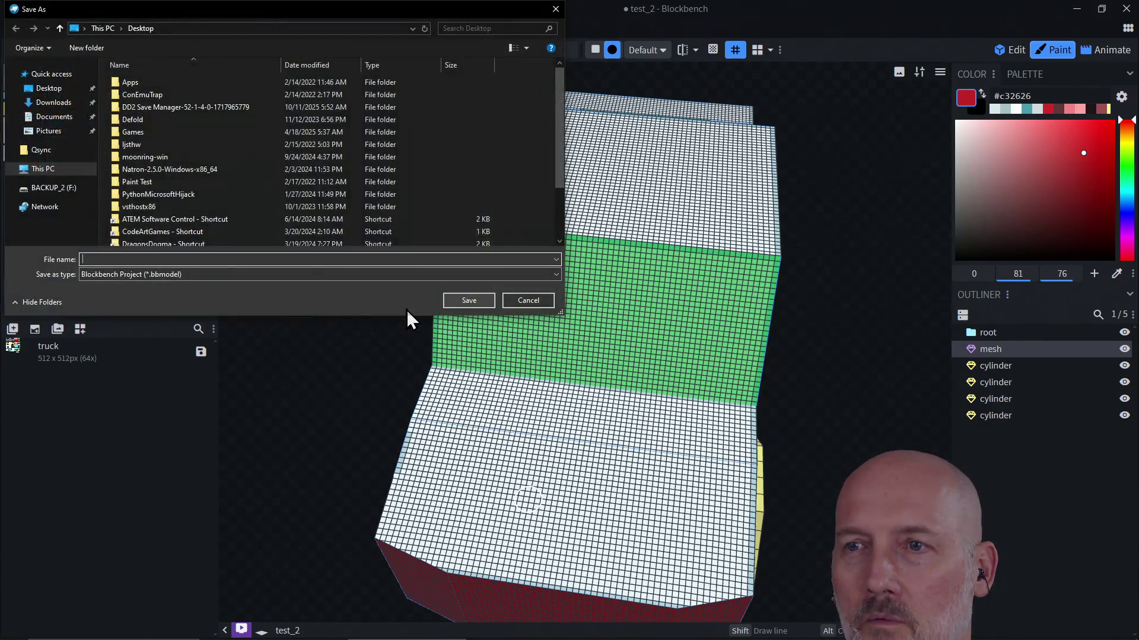
Go to the learn-blockbench folder and save the project file as truck_example
click(219, 29)
text(C:\Users\lcthw\Projects\learn-blockbench)
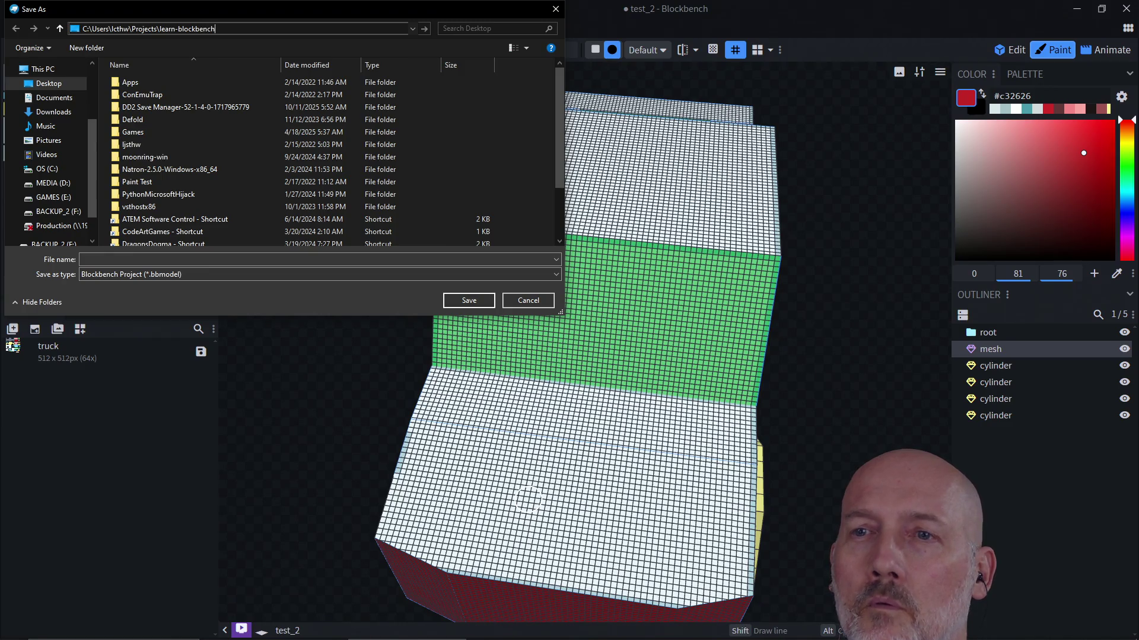
key(Return)
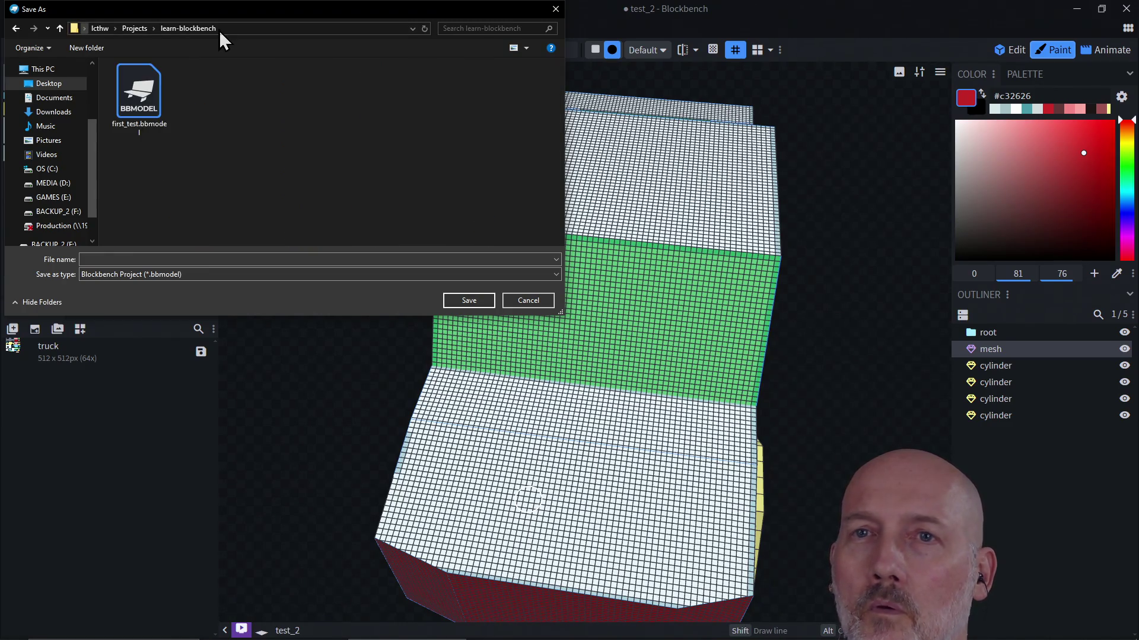
click(204, 259)
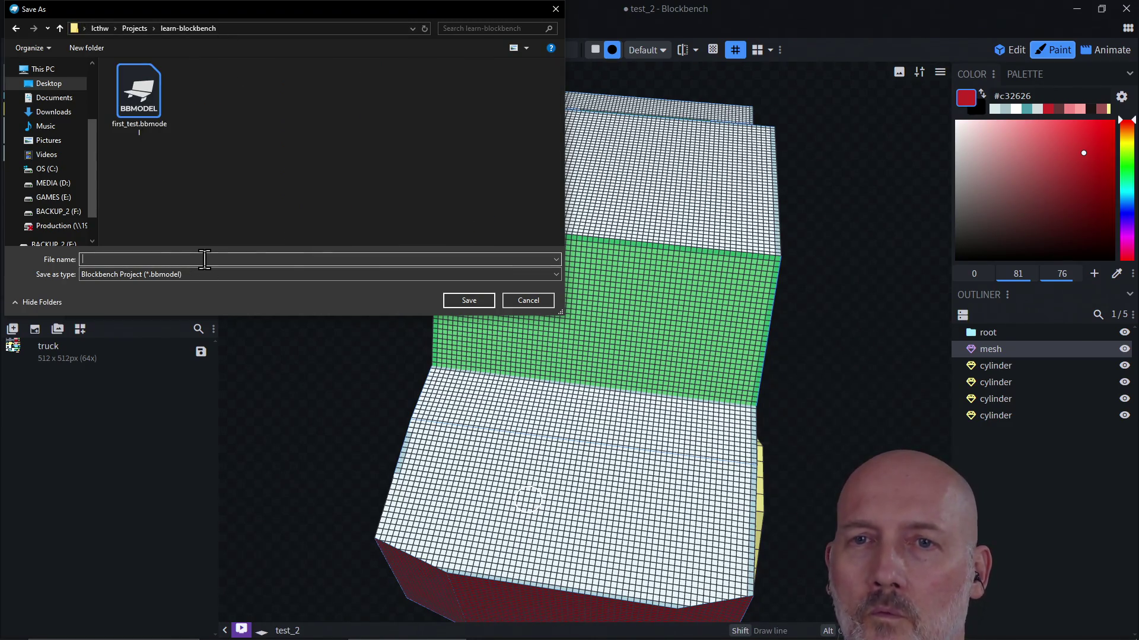
text(truck_example)
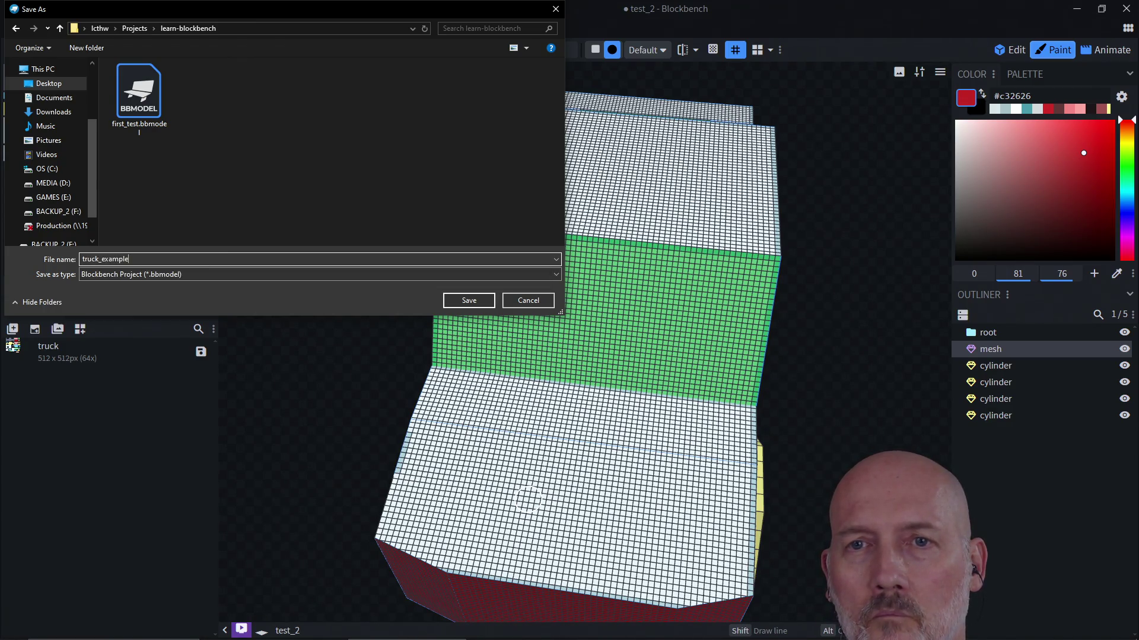
key(Return)
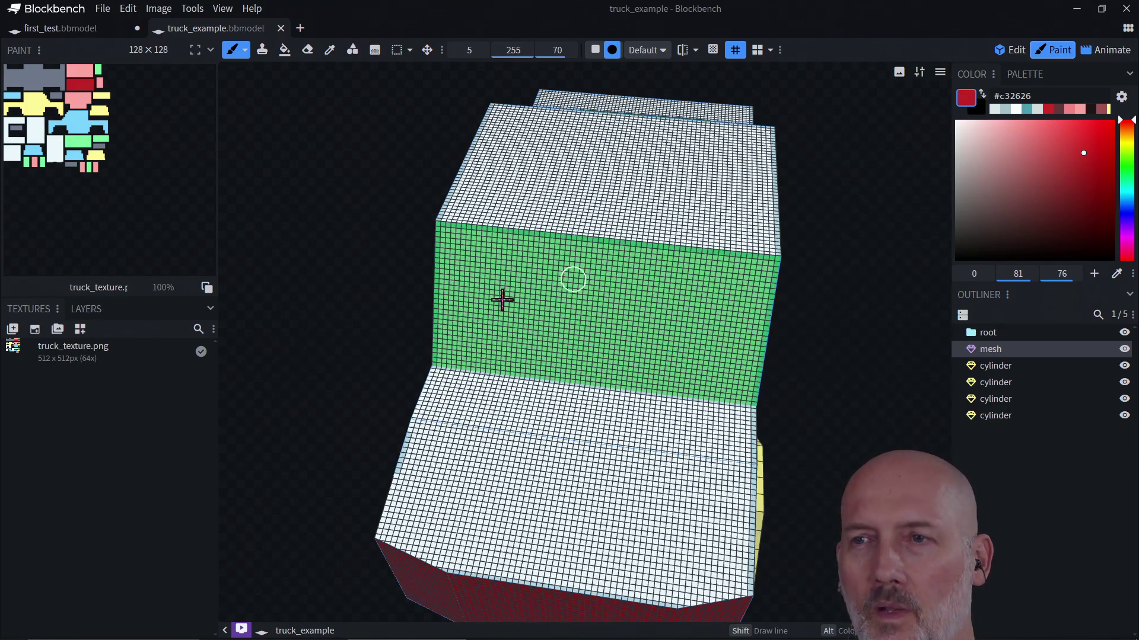
Paint a dark-red squiggle on the green side, then close Blockbench choosing Discard All
mouse_move(463, 252)
mouse_down()
mouse_move(468, 290)
mouse_move(610, 358)
mouse_move(694, 346)
mouse_move(719, 375)
mouse_move(737, 357)
mouse_move(741, 376)
mouse_move(752, 279)
mouse_move(751, 291)
mouse_up()
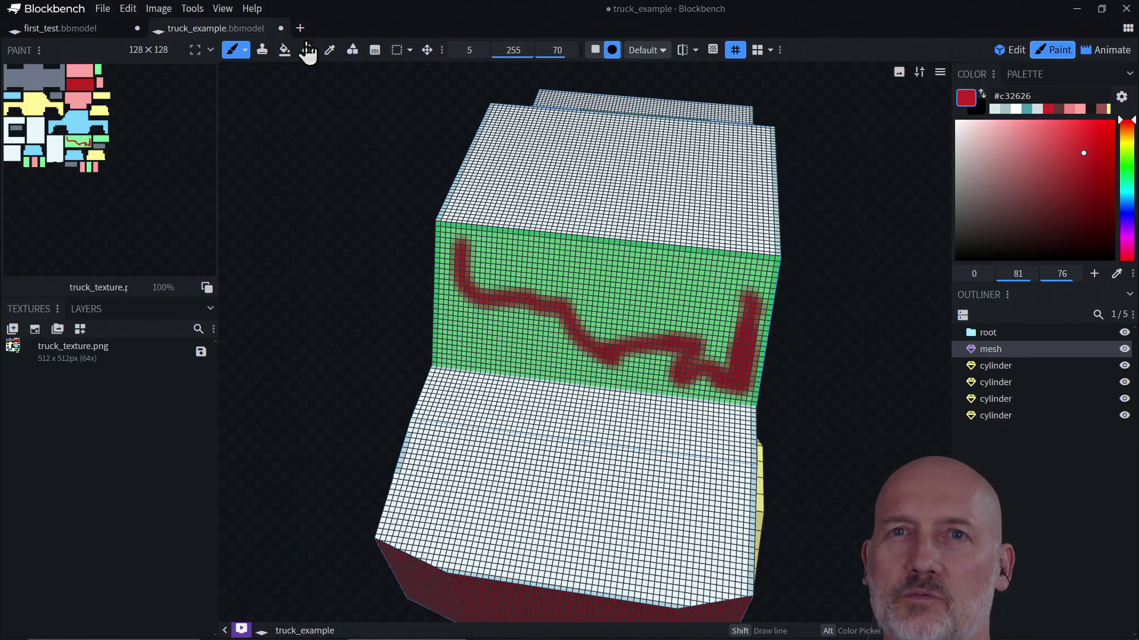
click(1126, 10)
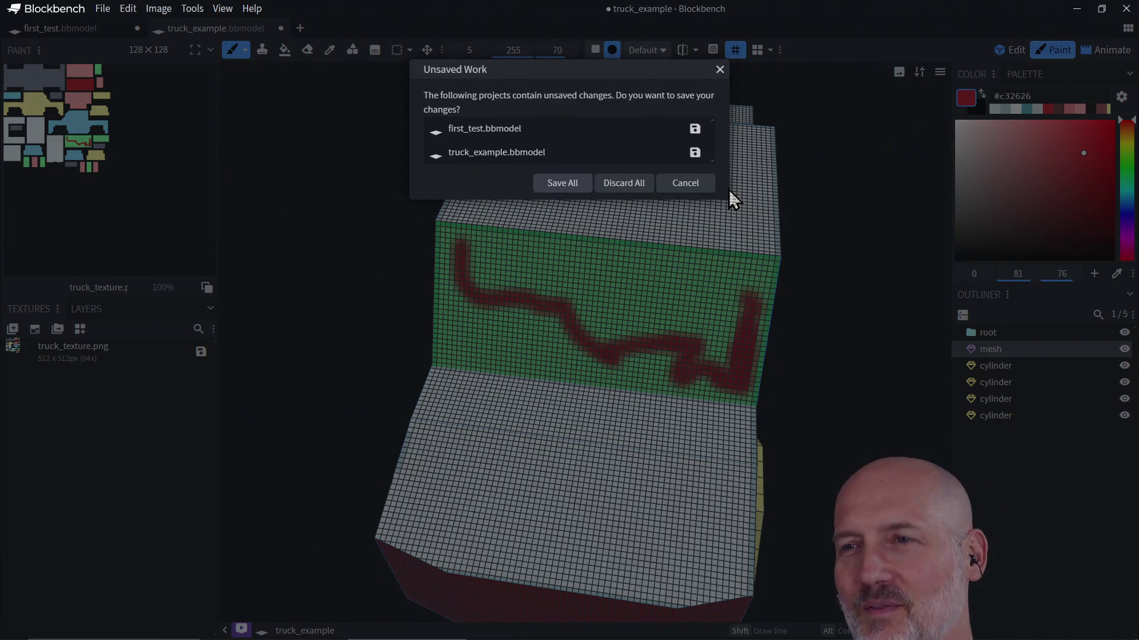
click(624, 183)
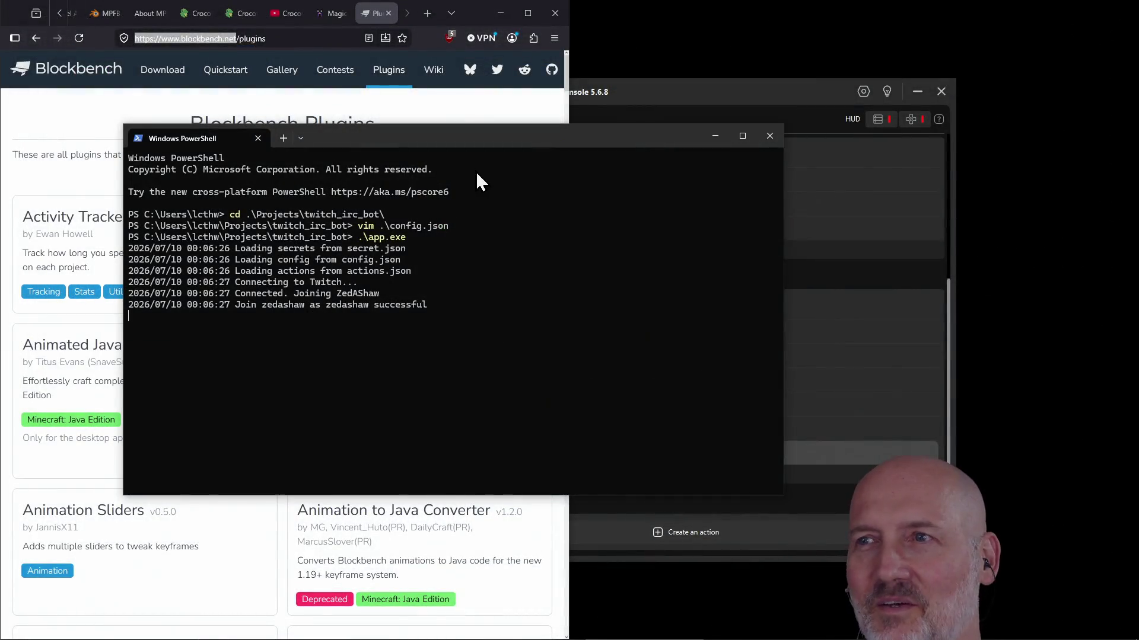
Background TourBox Console, move PowerShell aside, and launch Blender 5.1 via search 'blen'
click(624, 92)
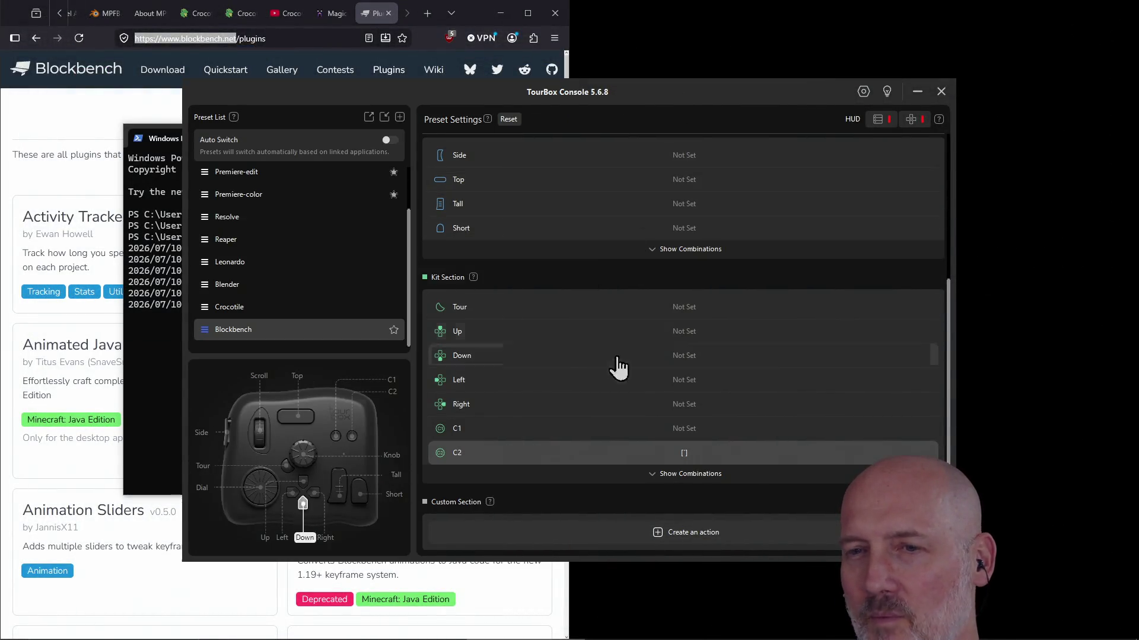
click(941, 92)
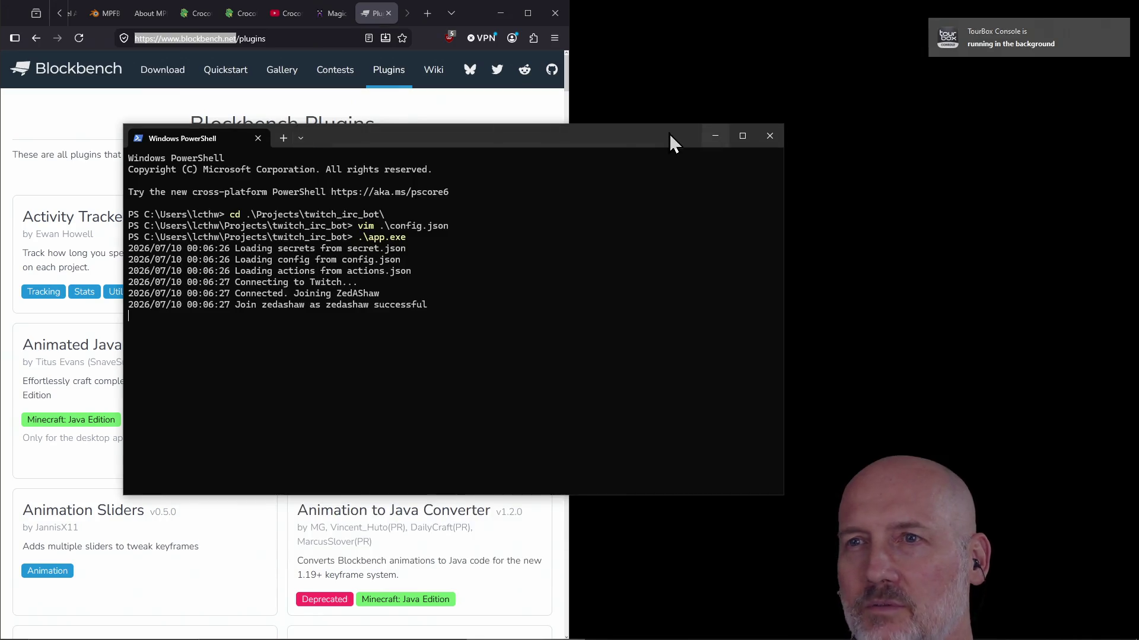
mouse_move(509, 138)
mouse_down()
mouse_move(645, 154)
mouse_move(541, 142)
mouse_up()
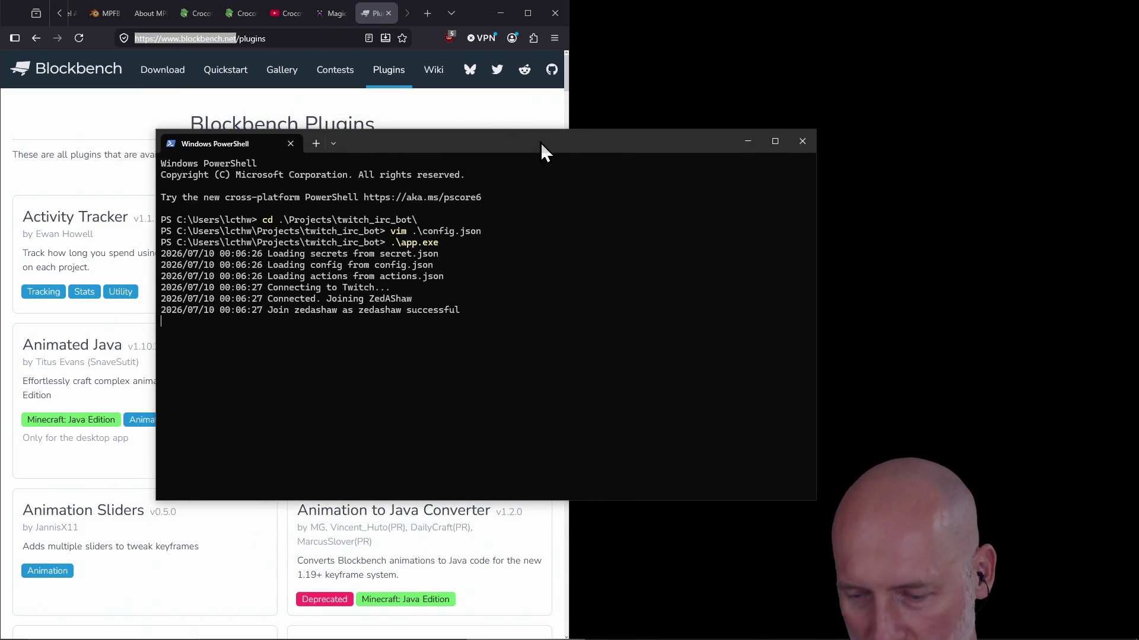
key(super)
text(blen)
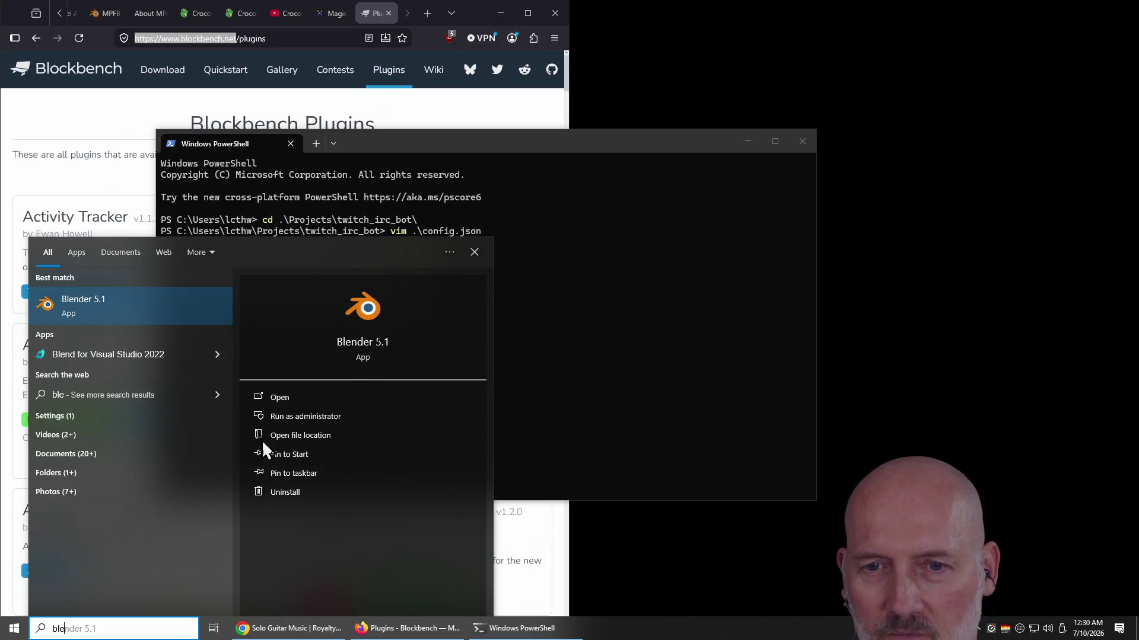
key(Return)
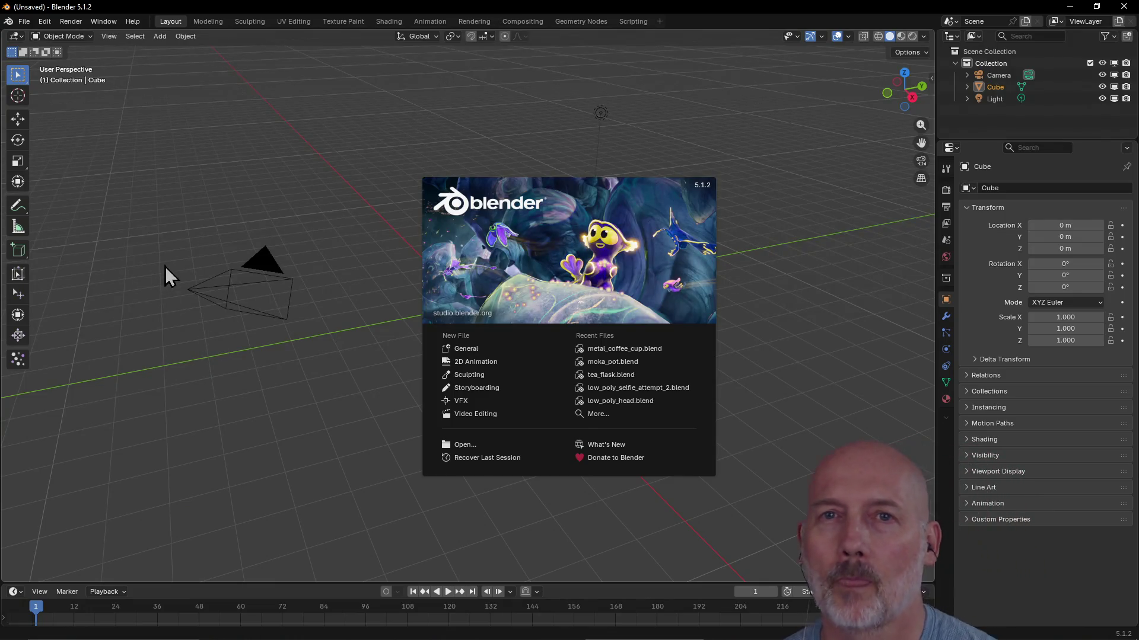
Open metal_coffee_cup.blend from recent files and apply the TourBox Blender preset
click(470, 251)
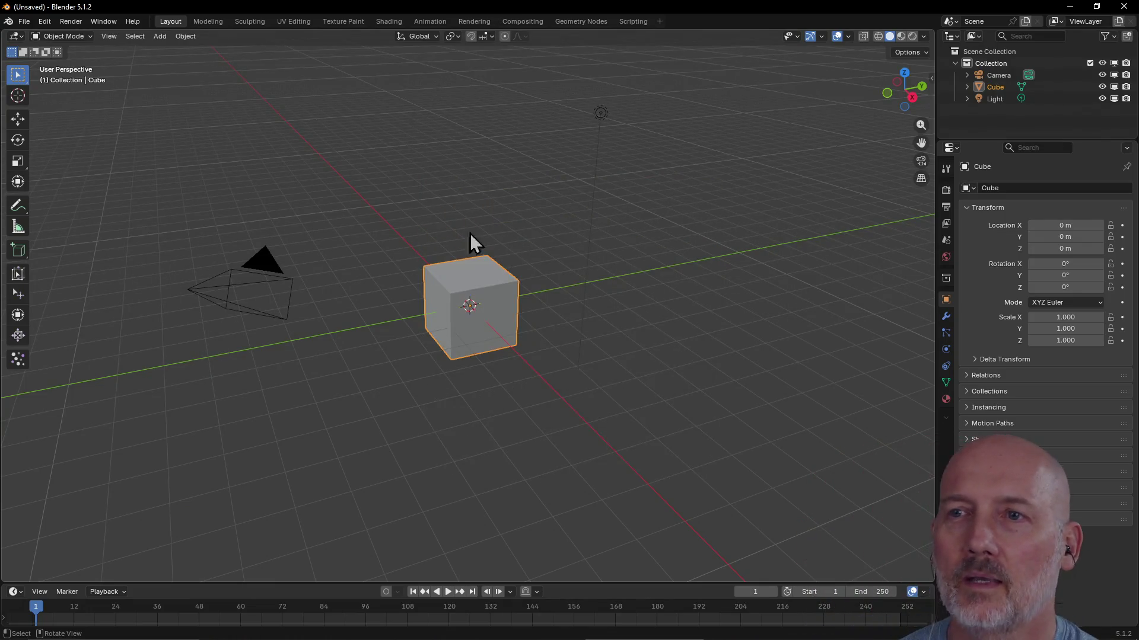
click(26, 21)
mouse_move(63, 60)
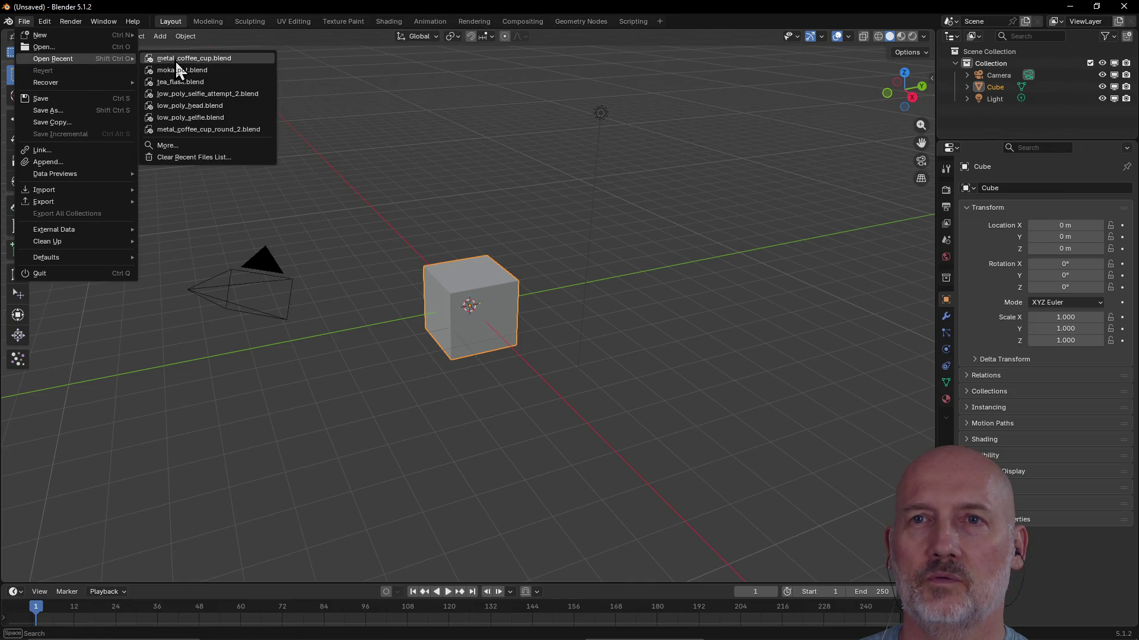
click(191, 61)
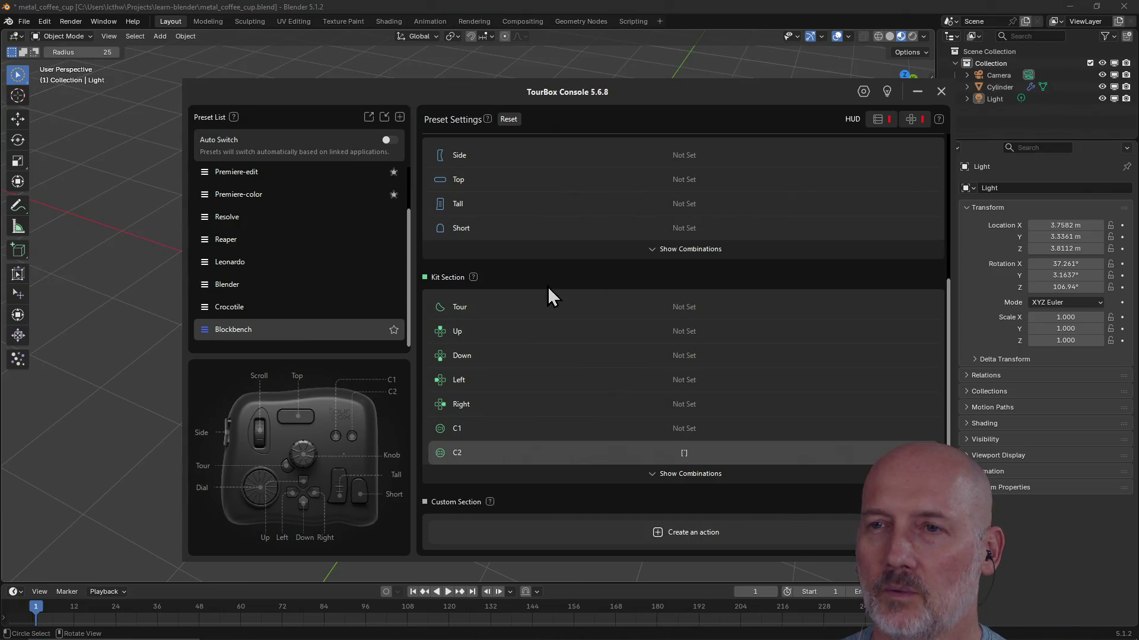
click(267, 290)
click(940, 92)
Orbit and zoom around the mug to view it from above, below and both sides
mouse_move(697, 225)
middle_down()
mouse_move(732, 201)
mouse_move(648, 236)
mouse_move(585, 221)
mouse_move(669, 311)
mouse_move(558, 259)
mouse_move(564, 241)
mouse_move(694, 243)
mouse_move(589, 352)
mouse_move(642, 399)
mouse_move(674, 384)
middle_up()
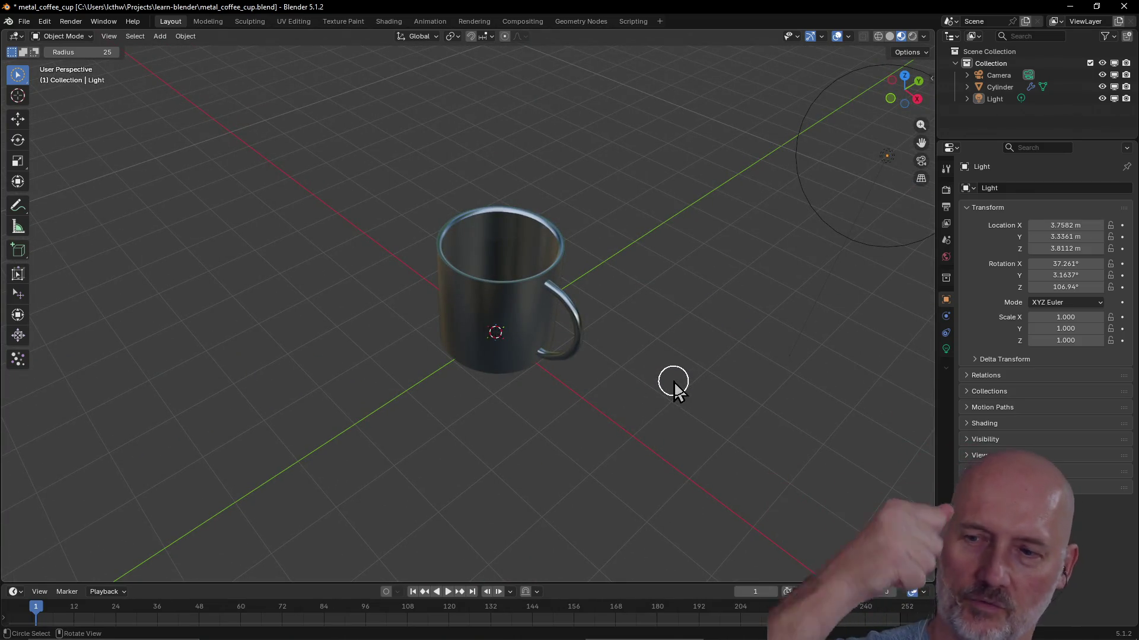
mouse_move(522, 409)
middle_down()
mouse_move(501, 412)
mouse_move(651, 356)
mouse_move(640, 381)
mouse_move(529, 407)
mouse_move(515, 398)
middle_up()
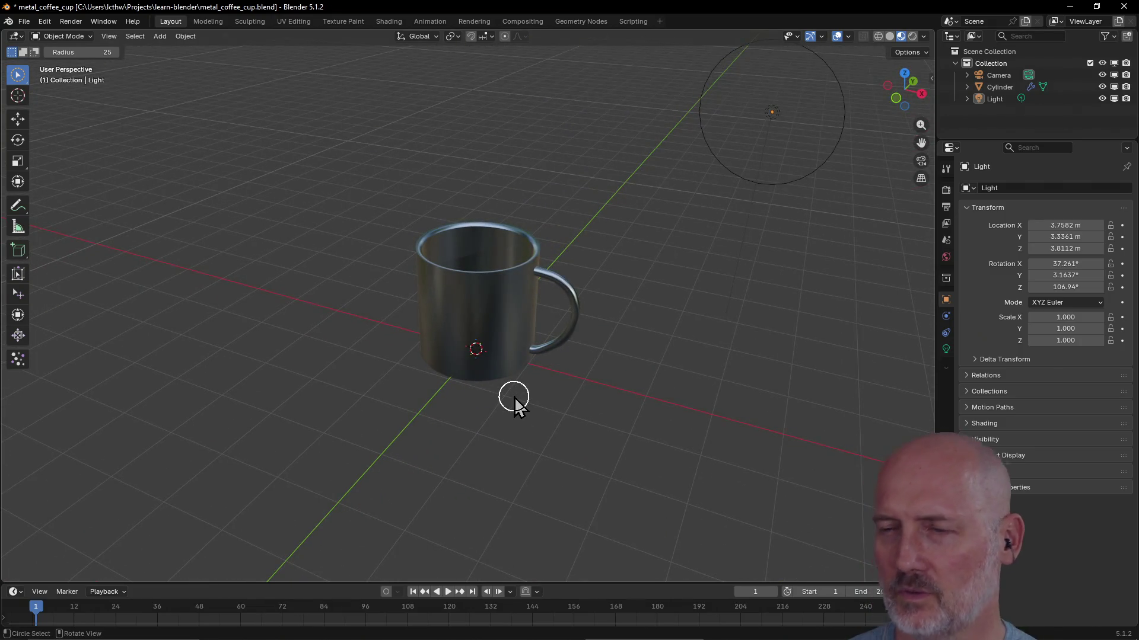
scroll(614, 409, up, 3)
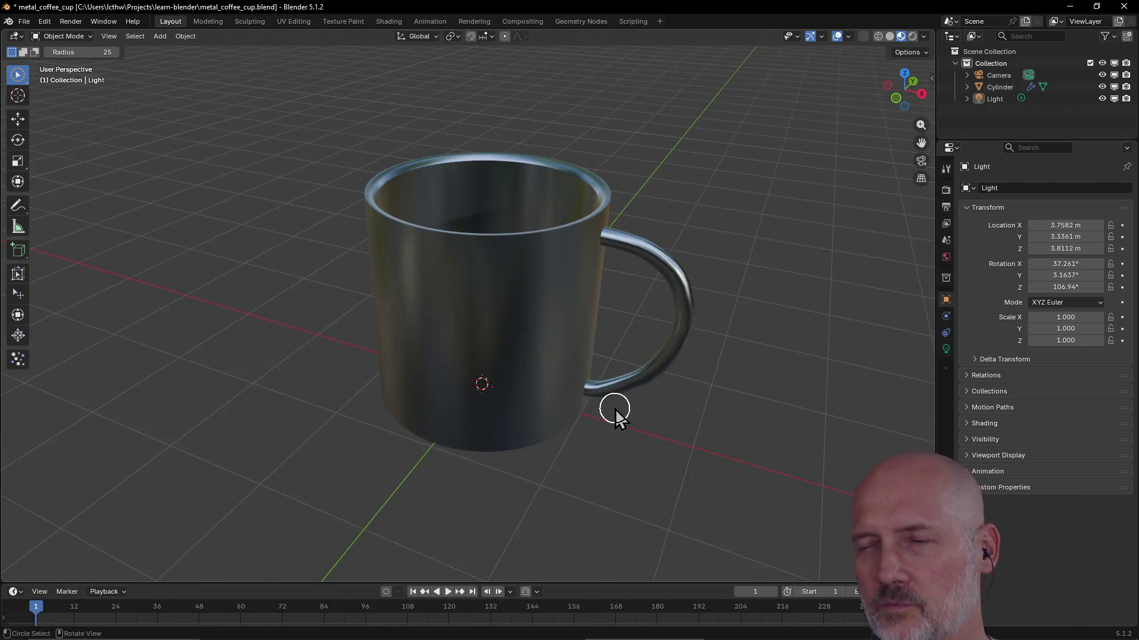
mouse_move(686, 462)
middle_down()
mouse_move(649, 475)
mouse_move(635, 440)
mouse_move(599, 434)
mouse_move(564, 453)
middle_up()
scroll(647, 471, down, 3)
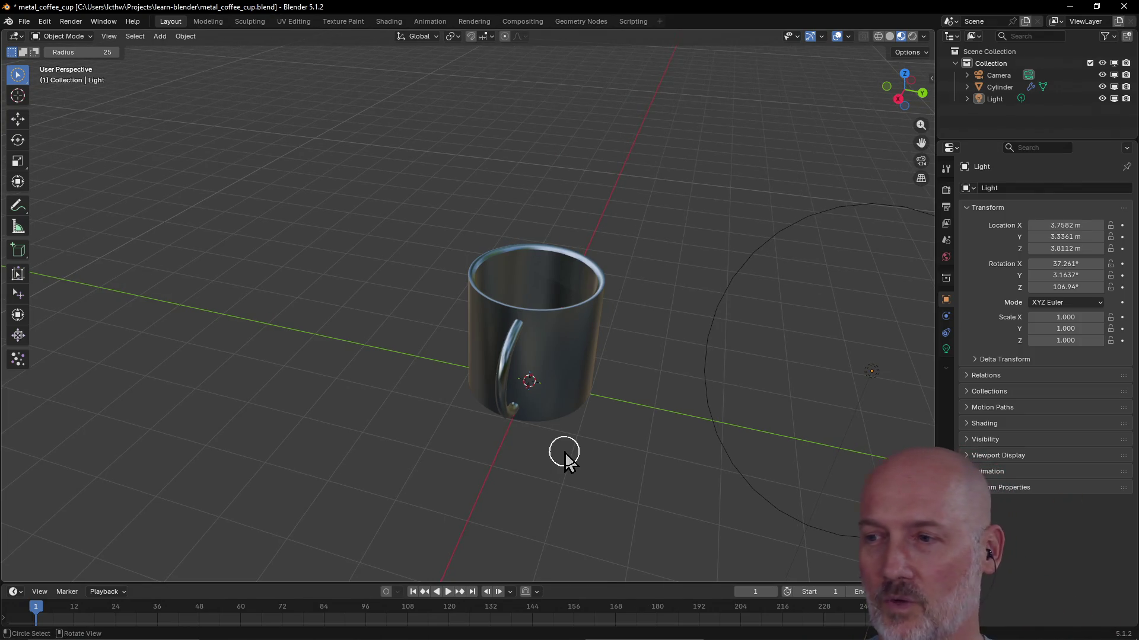
mouse_move(600, 454)
middle_down()
mouse_move(553, 460)
mouse_move(630, 467)
mouse_move(778, 449)
mouse_move(465, 450)
mouse_move(524, 484)
mouse_move(490, 533)
mouse_move(585, 569)
mouse_move(485, 409)
mouse_move(356, 255)
middle_up()
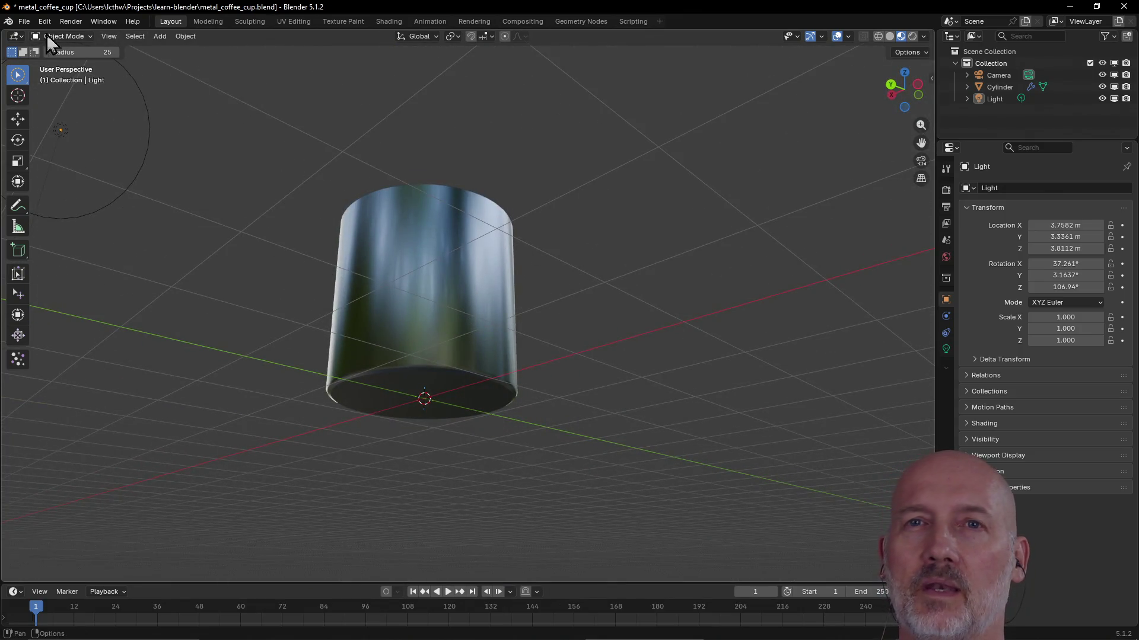
Open moka_pot.blend from the recent files list
click(25, 21)
mouse_move(49, 58)
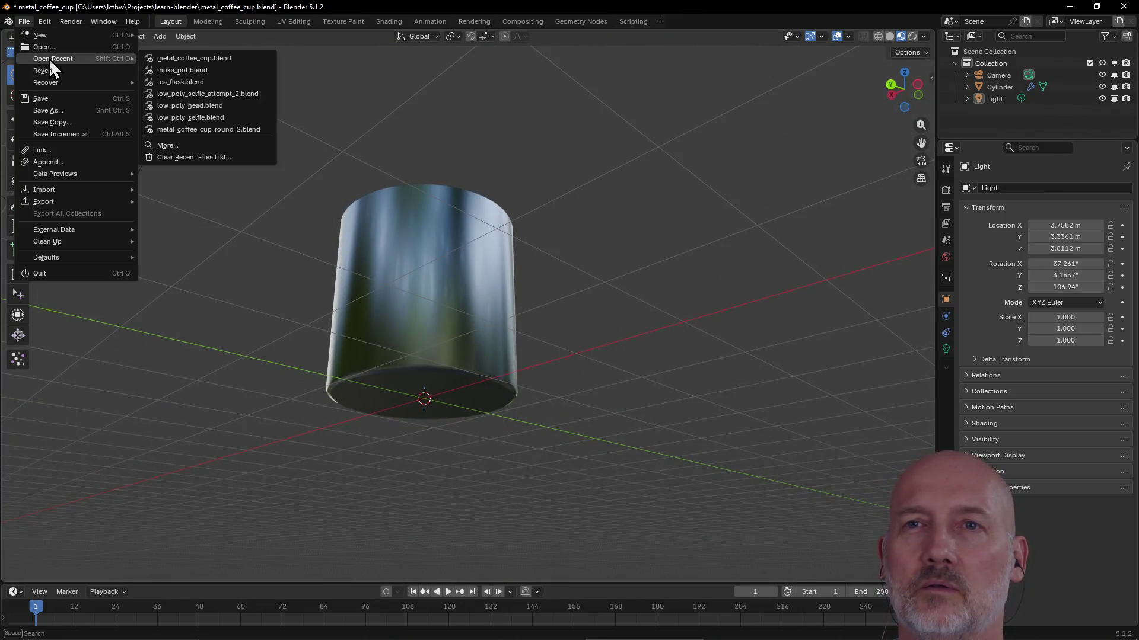
click(205, 71)
Discard the coffee cup changes, load and orbit moka_pot.blend, then open tea_flask.blend
click(606, 349)
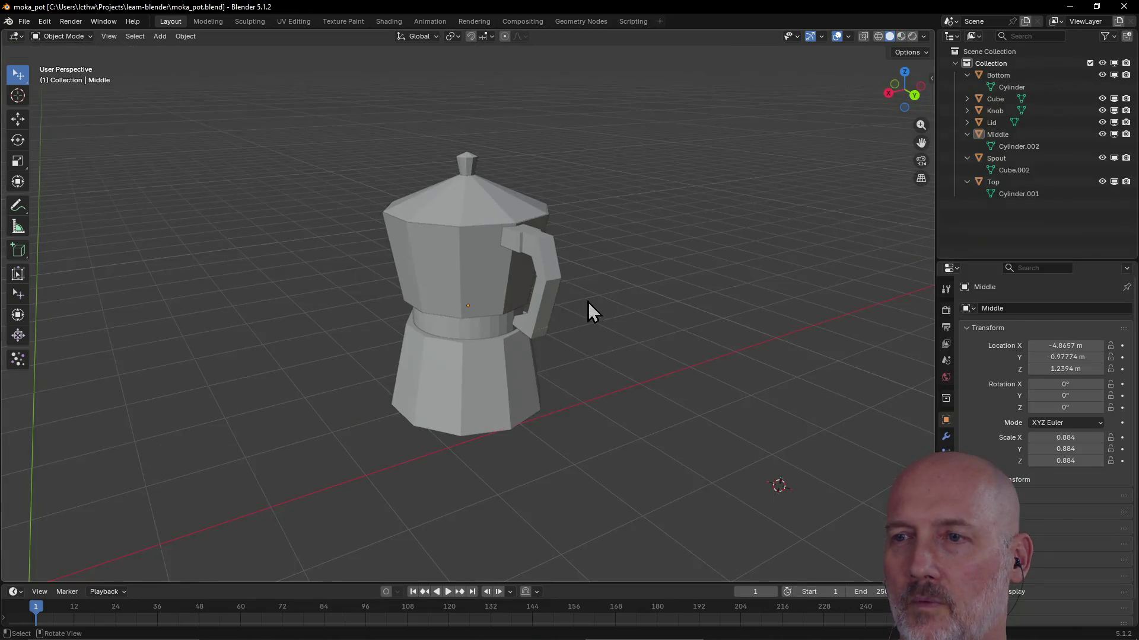
mouse_move(607, 325)
middle_down()
mouse_move(538, 347)
mouse_move(427, 336)
mouse_move(636, 333)
mouse_move(442, 359)
mouse_move(597, 364)
mouse_move(585, 366)
mouse_move(437, 326)
mouse_move(428, 308)
mouse_move(376, 386)
mouse_move(551, 363)
mouse_move(212, 340)
mouse_move(186, 372)
mouse_move(342, 376)
mouse_move(225, 169)
middle_up()
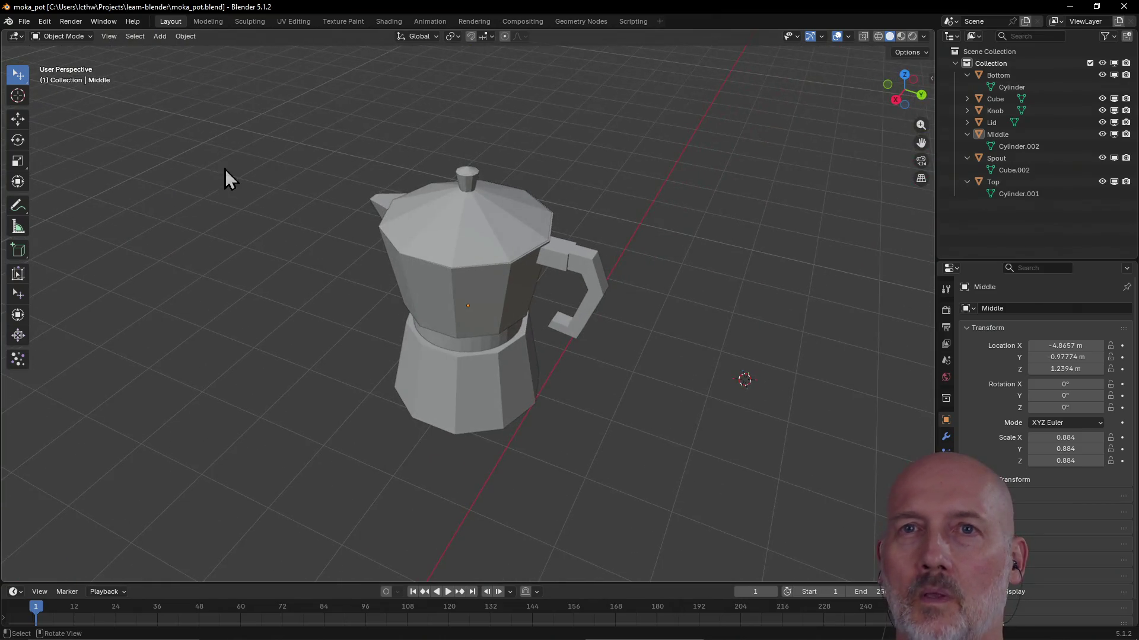
click(24, 21)
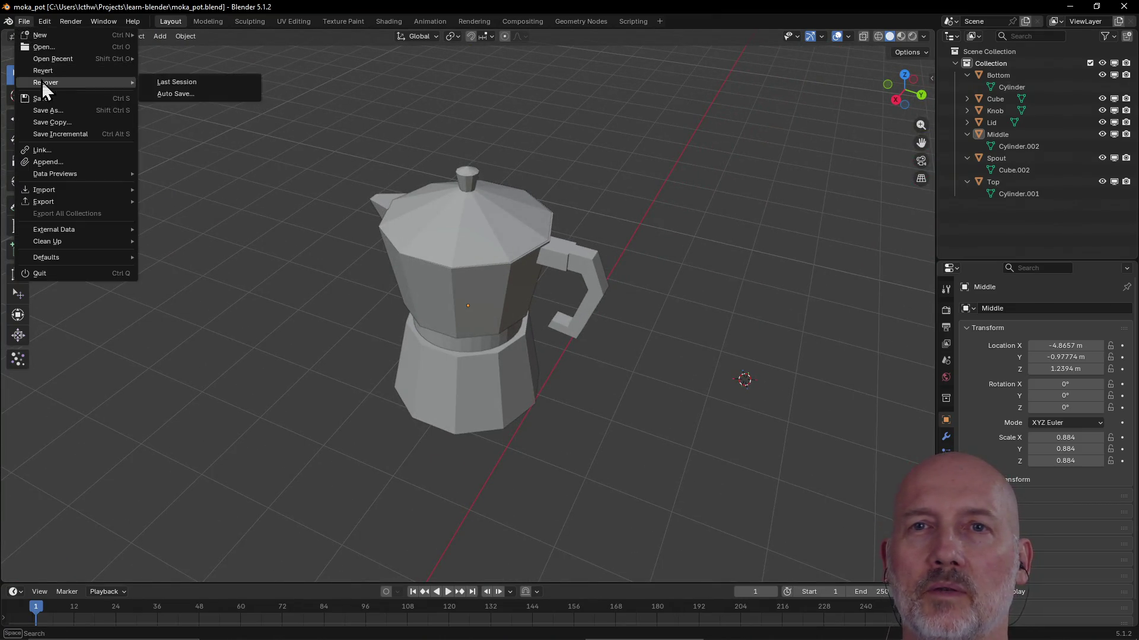
mouse_move(46, 60)
click(189, 80)
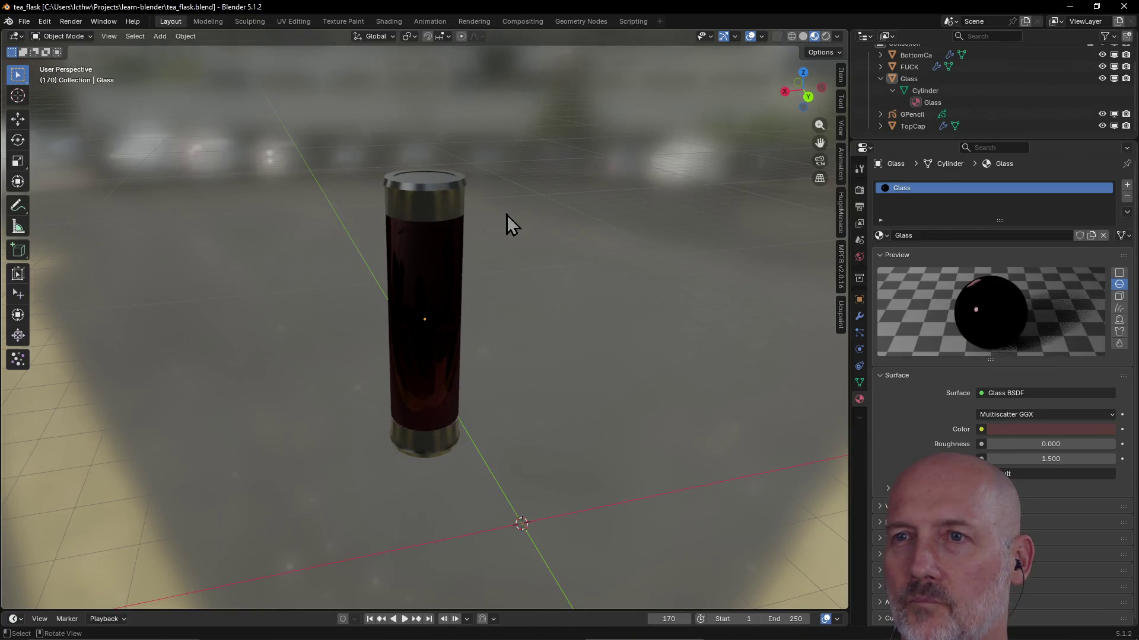
Select the flask's Glass object and orbit around it to a higher view showing the floor
mouse_move(506, 219)
middle_down()
mouse_move(455, 279)
mouse_move(381, 225)
middle_up()
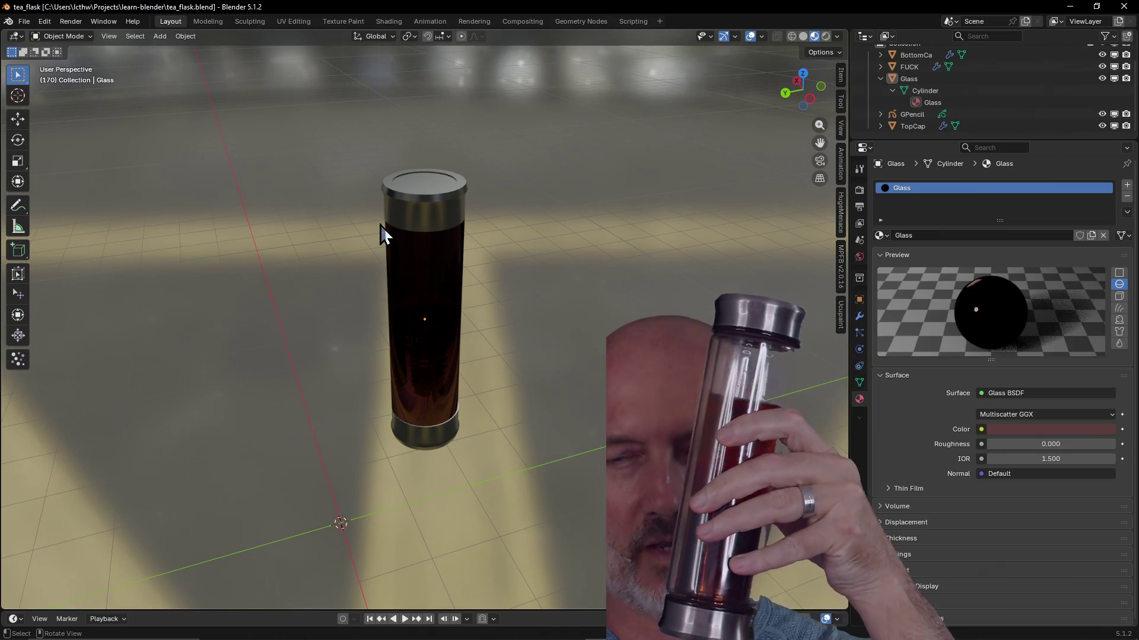
click(447, 347)
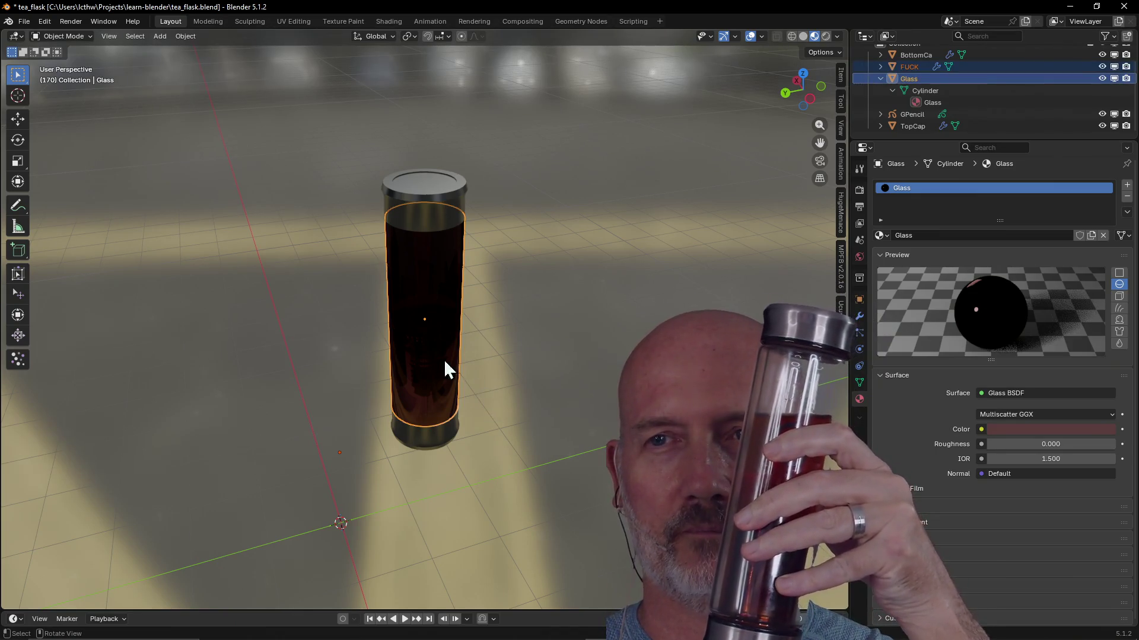
click(328, 326)
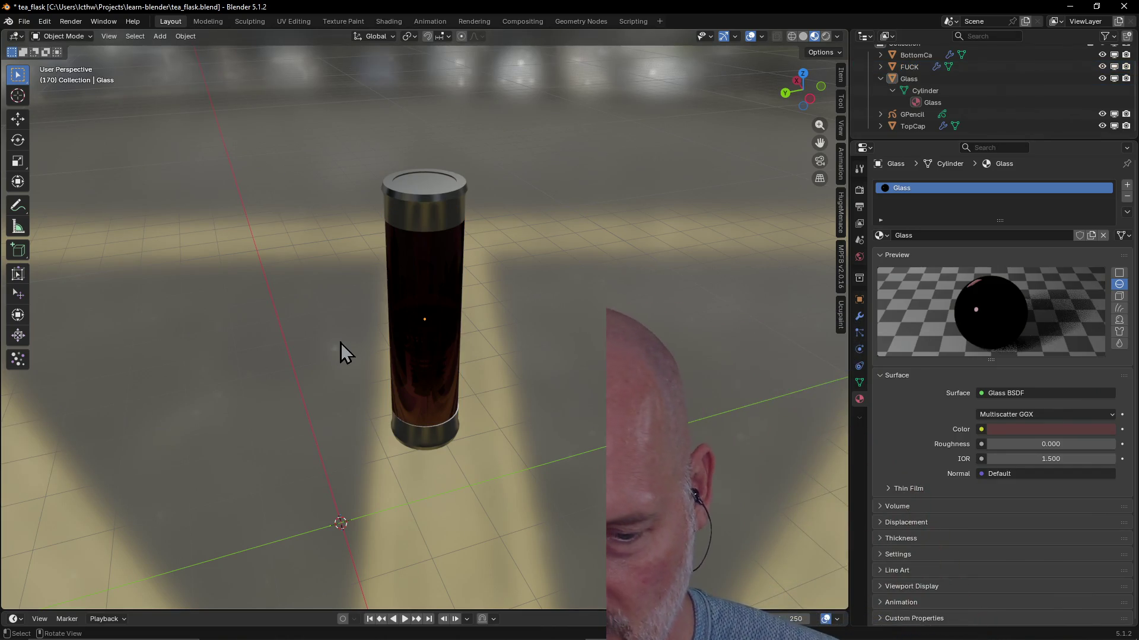
mouse_move(341, 343)
middle_down()
mouse_move(323, 359)
mouse_move(426, 332)
mouse_move(515, 372)
mouse_move(532, 312)
mouse_move(555, 297)
mouse_move(688, 338)
middle_up()
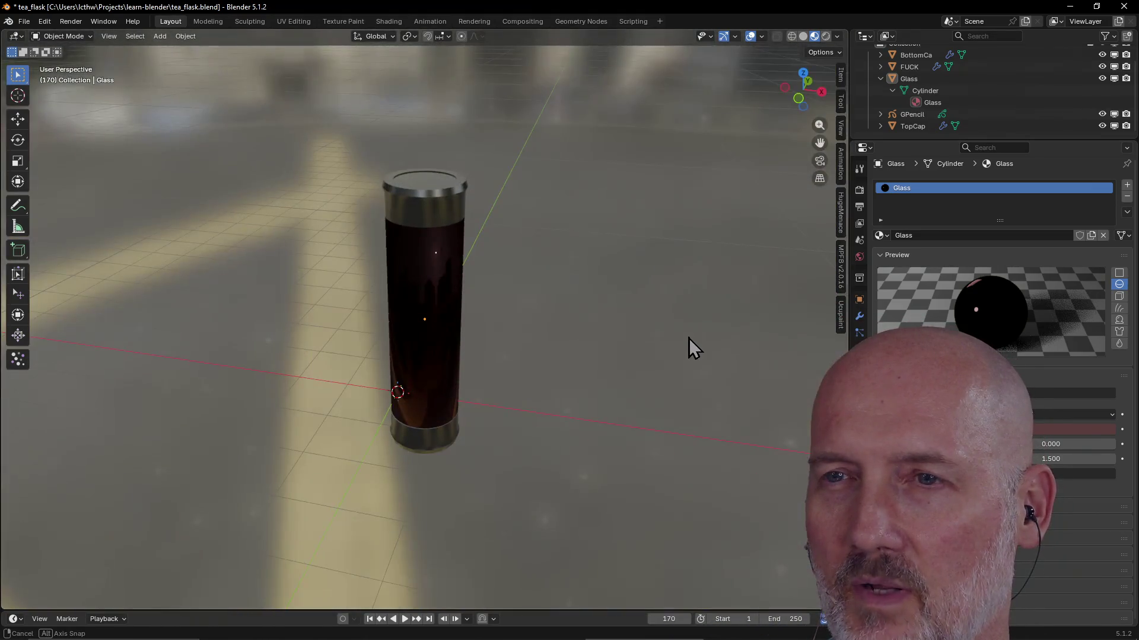
mouse_move(559, 373)
middle_down()
mouse_move(710, 372)
mouse_move(610, 386)
mouse_move(622, 334)
mouse_move(567, 407)
mouse_move(469, 393)
mouse_move(227, 196)
middle_up()
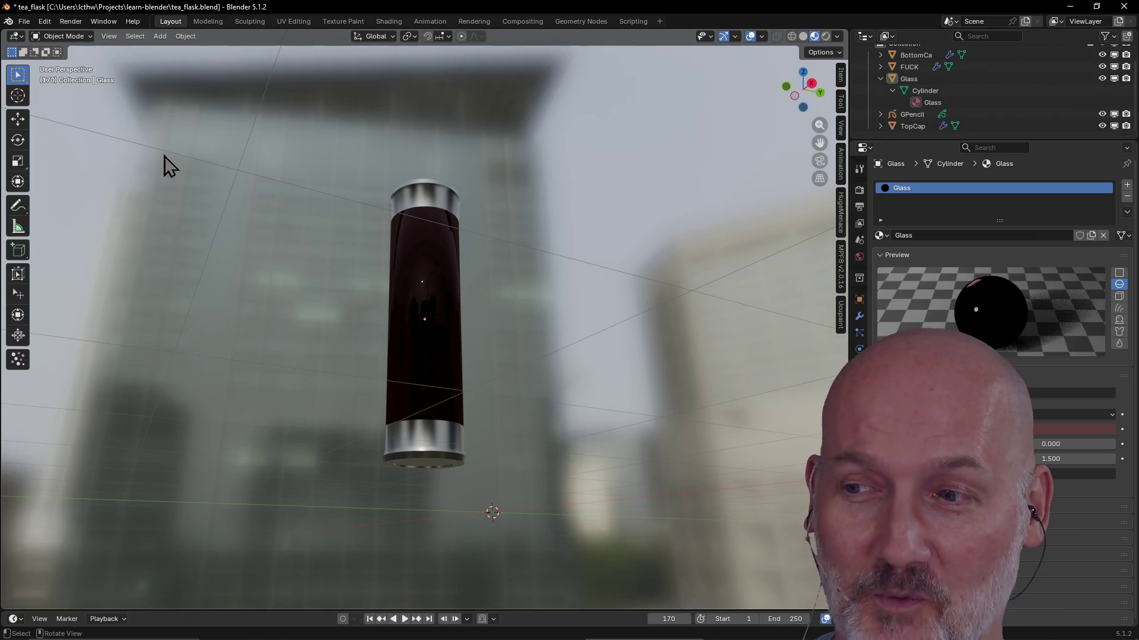
click(32, 25)
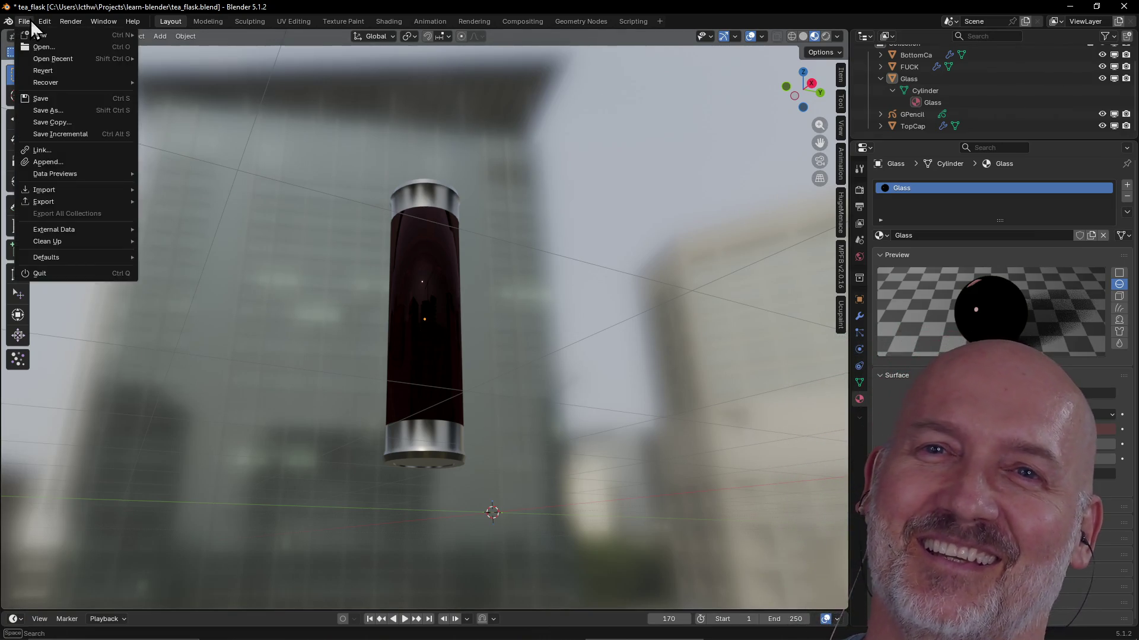
mouse_move(48, 59)
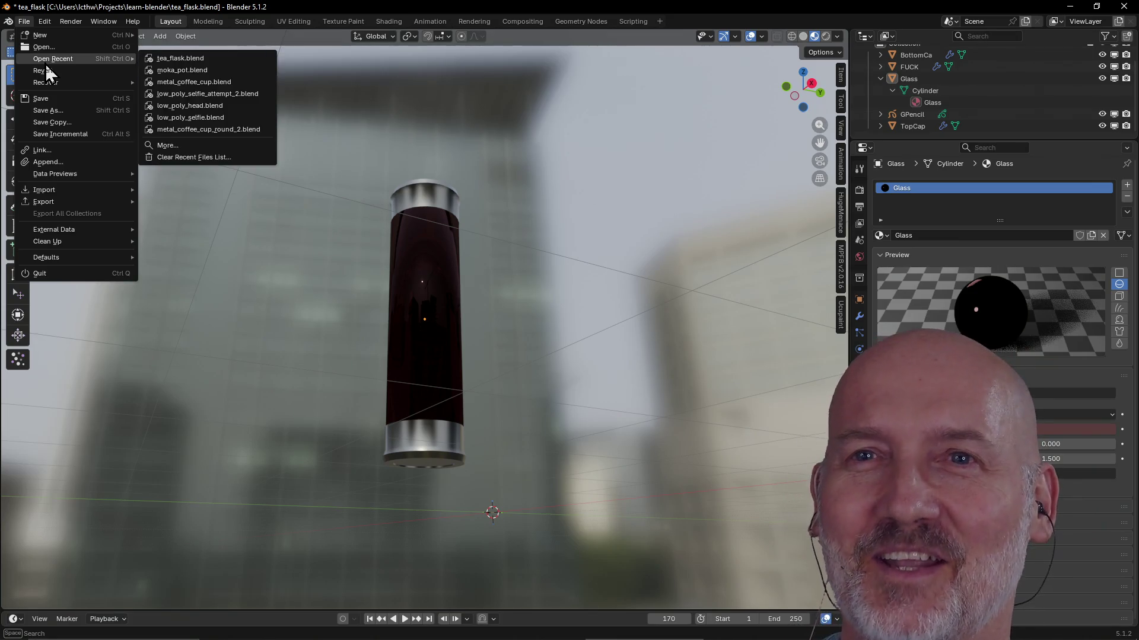
Open low_poly_selfie.blend without saving the flask and orbit to a three-quarter view of the head
click(173, 118)
click(582, 344)
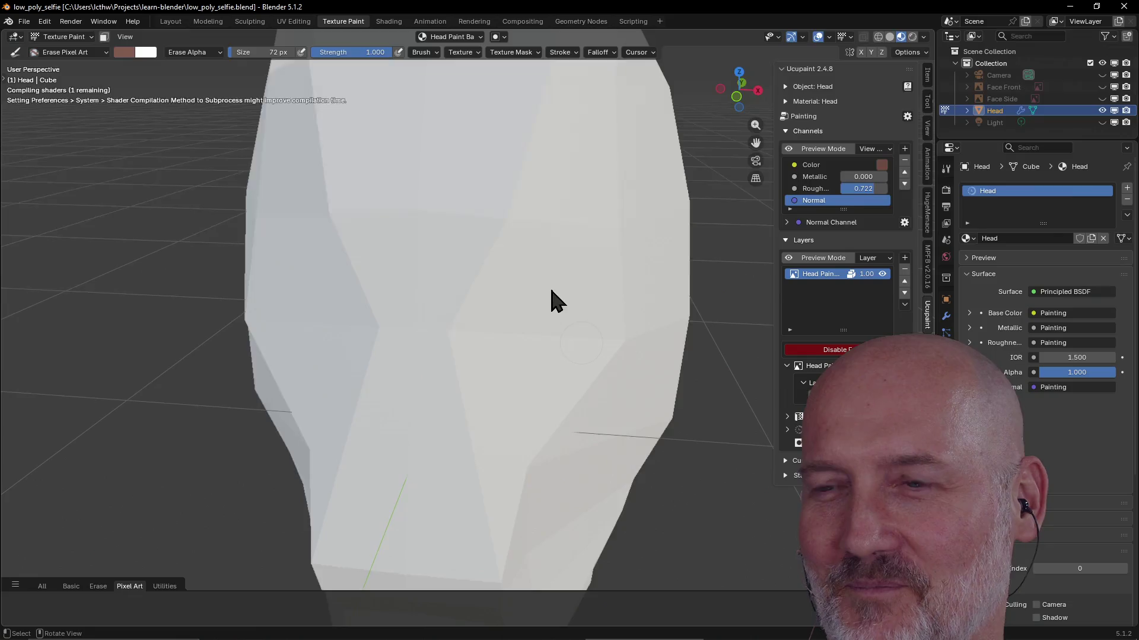
scroll(539, 261, down, 5)
mouse_move(542, 257)
middle_down()
mouse_move(592, 290)
mouse_move(526, 300)
mouse_move(522, 287)
mouse_move(643, 298)
mouse_move(652, 258)
mouse_move(619, 211)
mouse_move(579, 254)
mouse_move(656, 229)
mouse_move(584, 267)
mouse_move(605, 233)
mouse_move(590, 233)
mouse_move(453, 320)
mouse_move(560, 292)
mouse_move(546, 318)
mouse_move(556, 345)
mouse_move(532, 348)
mouse_move(524, 336)
middle_up()
scroll(525, 293, up, 3)
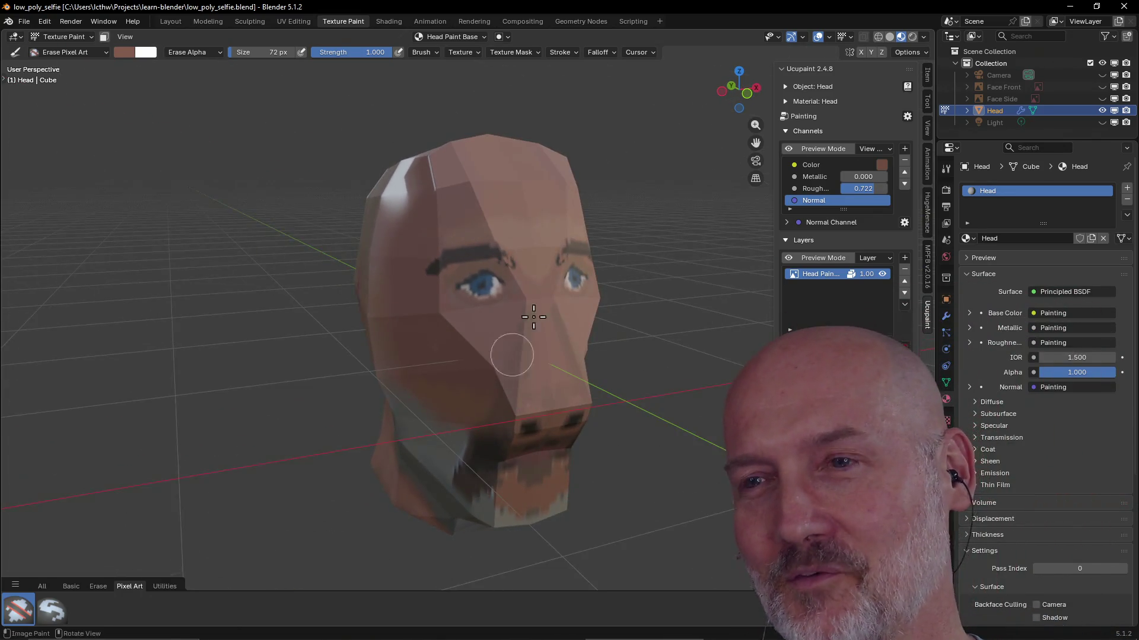
Orbit the painted head through side, frontal, under-chin and top-down views
mouse_move(567, 391)
middle_down()
mouse_move(513, 394)
mouse_move(579, 399)
mouse_move(521, 363)
mouse_move(584, 361)
mouse_move(537, 325)
middle_up()
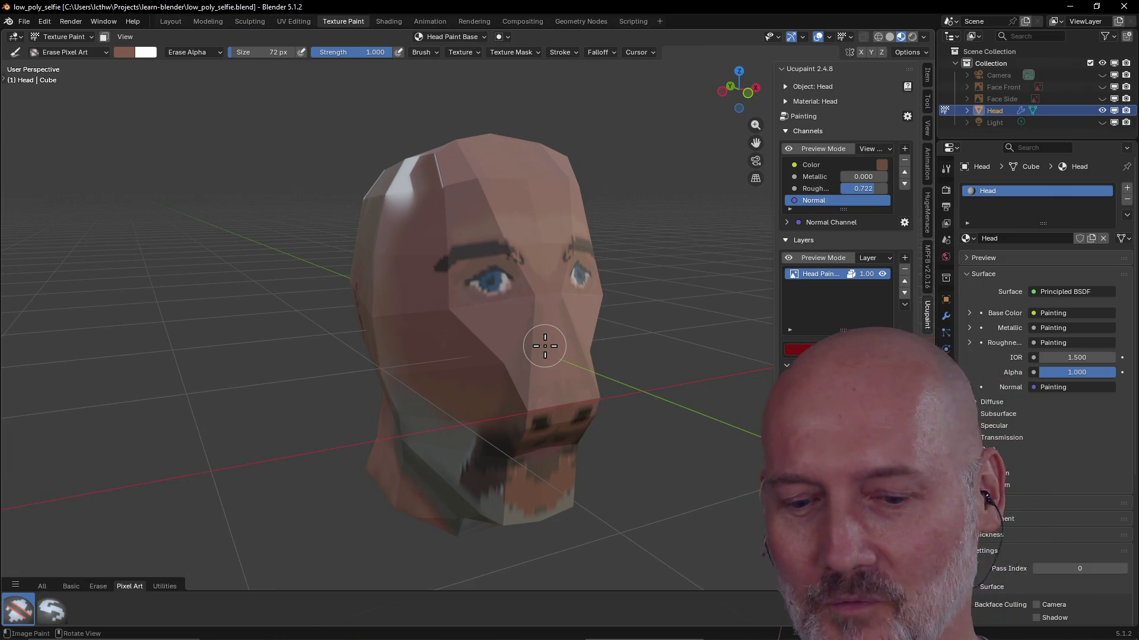
mouse_move(527, 359)
middle_down()
mouse_move(546, 356)
mouse_move(483, 382)
mouse_move(496, 376)
mouse_move(490, 347)
middle_up()
mouse_move(483, 388)
middle_down()
mouse_move(473, 389)
mouse_move(490, 275)
mouse_move(545, 287)
mouse_move(475, 385)
mouse_move(513, 339)
mouse_move(425, 295)
mouse_move(432, 266)
mouse_move(400, 312)
mouse_move(420, 323)
mouse_move(461, 283)
middle_up()
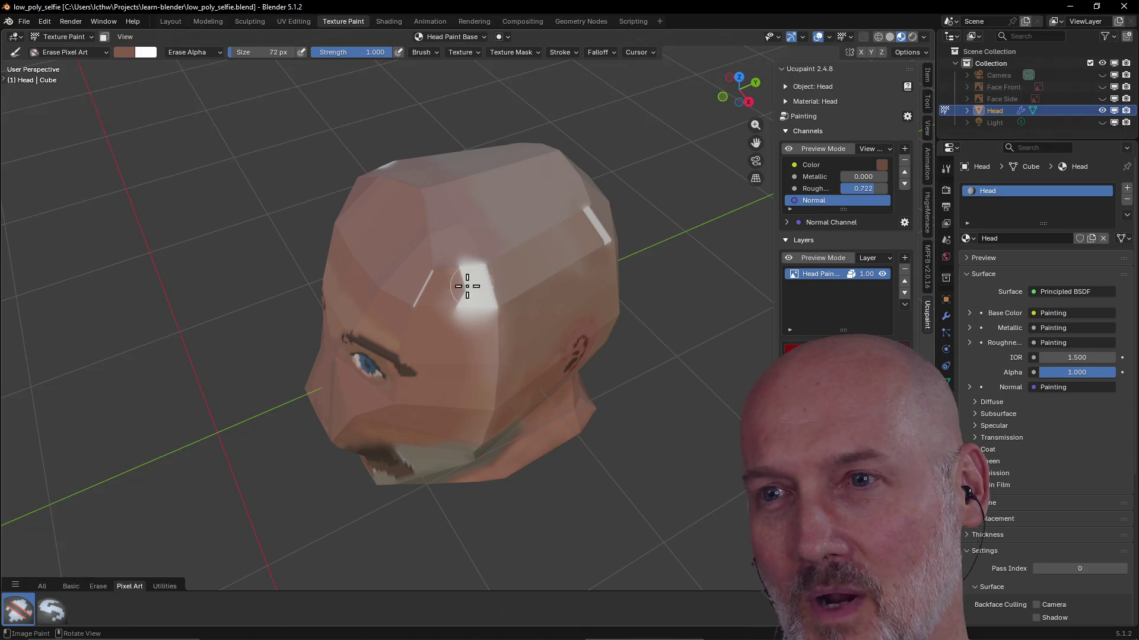
mouse_move(453, 290)
middle_down()
mouse_move(457, 272)
mouse_move(488, 275)
mouse_move(381, 297)
mouse_move(427, 317)
middle_up()
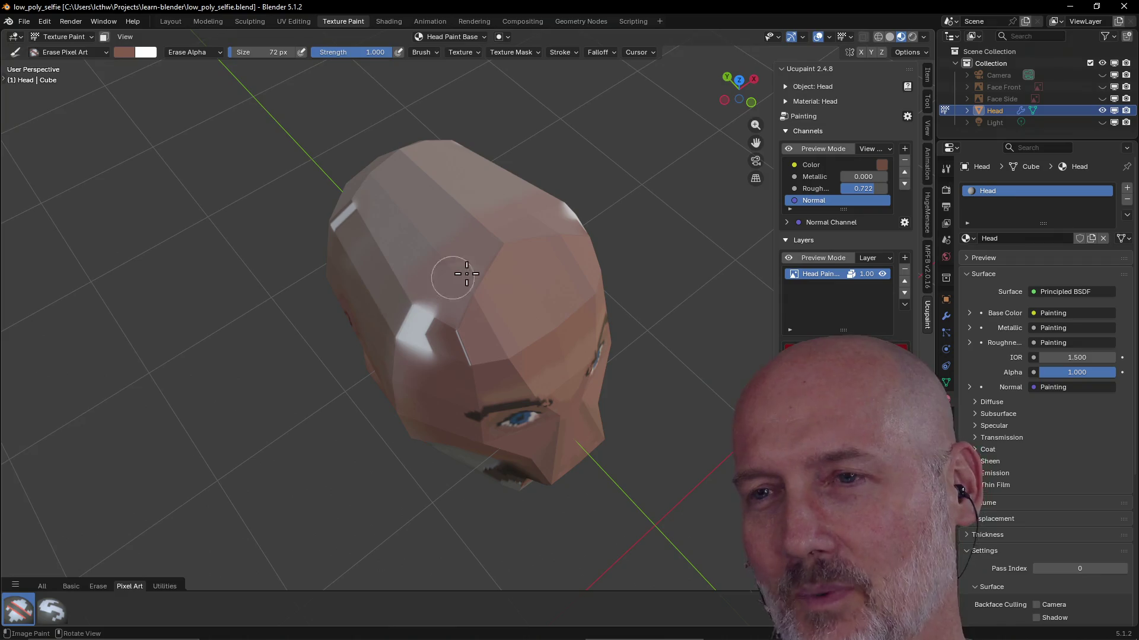
mouse_move(511, 245)
middle_down()
mouse_move(593, 246)
mouse_move(496, 203)
mouse_move(594, 203)
mouse_move(561, 201)
middle_up()
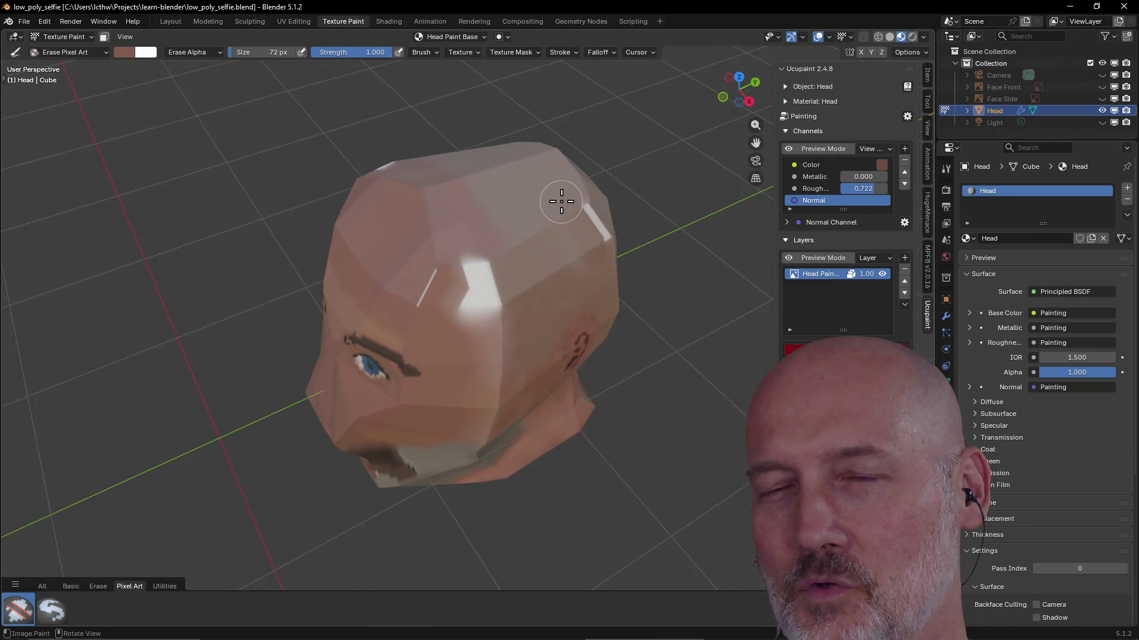
click(25, 23)
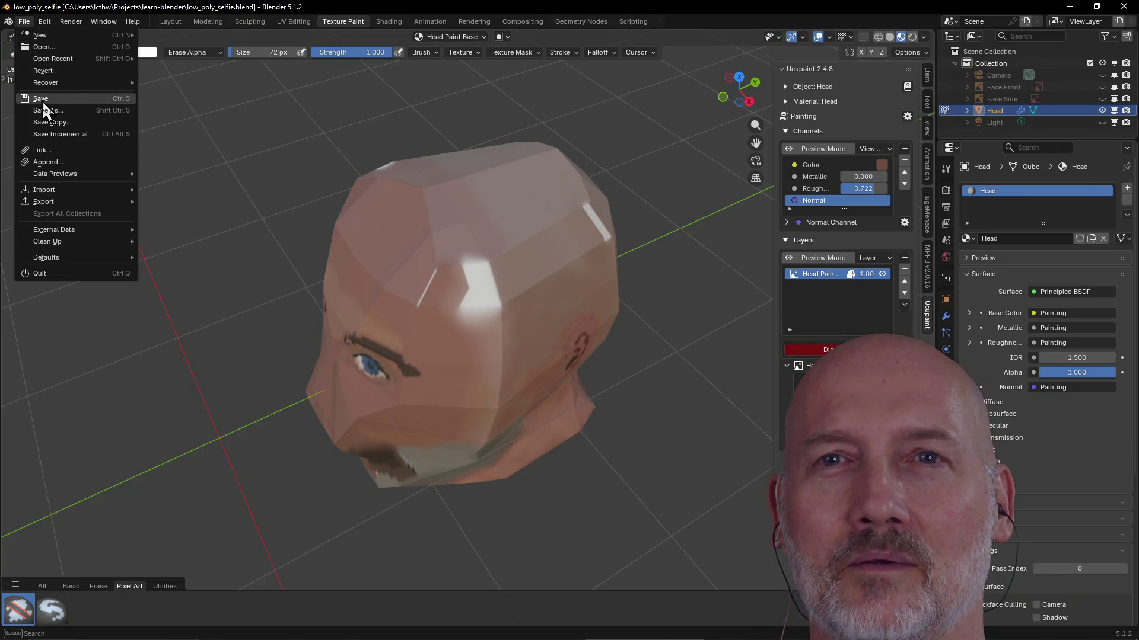
mouse_move(27, 60)
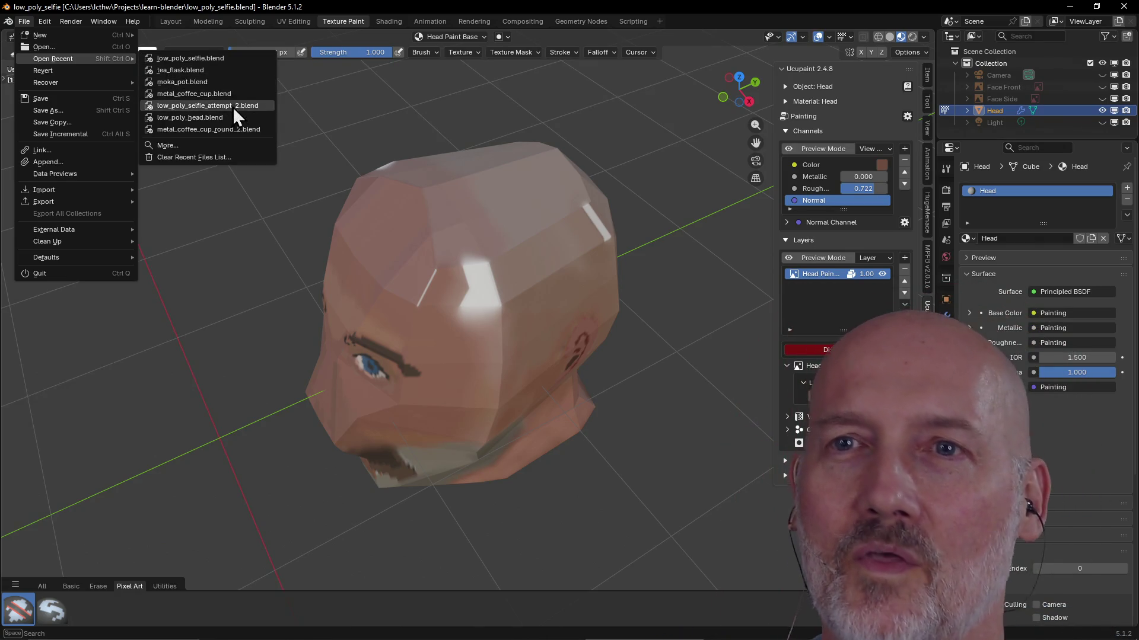
Open low_poly_selfie_attempt_2.blend and orbit between frontal and side views of the painted face
click(247, 109)
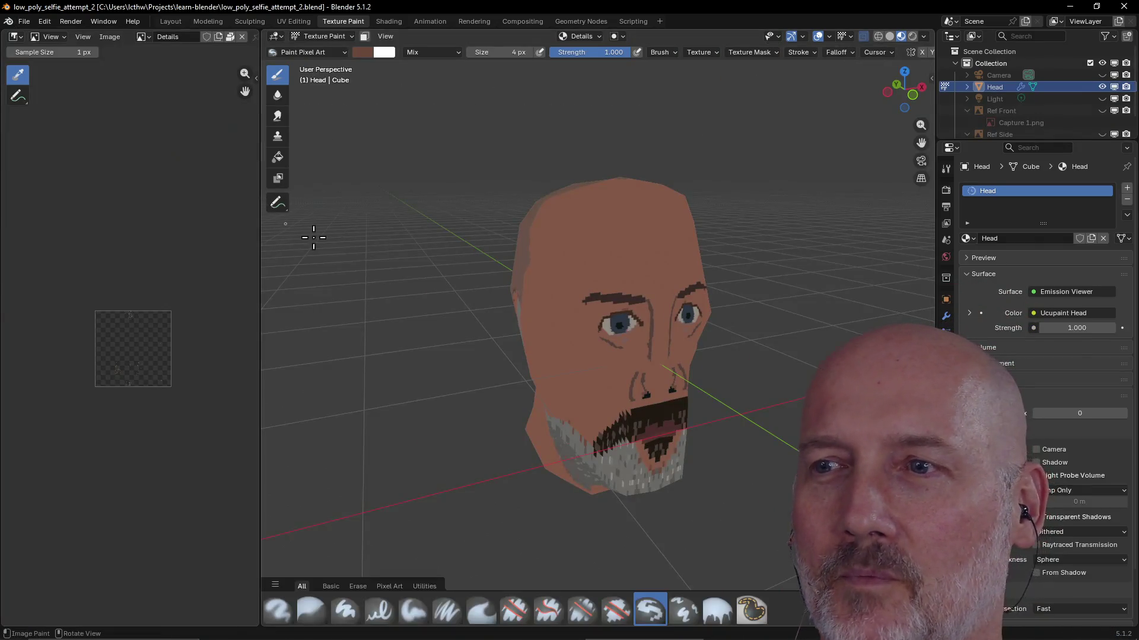
mouse_move(555, 297)
middle_down()
mouse_move(587, 305)
mouse_move(536, 312)
mouse_move(581, 290)
mouse_move(700, 295)
mouse_move(486, 291)
mouse_move(646, 284)
middle_up()
scroll(545, 300, up, 4)
scroll(555, 288, down, 6)
scroll(584, 289, up, 3)
mouse_move(640, 331)
middle_down()
mouse_move(661, 335)
mouse_move(488, 336)
mouse_move(699, 338)
mouse_move(653, 317)
middle_up()
scroll(614, 338, down, 5)
scroll(728, 332, up, 3)
mouse_move(734, 330)
middle_down()
mouse_move(730, 356)
mouse_move(699, 381)
mouse_move(846, 368)
mouse_move(848, 355)
middle_up()
scroll(724, 323, down, 3)
mouse_move(730, 326)
middle_down()
mouse_move(789, 330)
mouse_move(650, 356)
middle_up()
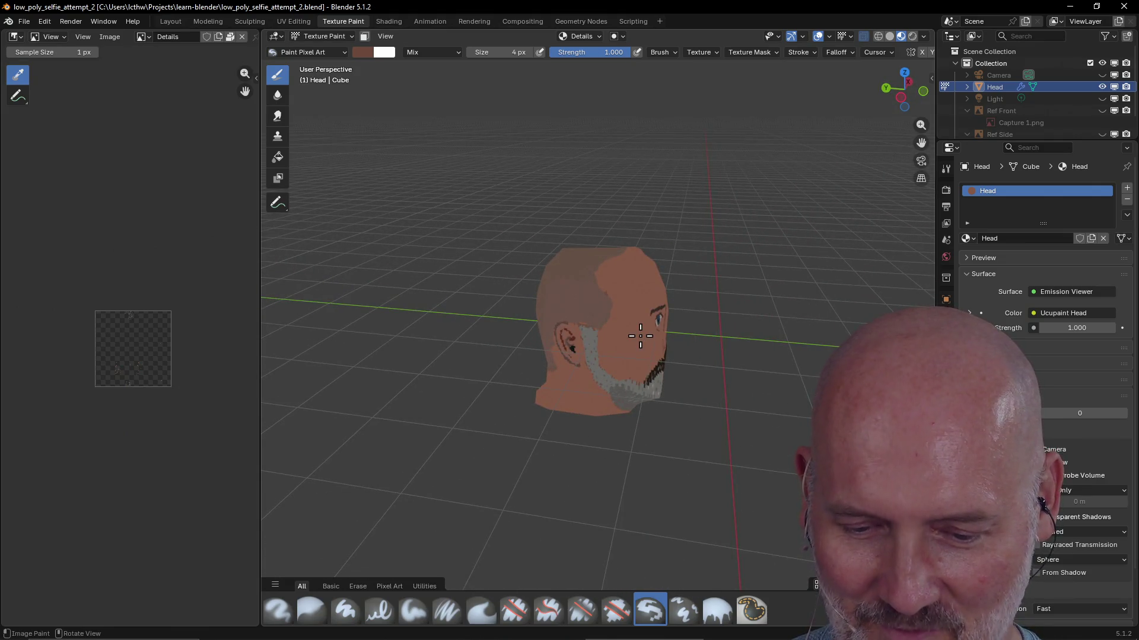
Paint a small dab on the head, then switch to the Layout workspace
click(588, 316)
middle_drag(587, 317, 610, 305)
scroll(610, 305, up, 2)
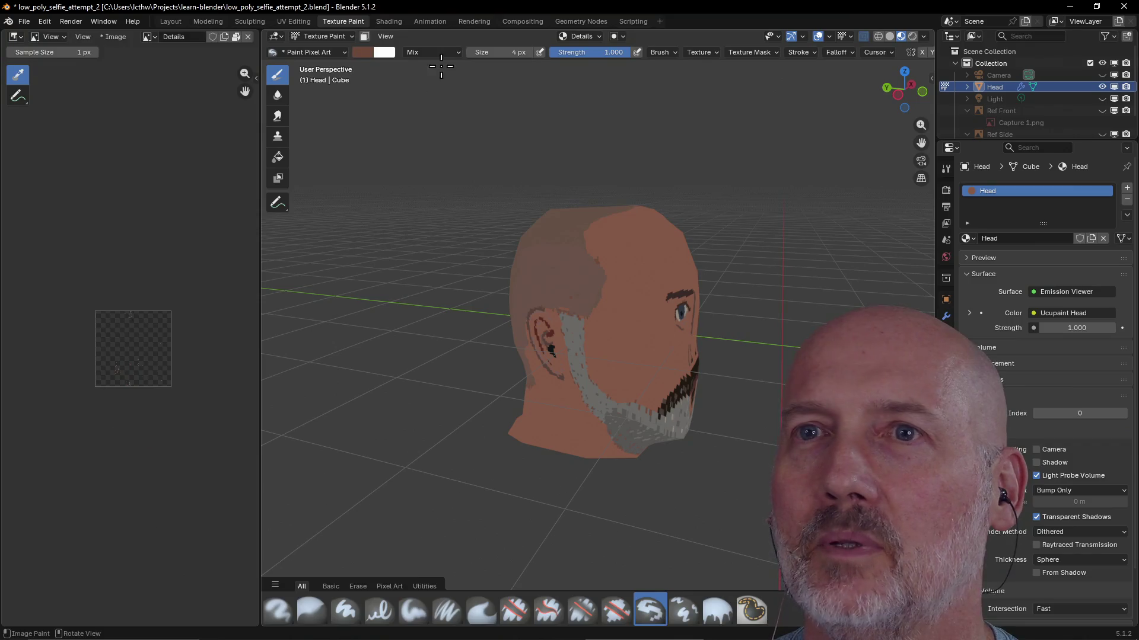
click(171, 21)
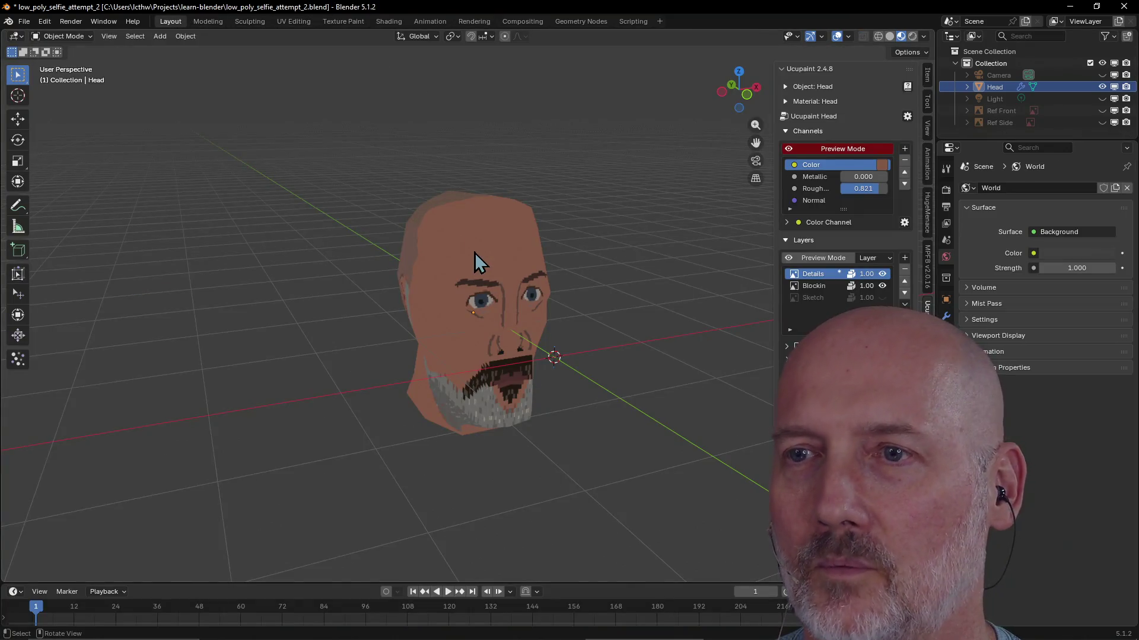
Unhide the reference photos, camera and light with Alt+H and orbit around the head and photos
key(alt+h)
mouse_move(454, 255)
middle_down()
mouse_move(414, 311)
mouse_move(542, 309)
mouse_move(491, 308)
mouse_move(507, 305)
middle_up()
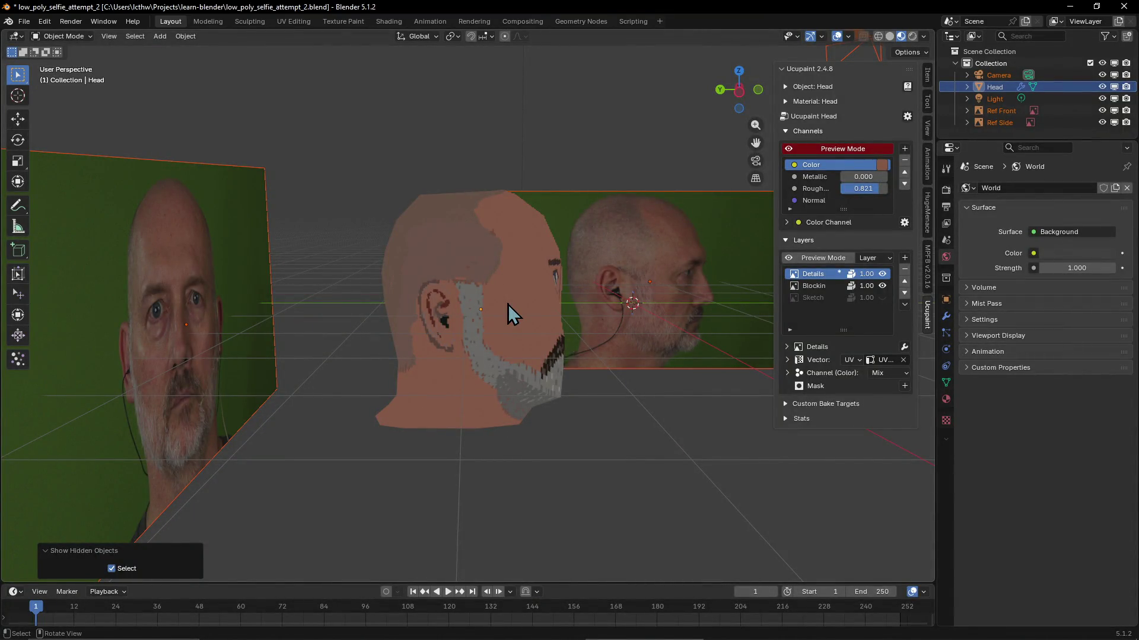
mouse_move(394, 328)
middle_down()
mouse_move(442, 344)
mouse_move(383, 340)
mouse_move(353, 288)
mouse_move(399, 332)
mouse_move(328, 273)
middle_up()
mouse_move(478, 294)
middle_down()
mouse_move(572, 322)
mouse_move(685, 258)
mouse_move(591, 290)
mouse_move(411, 262)
middle_up()
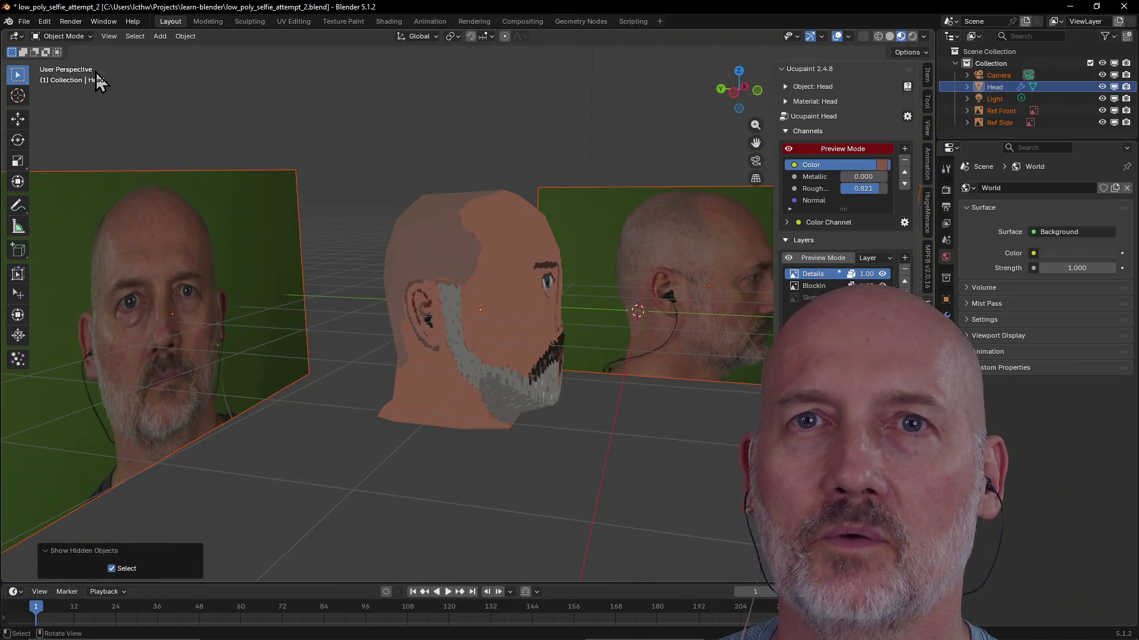
click(27, 22)
mouse_move(80, 62)
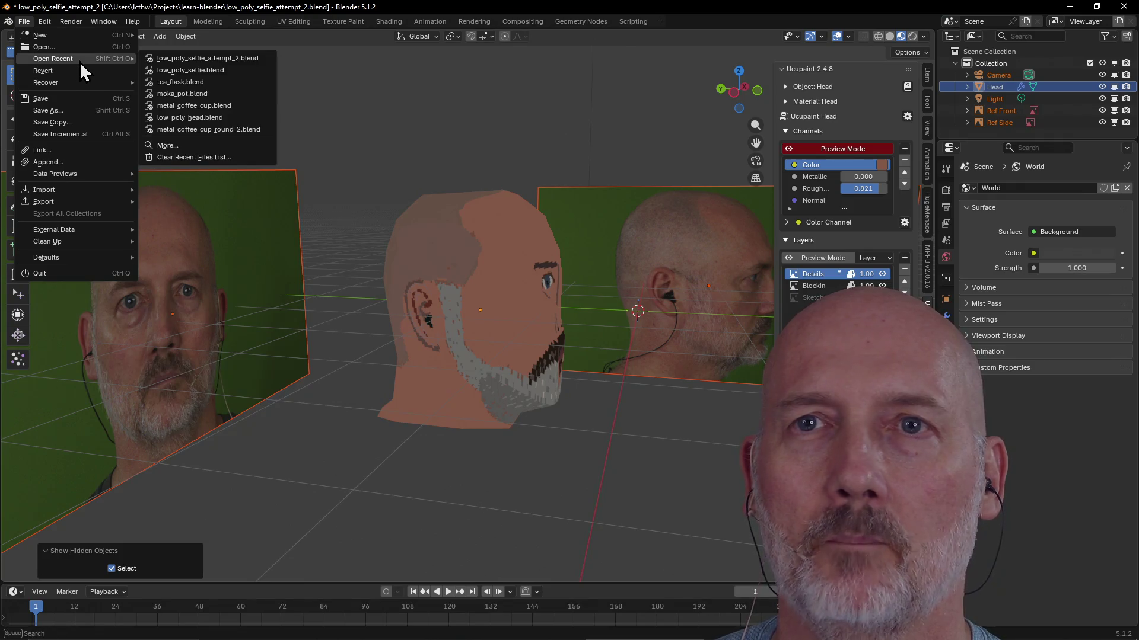
Open low_poly_head.blend without saving, switch to Layout and orbit toward the head's front
click(219, 119)
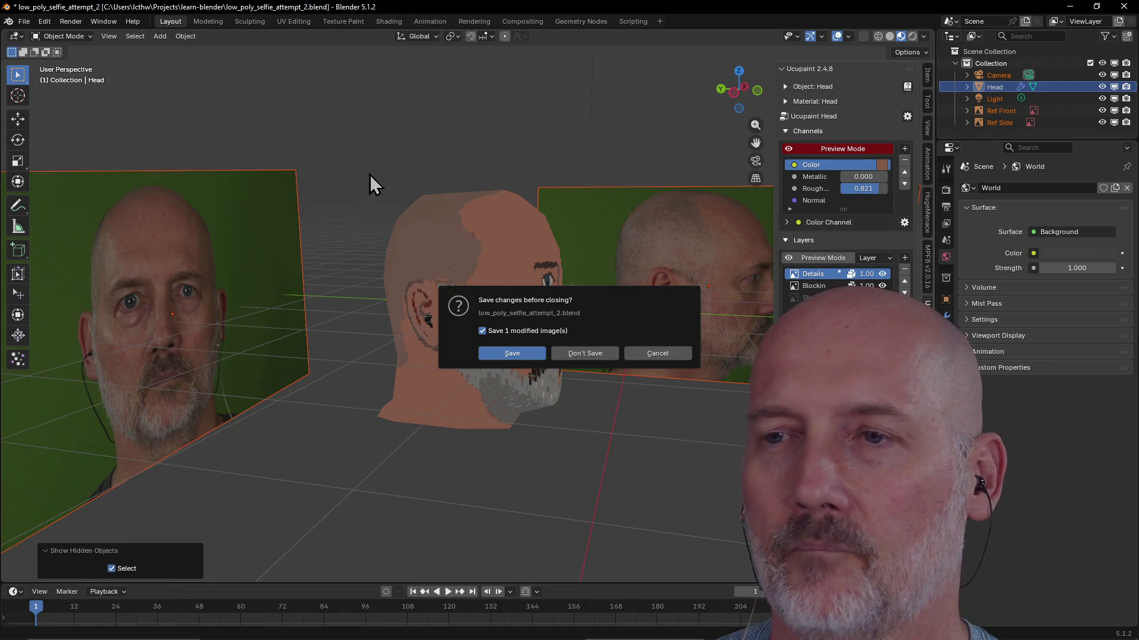
click(593, 354)
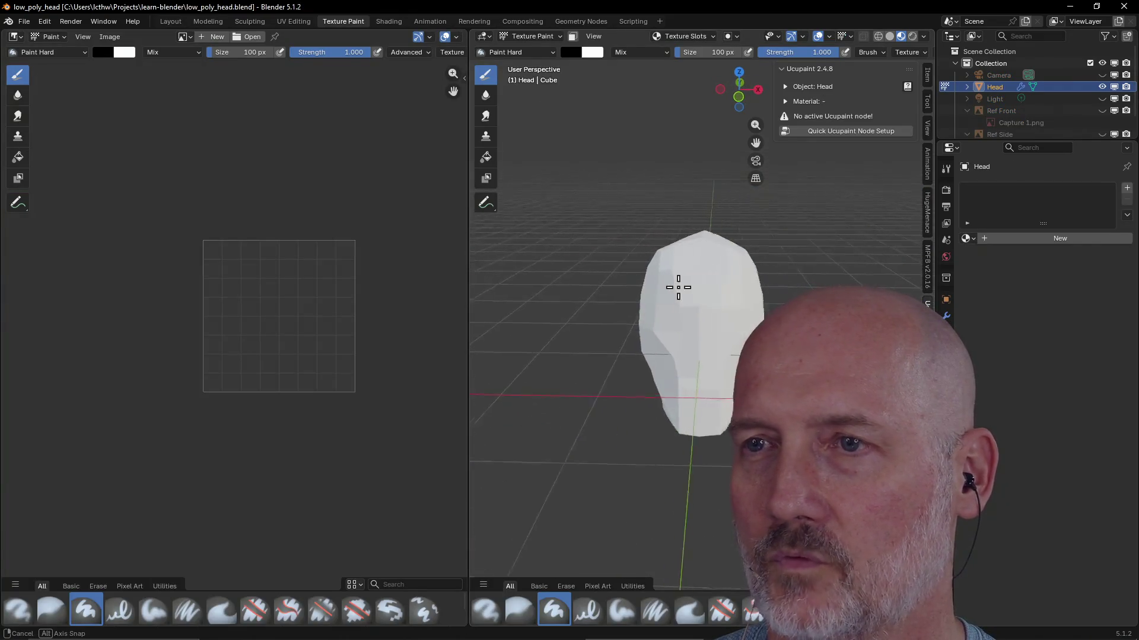
middle_drag(678, 287, 522, 175)
click(170, 22)
mouse_move(394, 203)
middle_down()
mouse_move(348, 213)
mouse_move(399, 254)
mouse_move(416, 235)
mouse_move(276, 183)
middle_up()
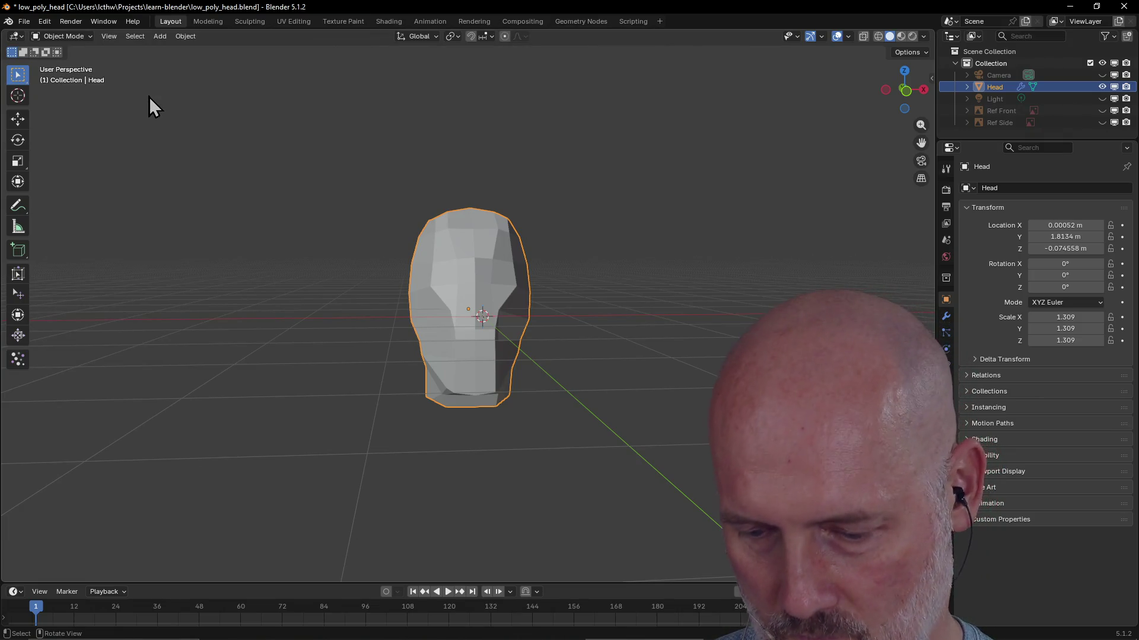
Unhide the reference photos with Alt+H and snap to the Front view
key(alt+h)
scroll(353, 208, up, 3)
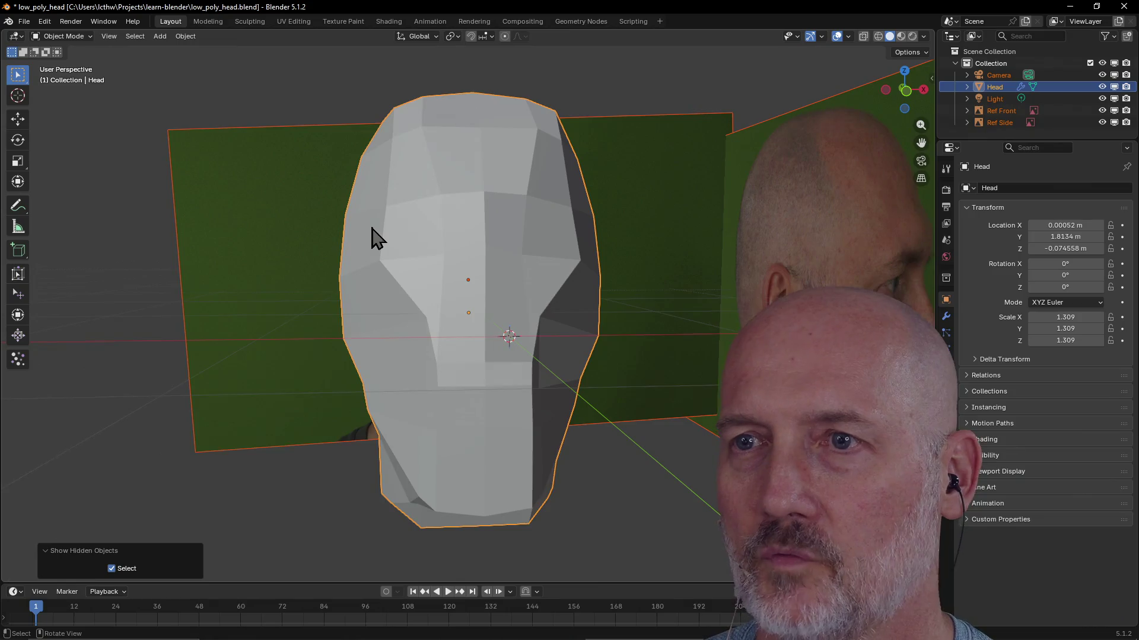
scroll(372, 237, down, 2)
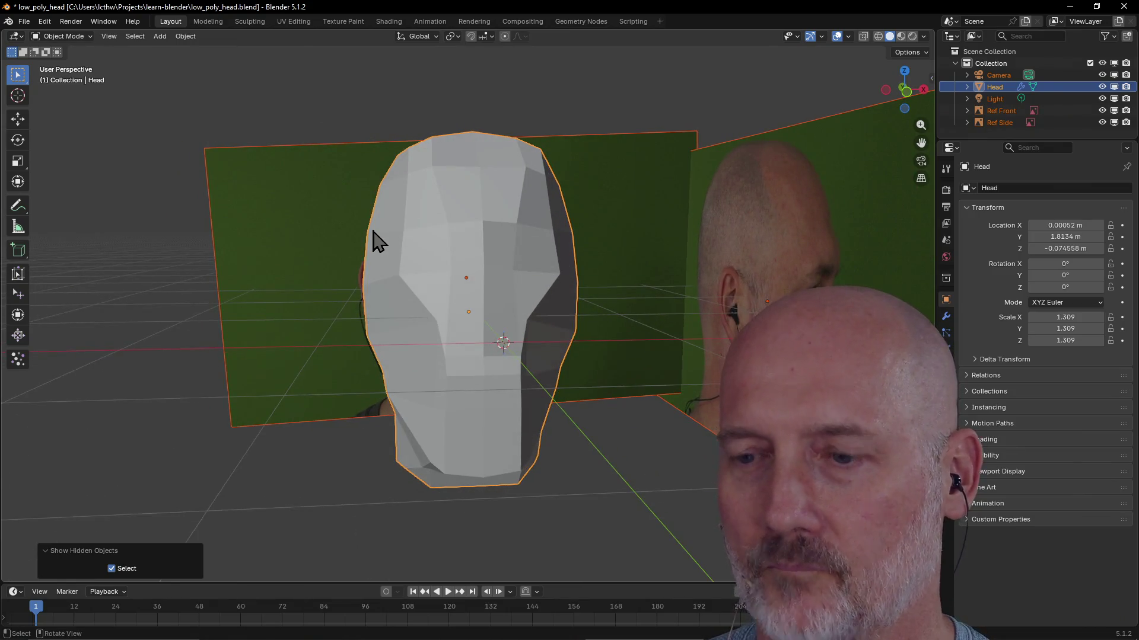
key(grave)
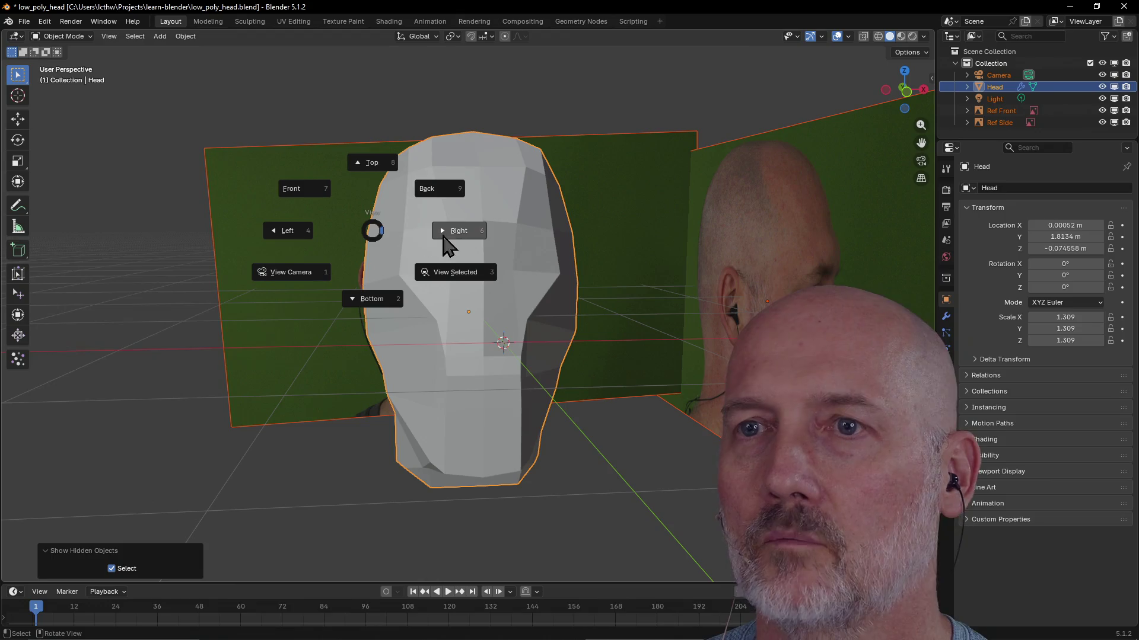
click(308, 194)
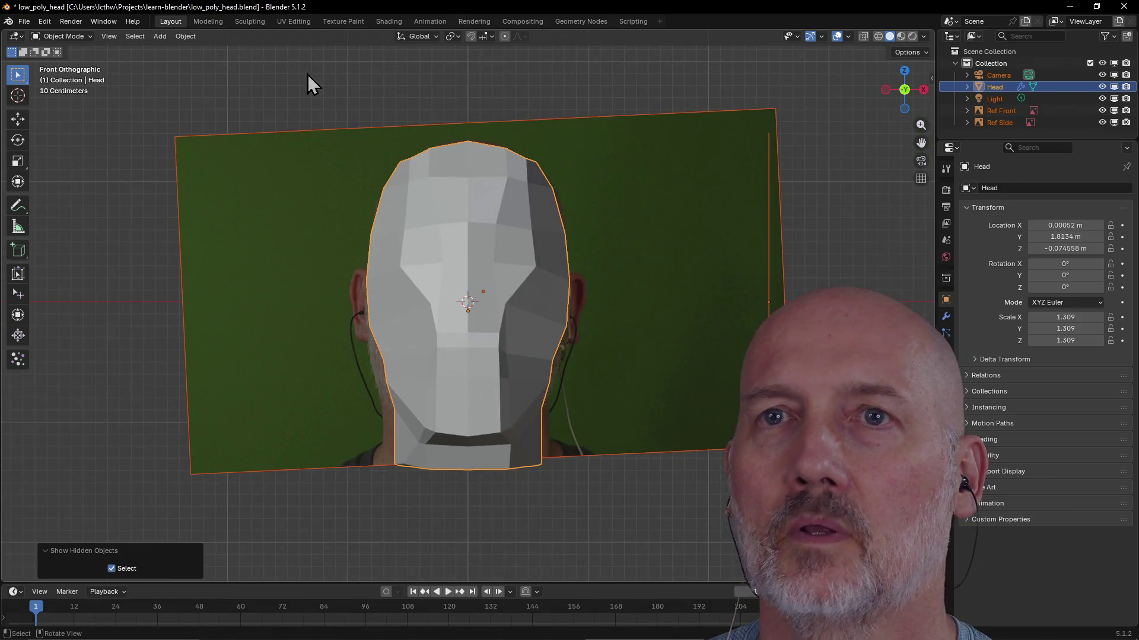
click(206, 22)
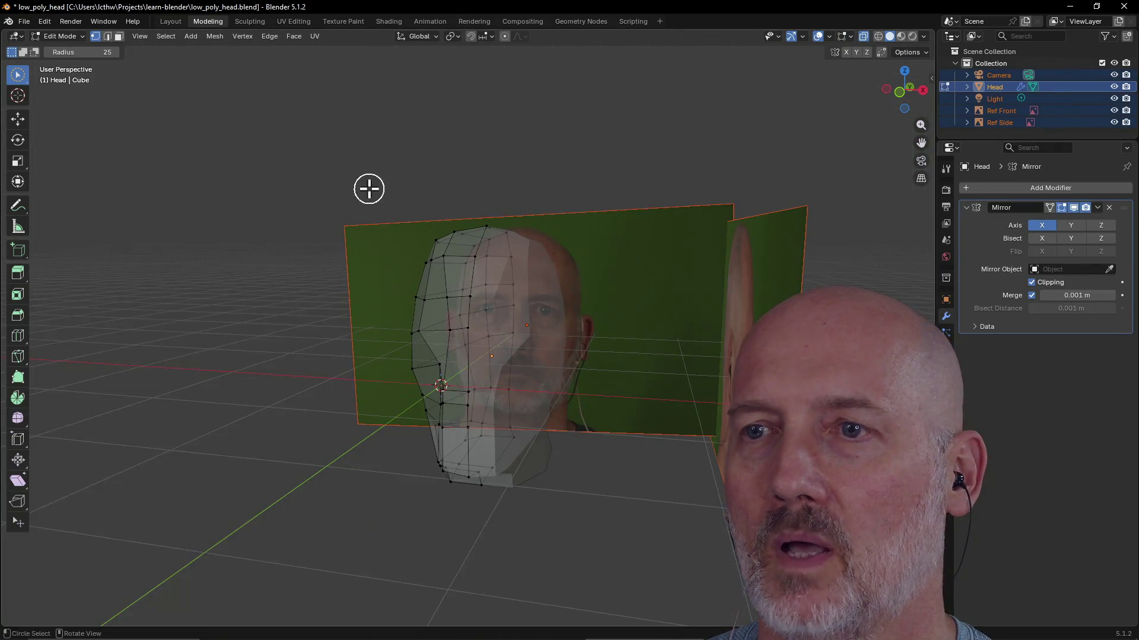
Check the mirrored Head mesh against the references in Front, then Left orthographic view
key(grave)
click(305, 197)
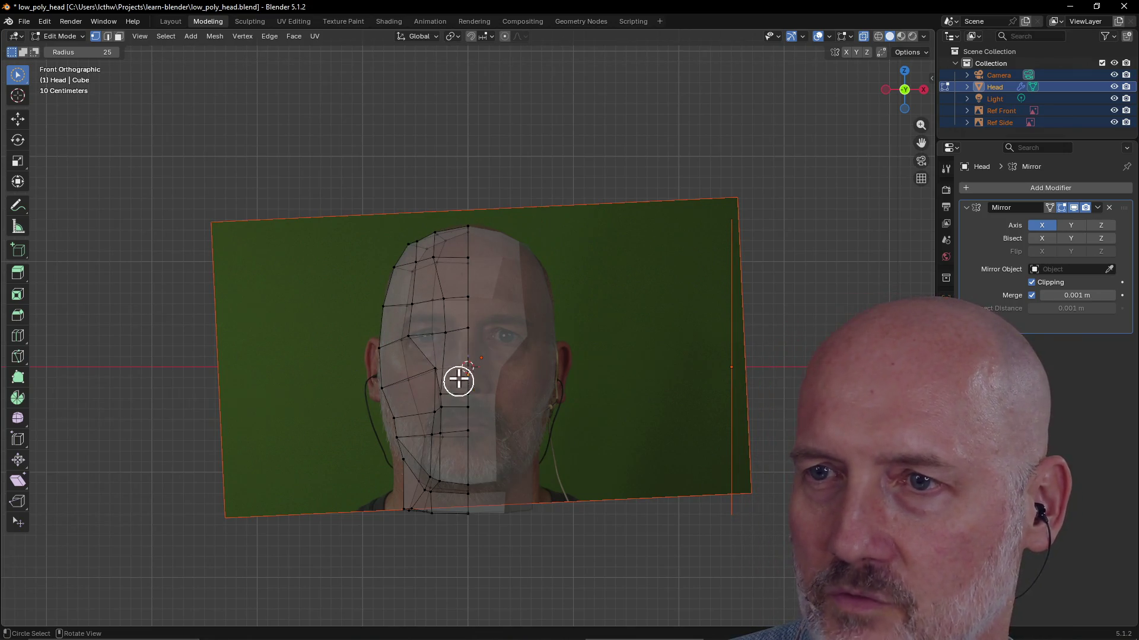
key(grave)
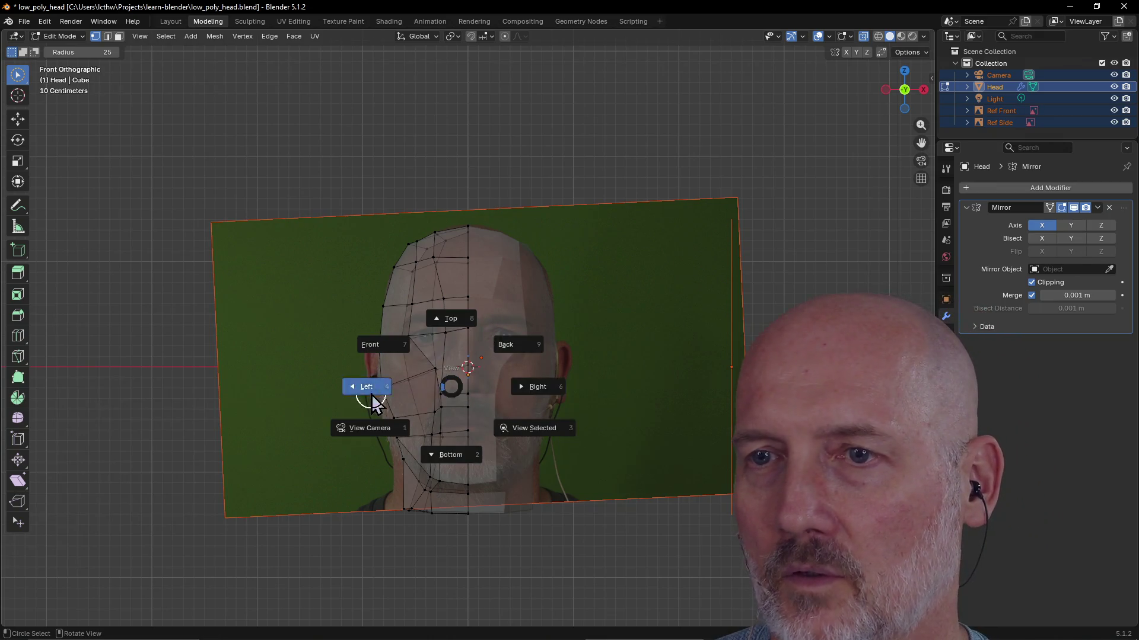
click(371, 394)
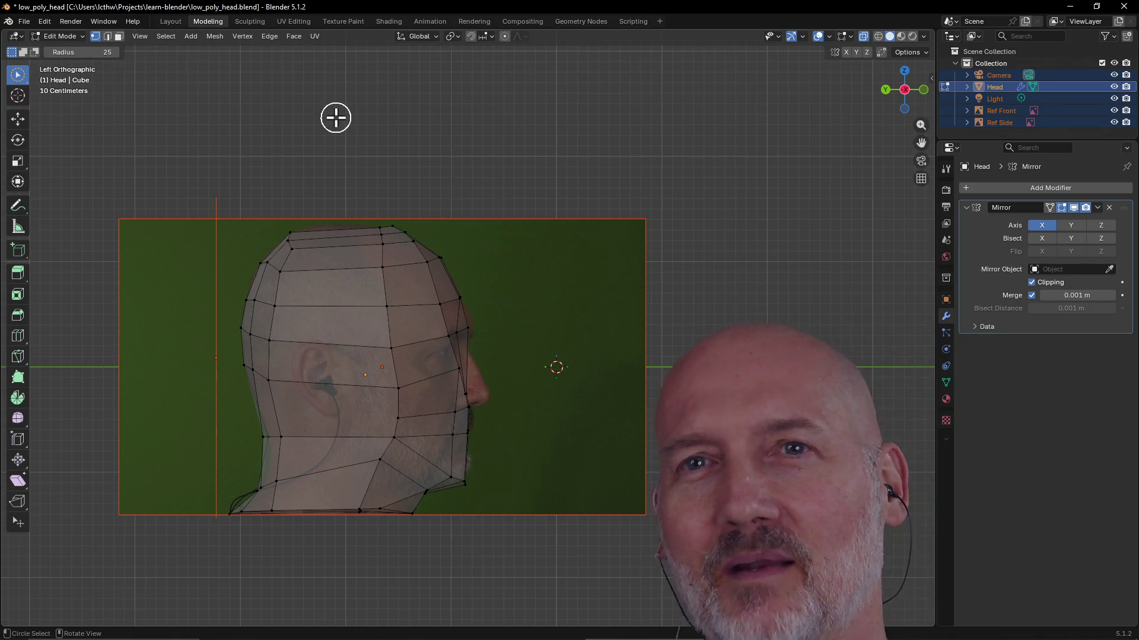
click(28, 25)
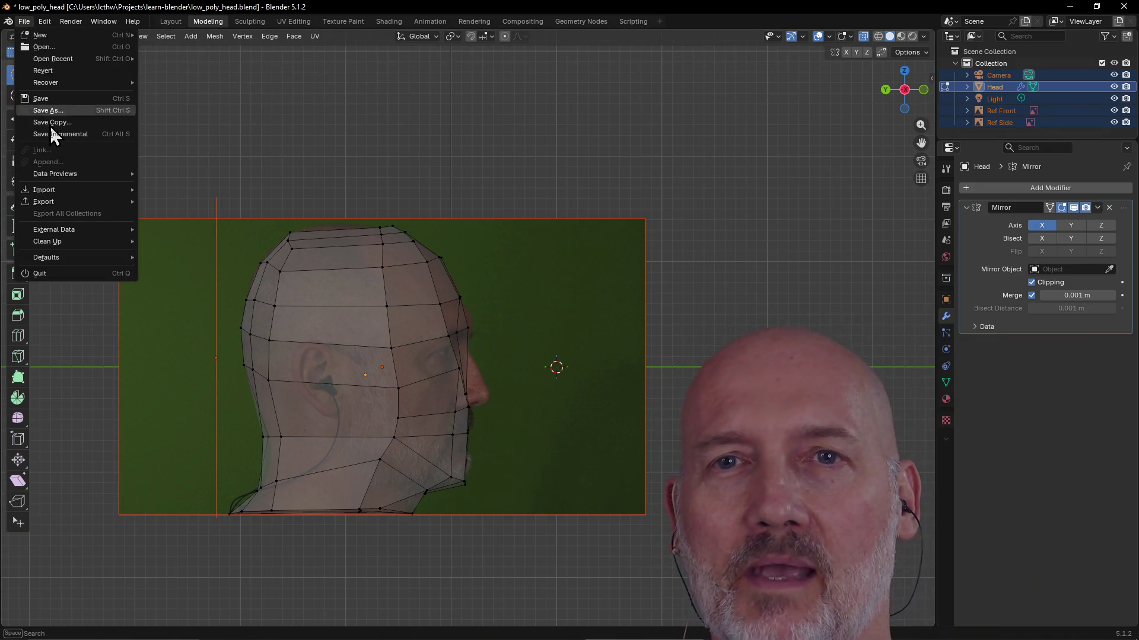
Reopen low_poly_selfie_attempt_2.blend without saving, switch to Layout and unhide the reference photos
mouse_move(61, 63)
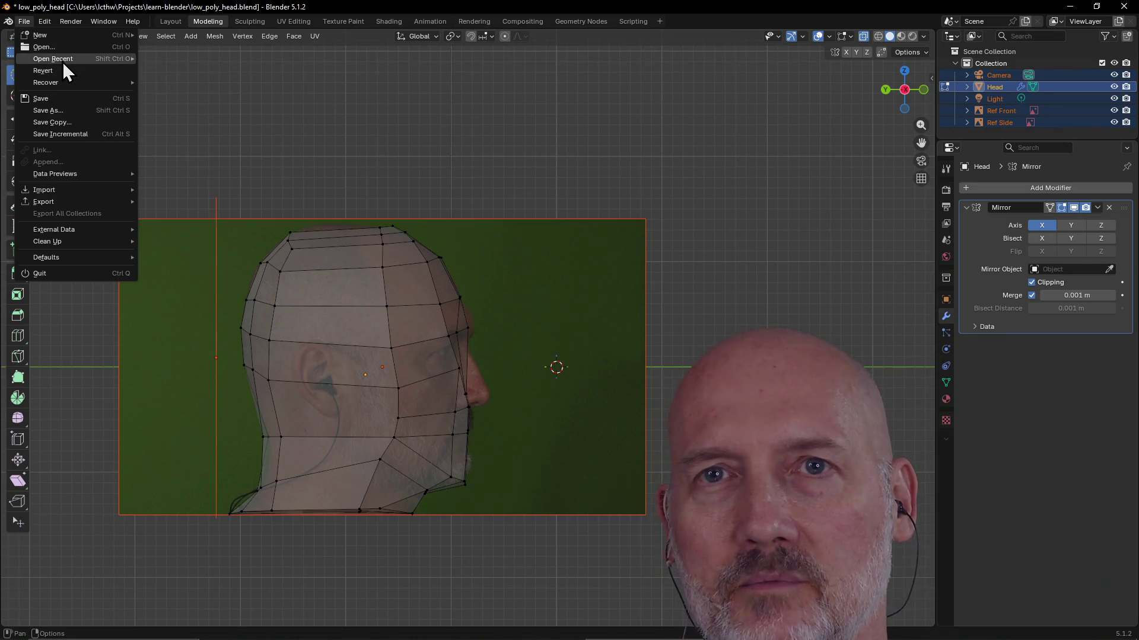
mouse_move(65, 59)
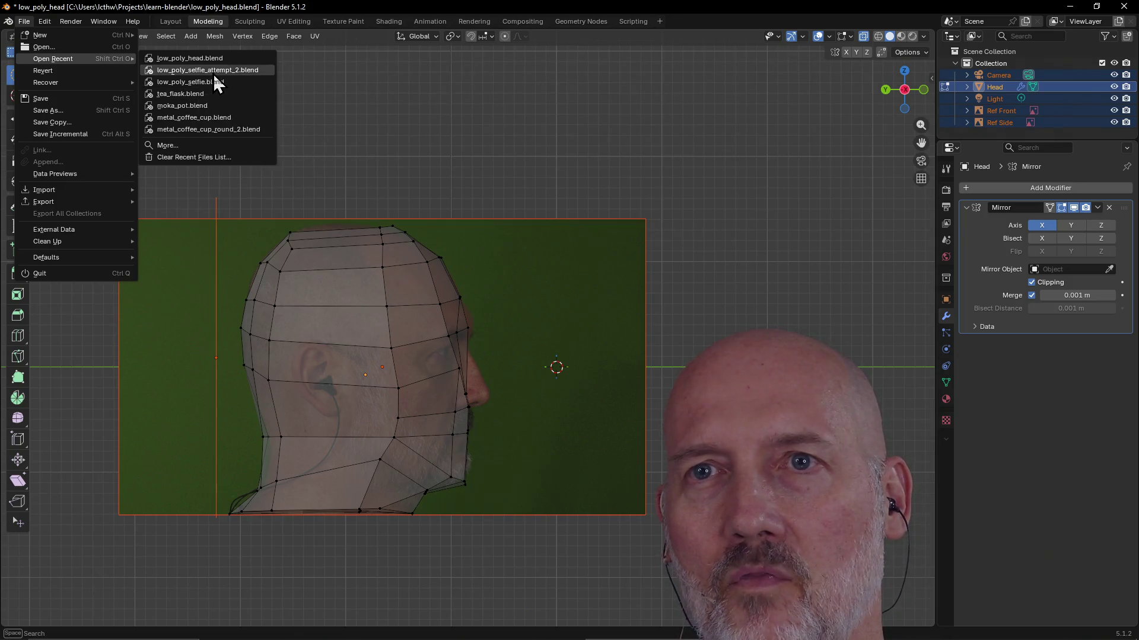
click(214, 70)
click(581, 346)
click(581, 347)
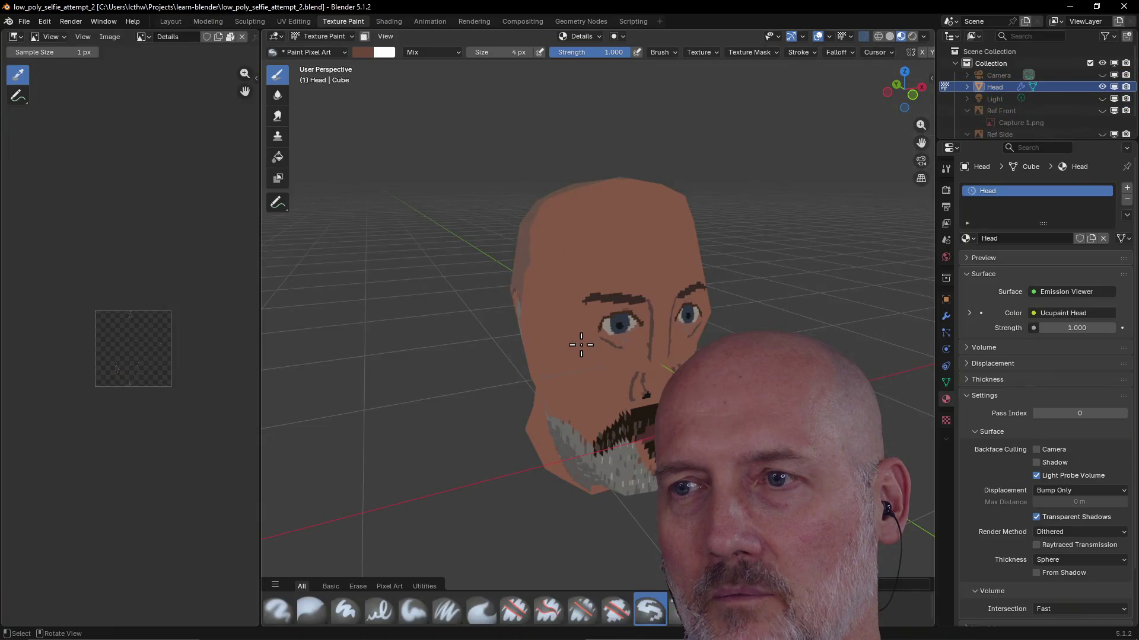
click(178, 21)
key(alt+h)
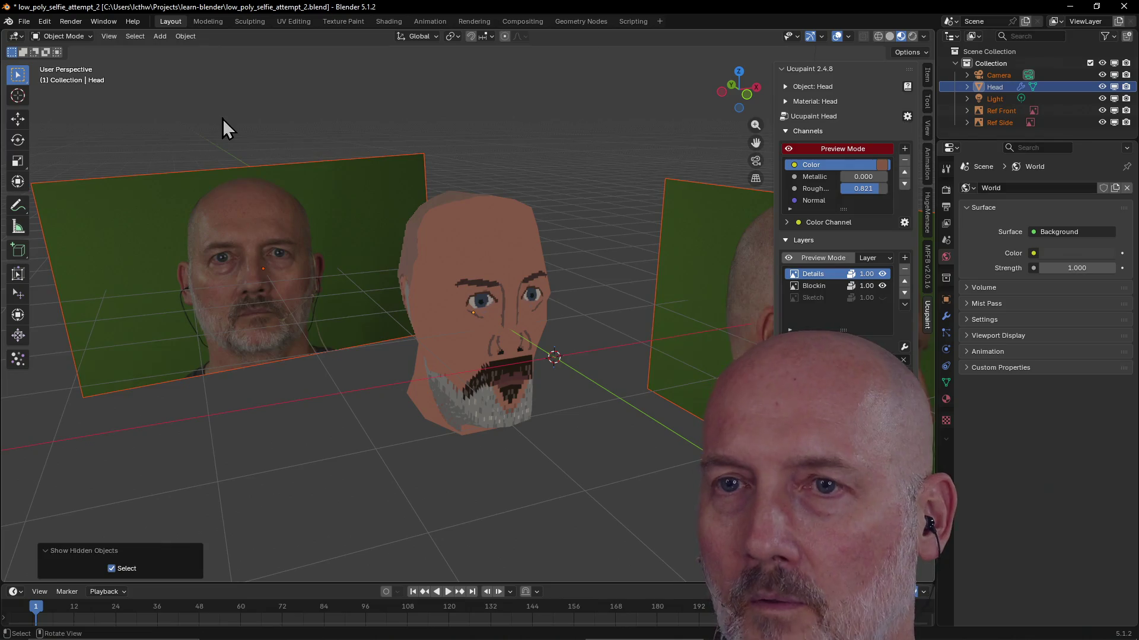
mouse_move(275, 237)
middle_down()
mouse_move(254, 209)
mouse_move(287, 216)
middle_up()
scroll(286, 218, up, 2)
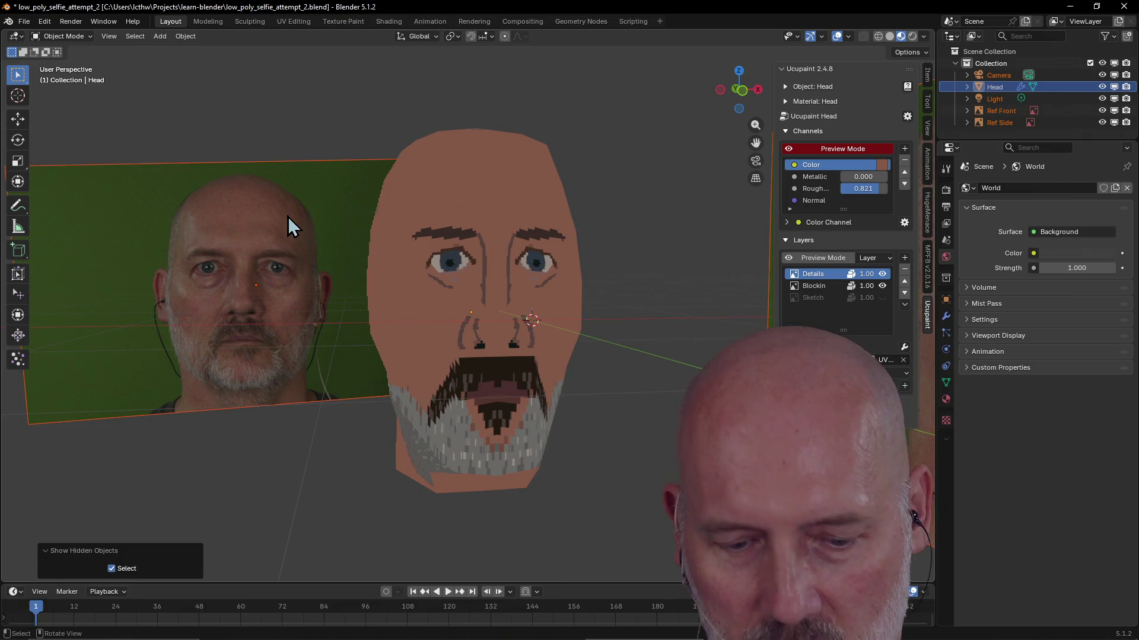
View the painted head in Front view panned beside the face photo, then in Left view
key(grave)
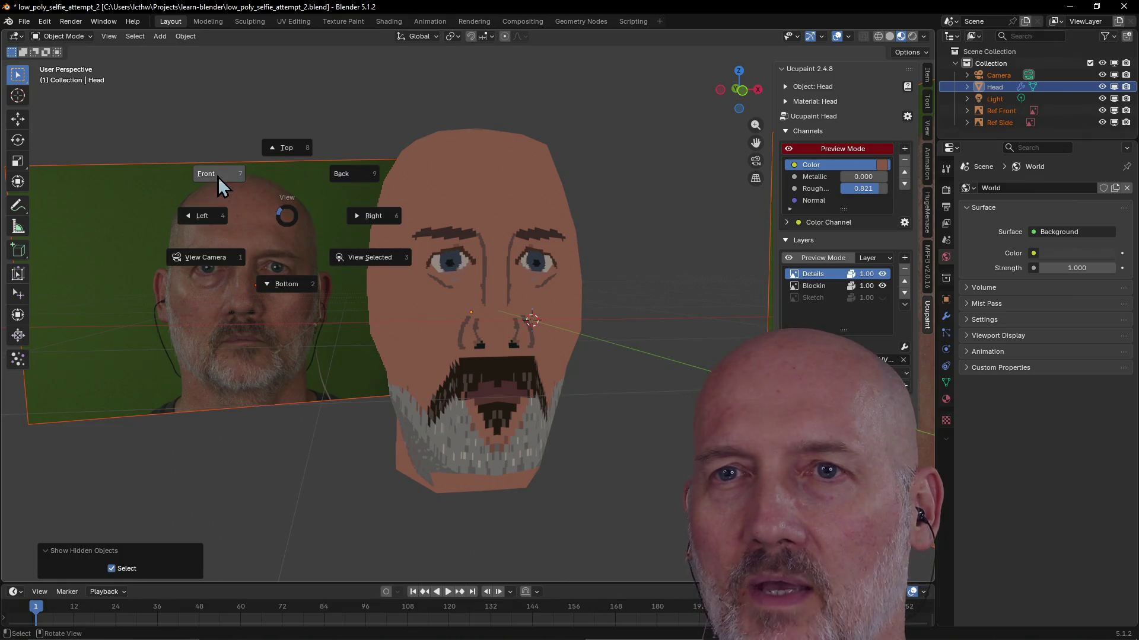
click(218, 177)
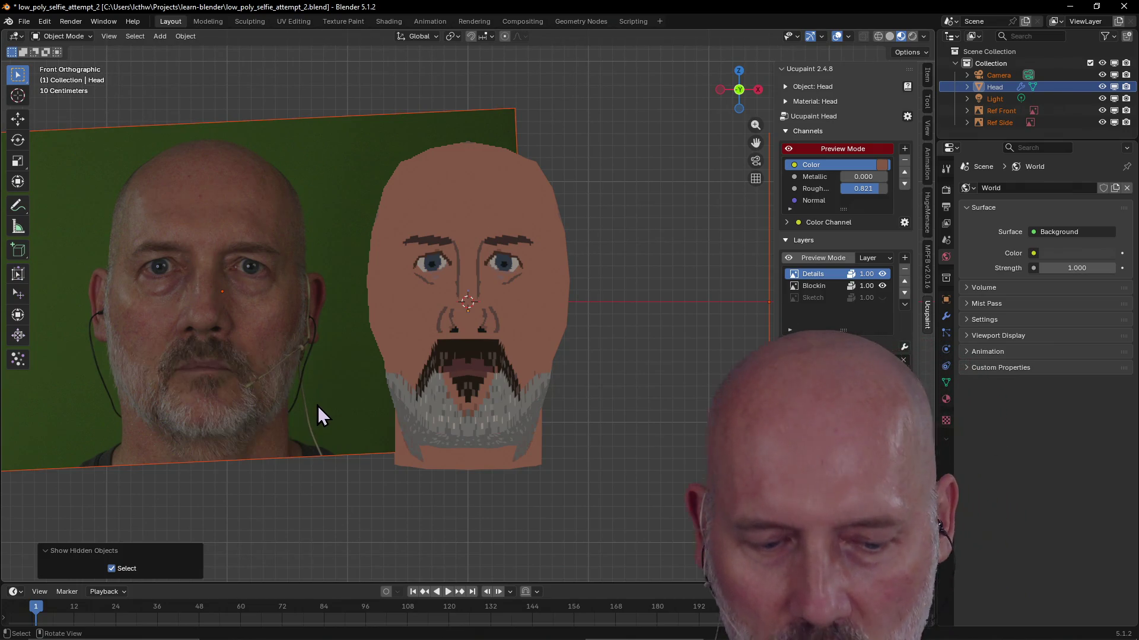
drag(316, 404, 316, 404)
shift+middle_drag(316, 404, 440, 422)
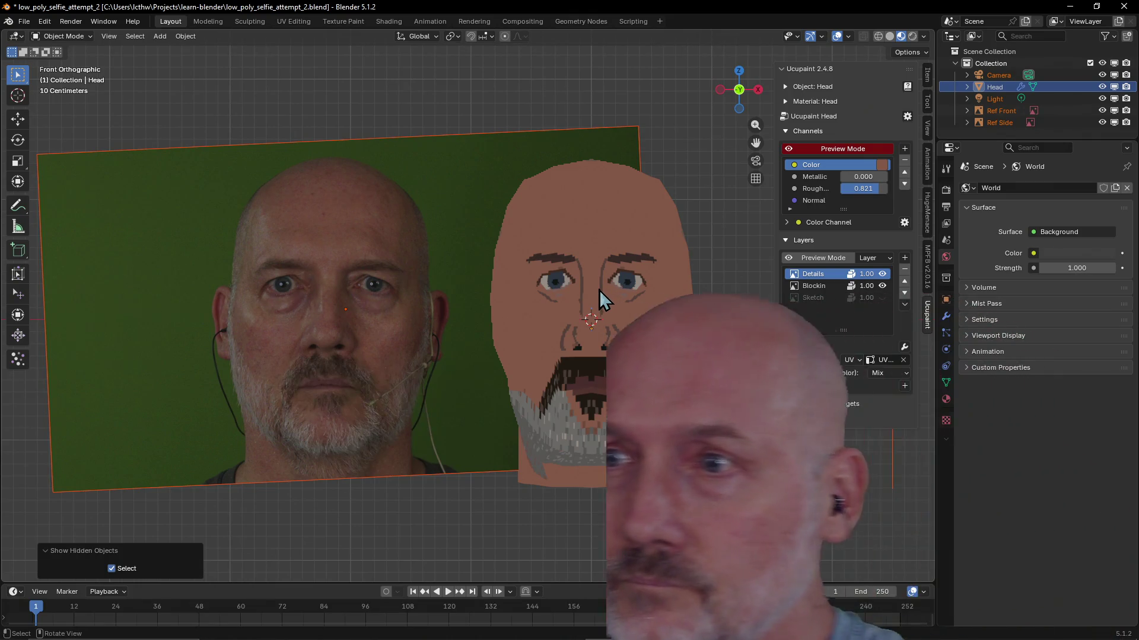
key(grave)
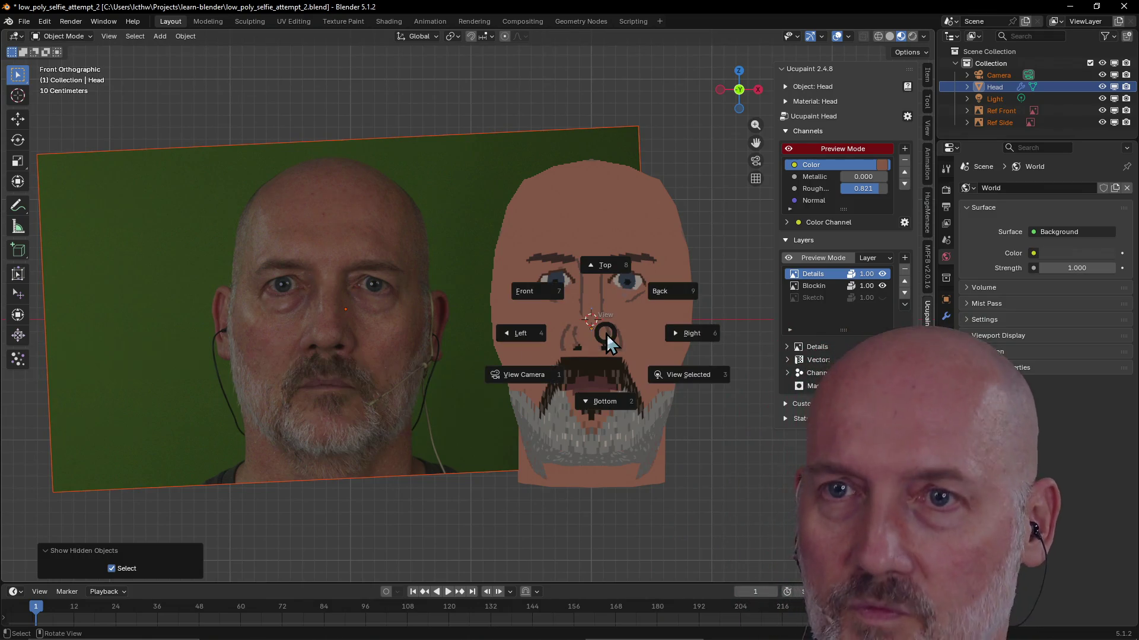
click(522, 336)
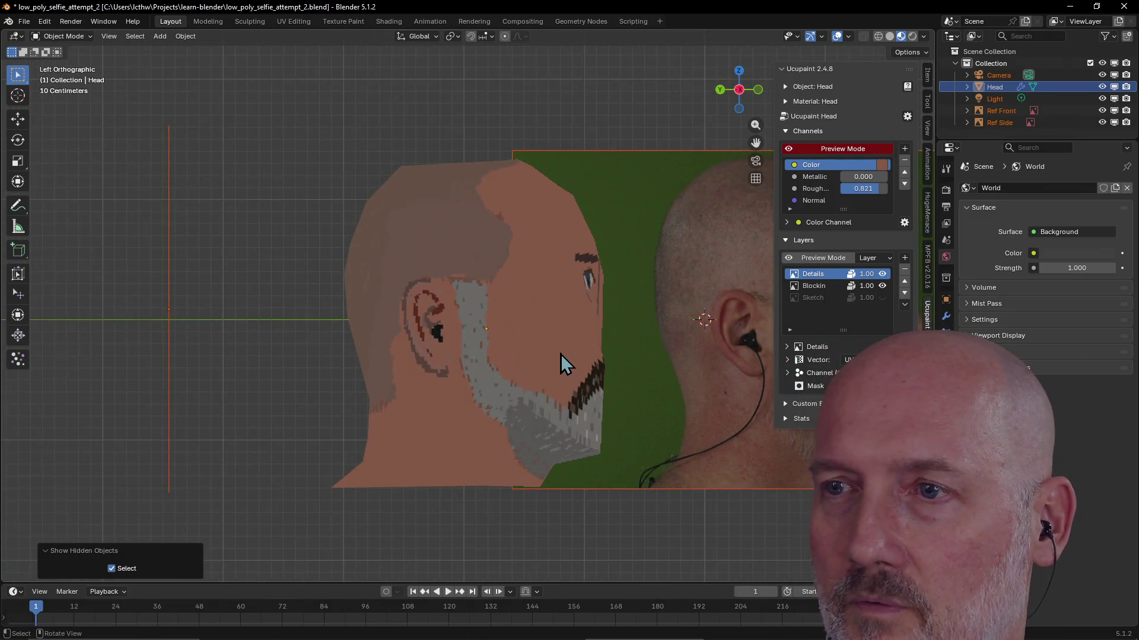
Frame the head beside the side photo, orbit into User Perspective, then close Blender
scroll(560, 354, down, 1)
shift+middle_drag(560, 354, 371, 367)
scroll(395, 366, up, 2)
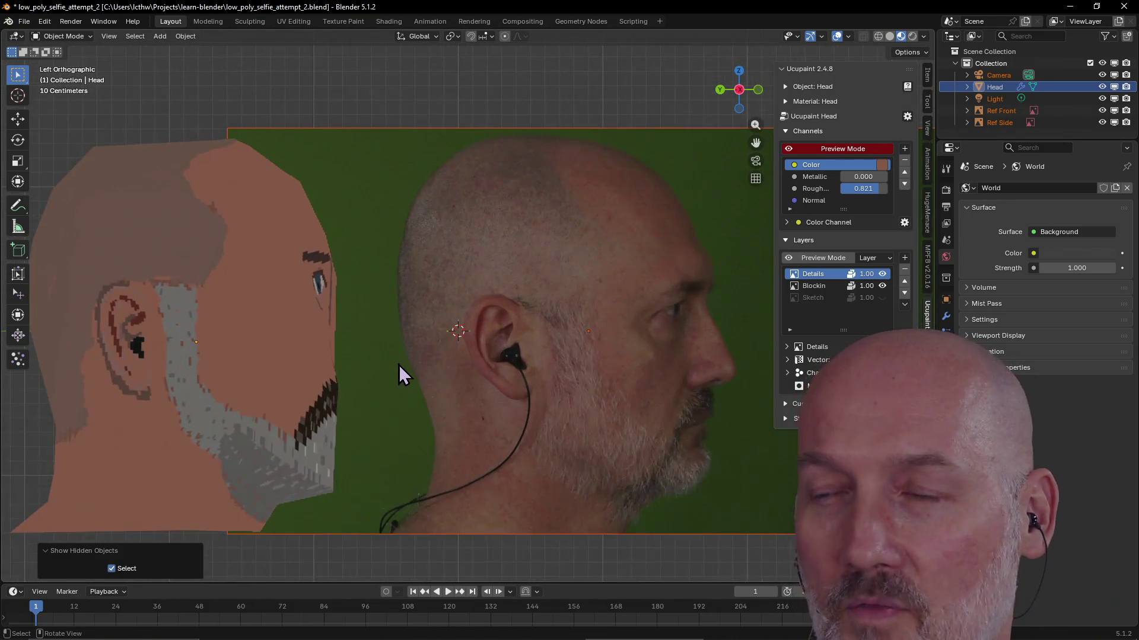
scroll(398, 365, down, 1)
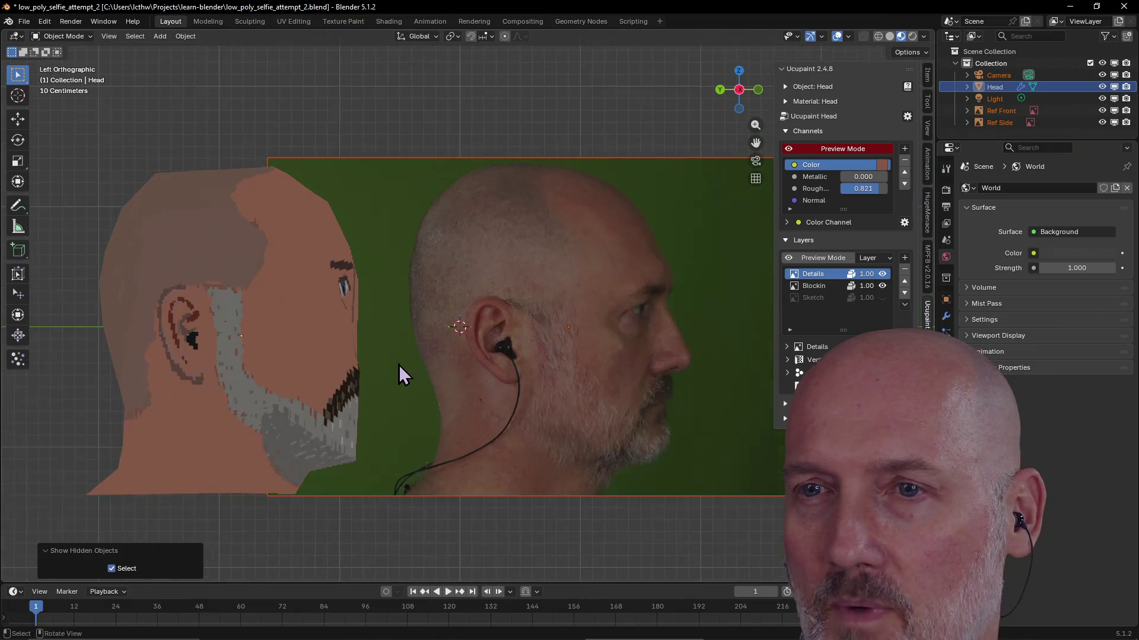
mouse_move(398, 365)
shift+middle_down()
mouse_move(443, 370)
mouse_move(397, 364)
mouse_move(432, 362)
shift+middle_up()
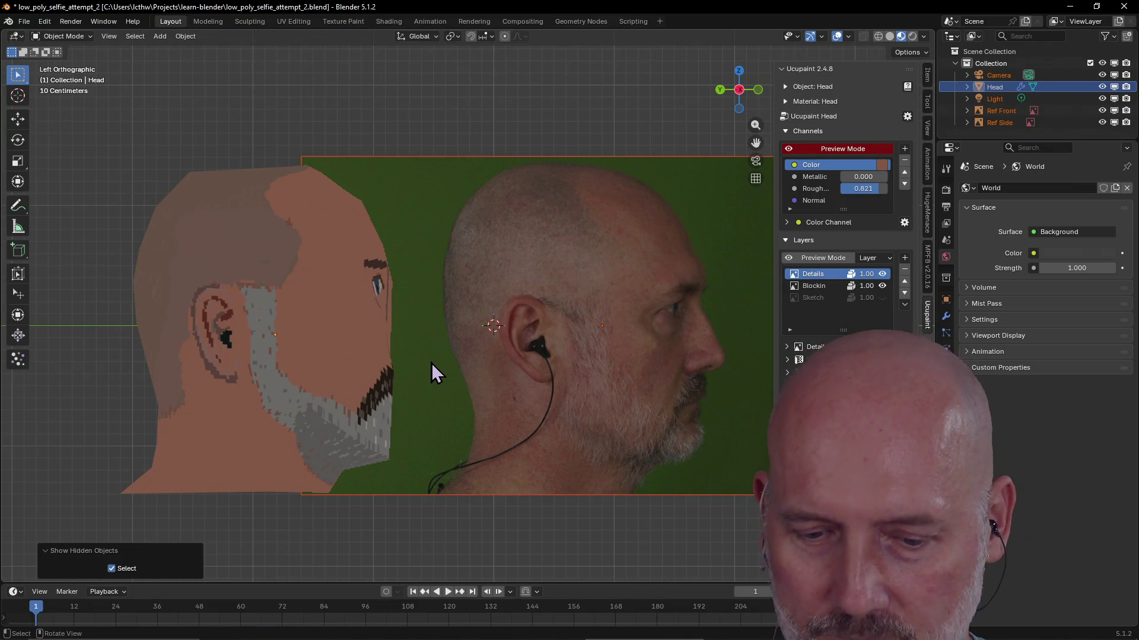
scroll(423, 350, down, 3)
scroll(422, 349, up, 3)
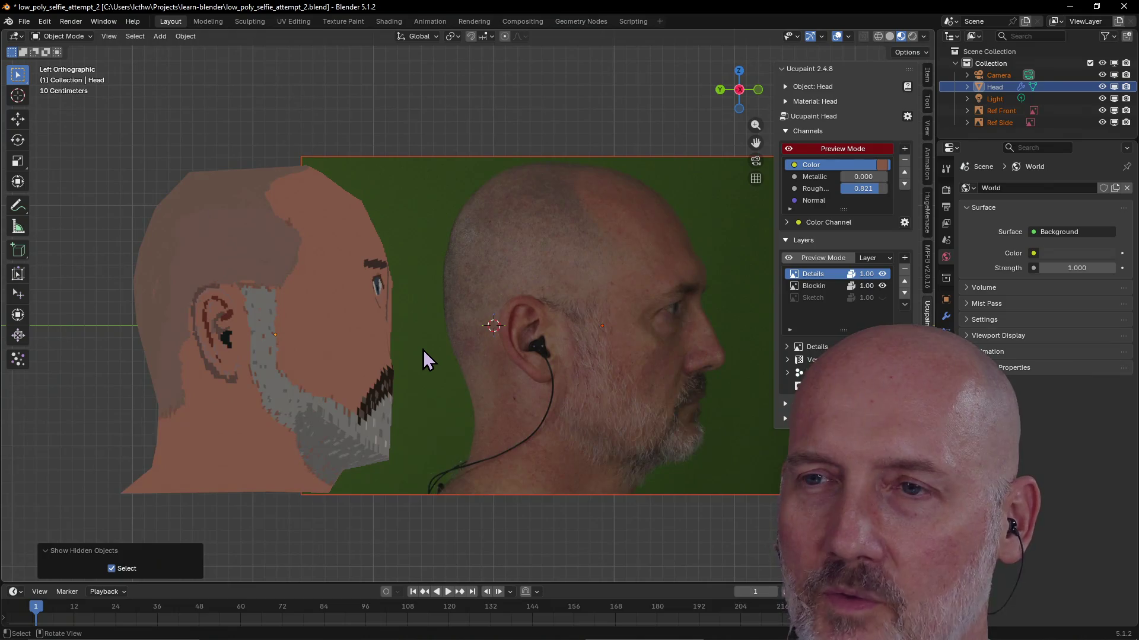
scroll(424, 352, down, 1)
mouse_move(423, 350)
middle_down()
mouse_move(349, 365)
mouse_move(311, 403)
mouse_move(351, 303)
mouse_move(297, 368)
mouse_move(266, 359)
mouse_move(381, 362)
mouse_move(461, 339)
mouse_move(448, 315)
mouse_move(393, 437)
mouse_move(392, 386)
mouse_move(336, 284)
mouse_move(341, 337)
mouse_move(233, 350)
mouse_move(421, 311)
mouse_move(337, 325)
mouse_move(317, 355)
middle_up()
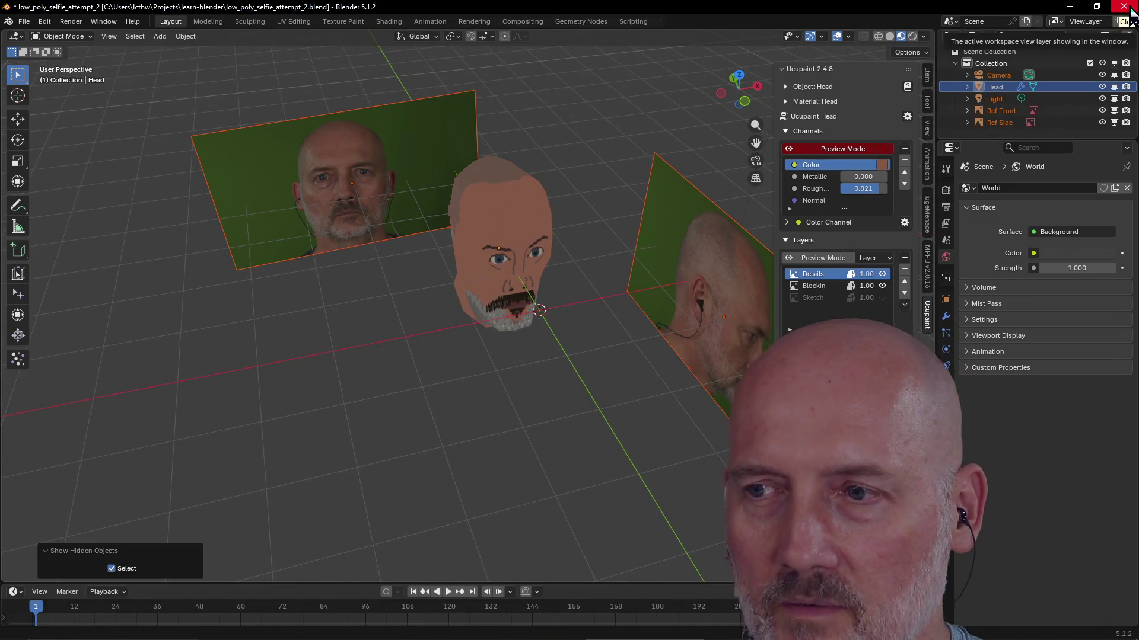
click(1130, 7)
Finish closing Blender, then switch between the Blockbench plugins page and the PowerShell bot log, ending on PowerShell
click(593, 348)
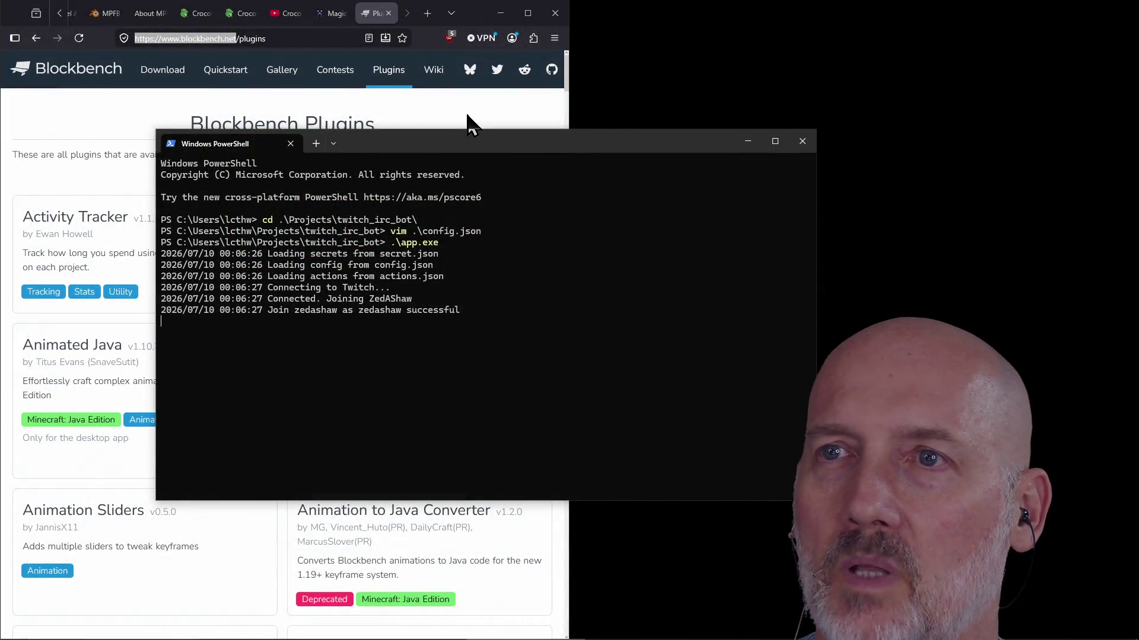
click(471, 122)
click(575, 360)
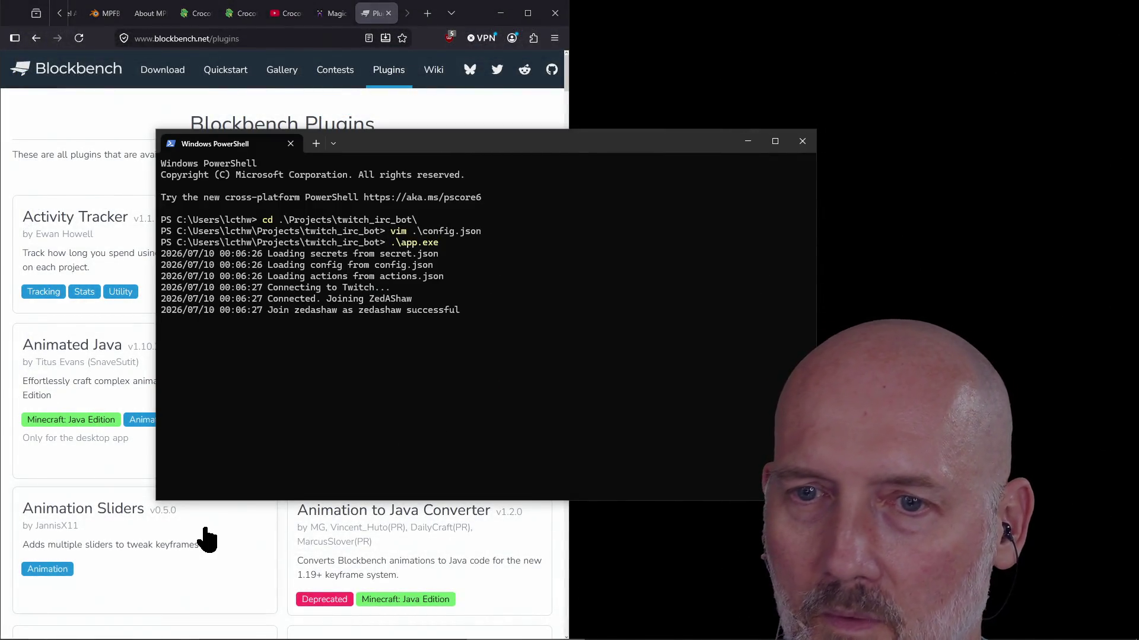
click(278, 587)
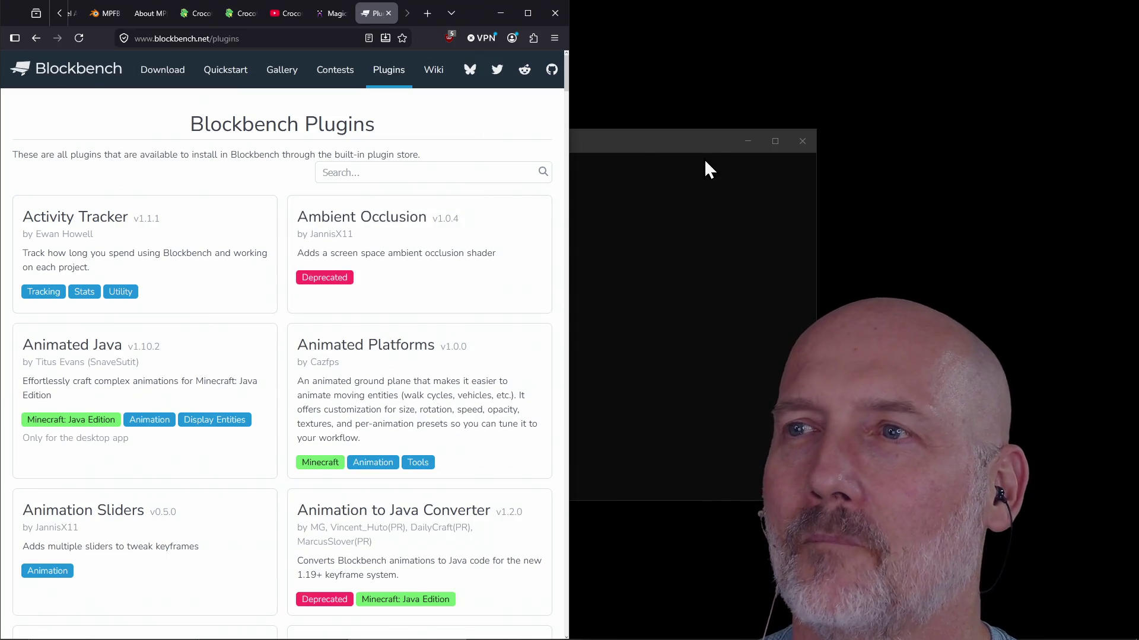
click(696, 142)
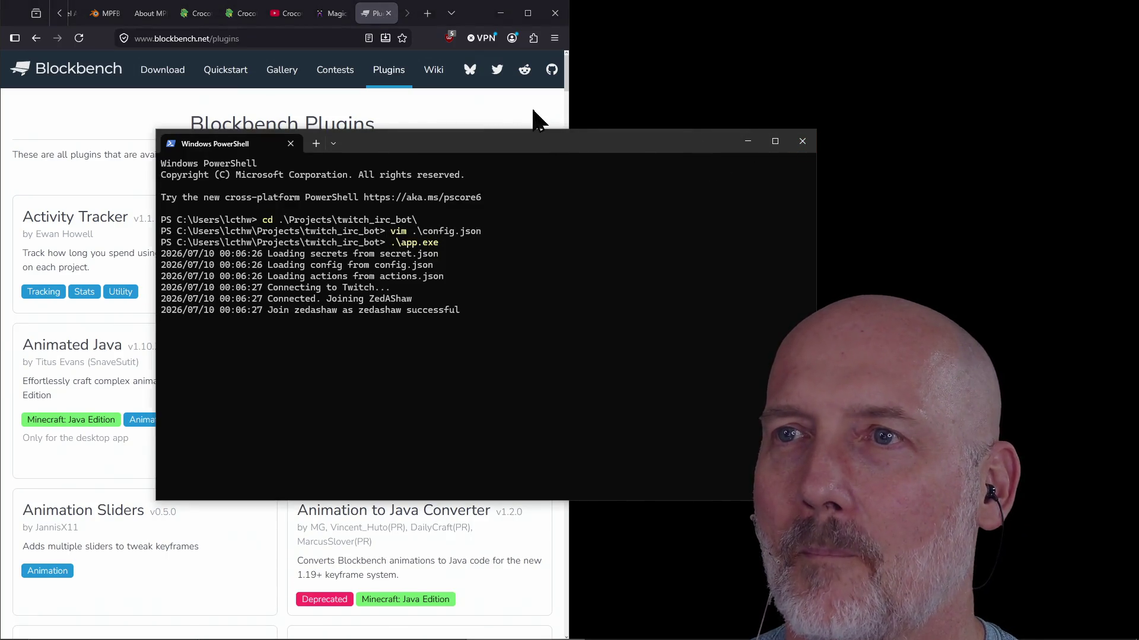
click(533, 111)
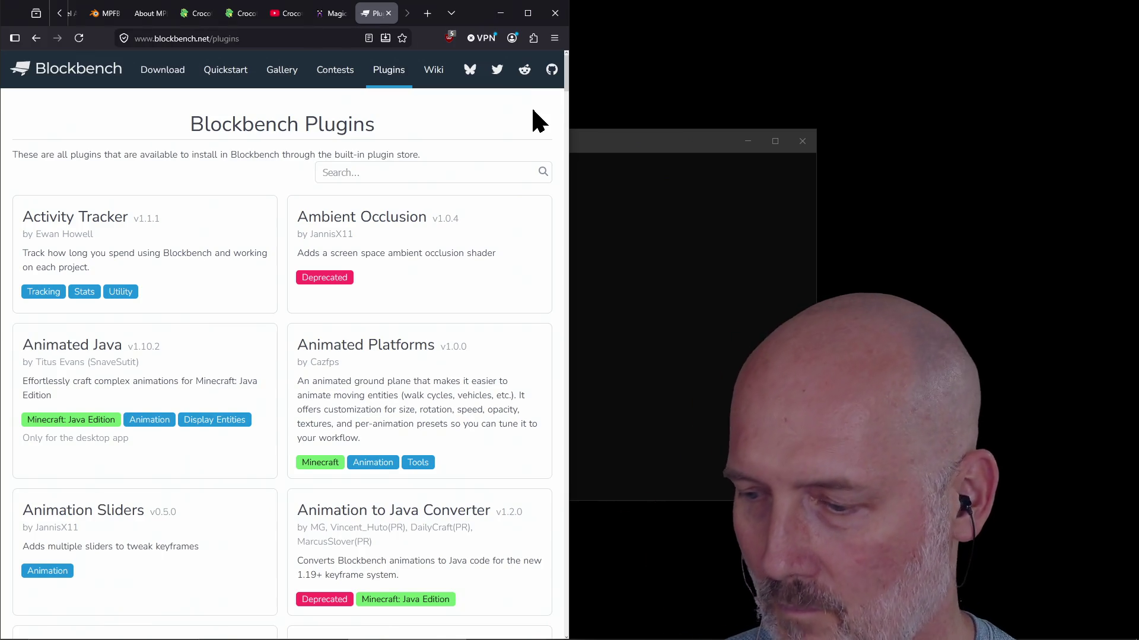
click(671, 143)
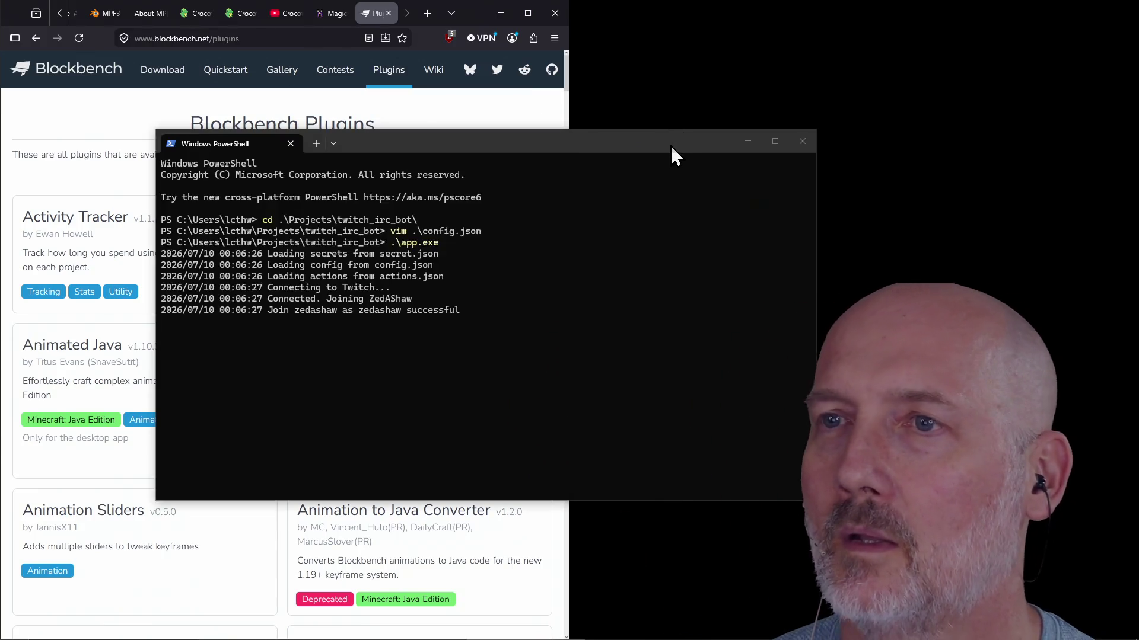
Snap the PowerShell bot log to the left half with Win+Left and focus the right half
key(super+Left)
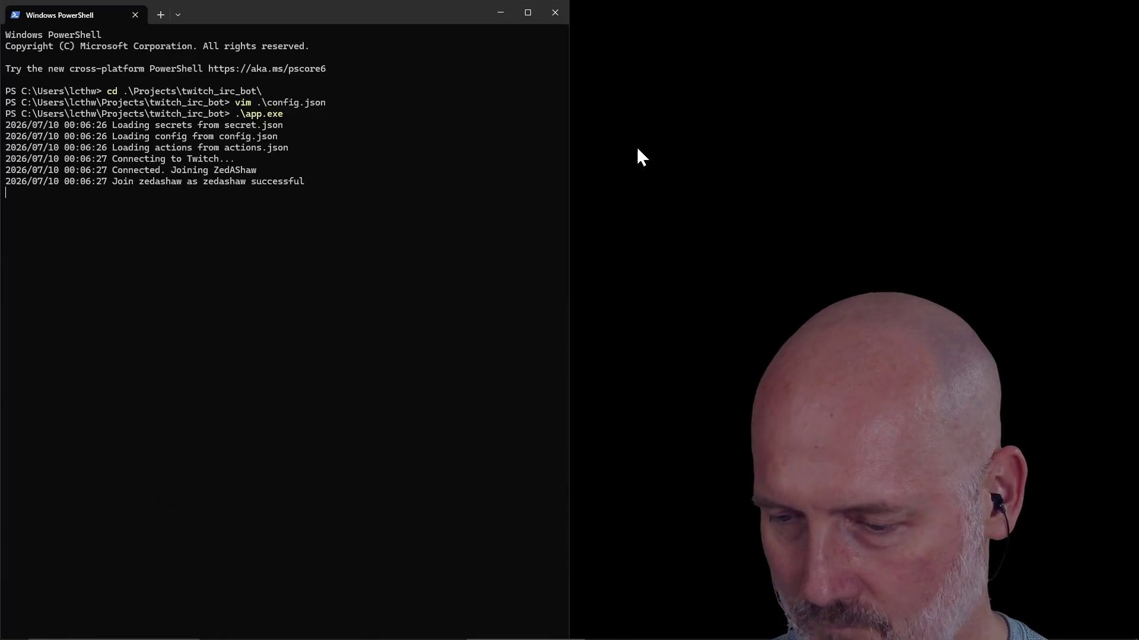
click(637, 149)
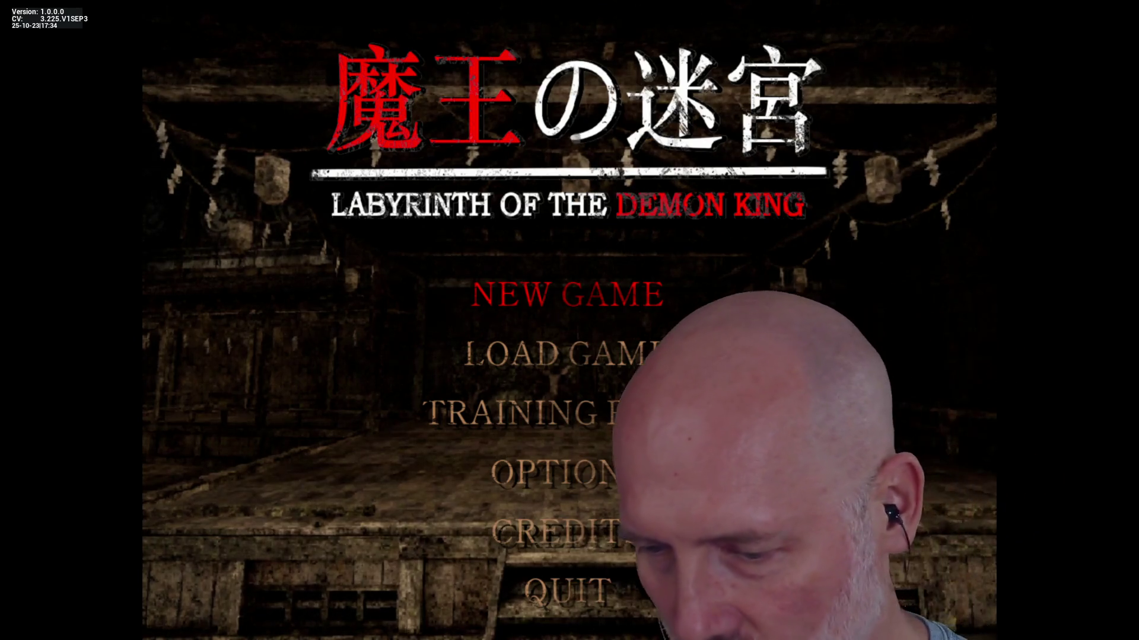
From the game's title menu, search Windows for 'sound mixer options' and open that settings page
key(Up)
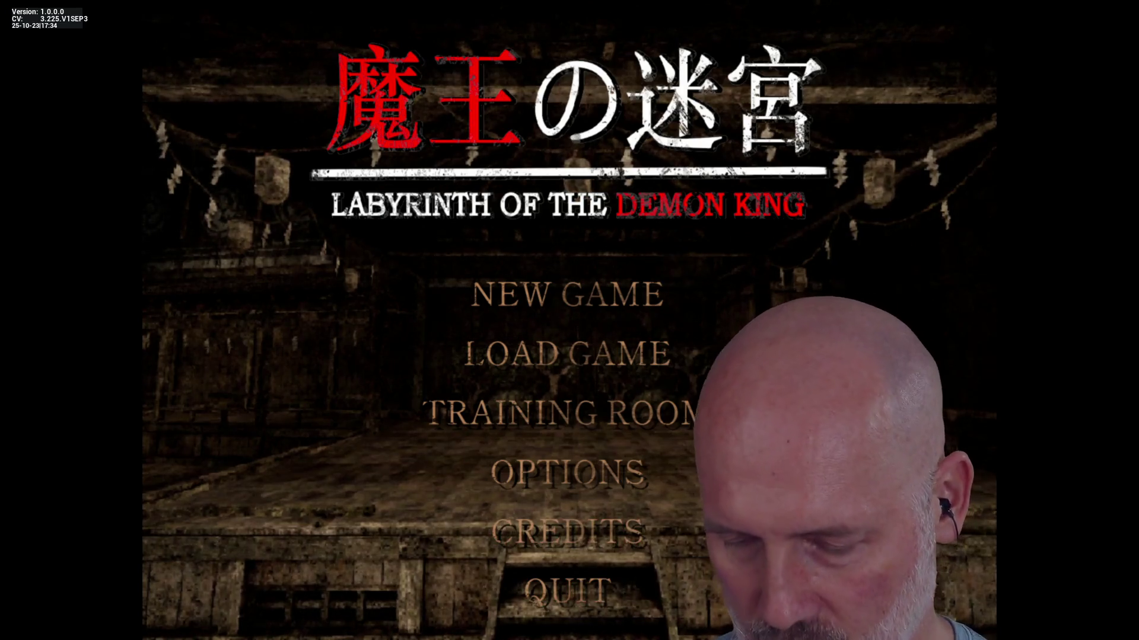
key(super)
text(sound mixerptions)
key(Return)
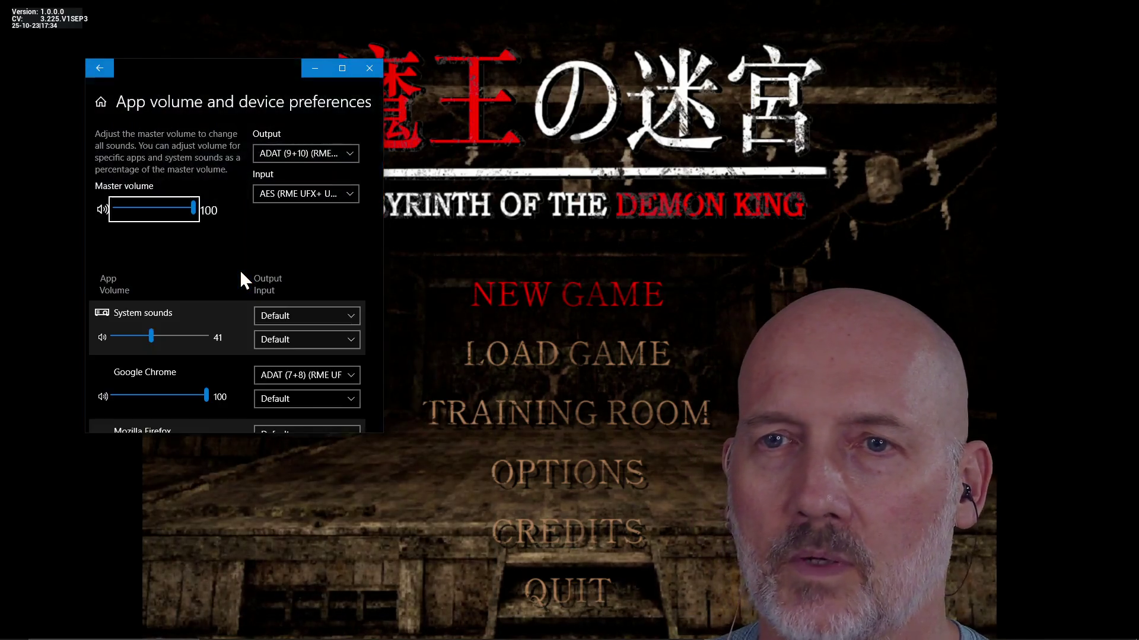
Route Shinigami's audio output to BMD HDMI (NVIDIA High Definition Audio), then return to the game
scroll(293, 323, down, 5)
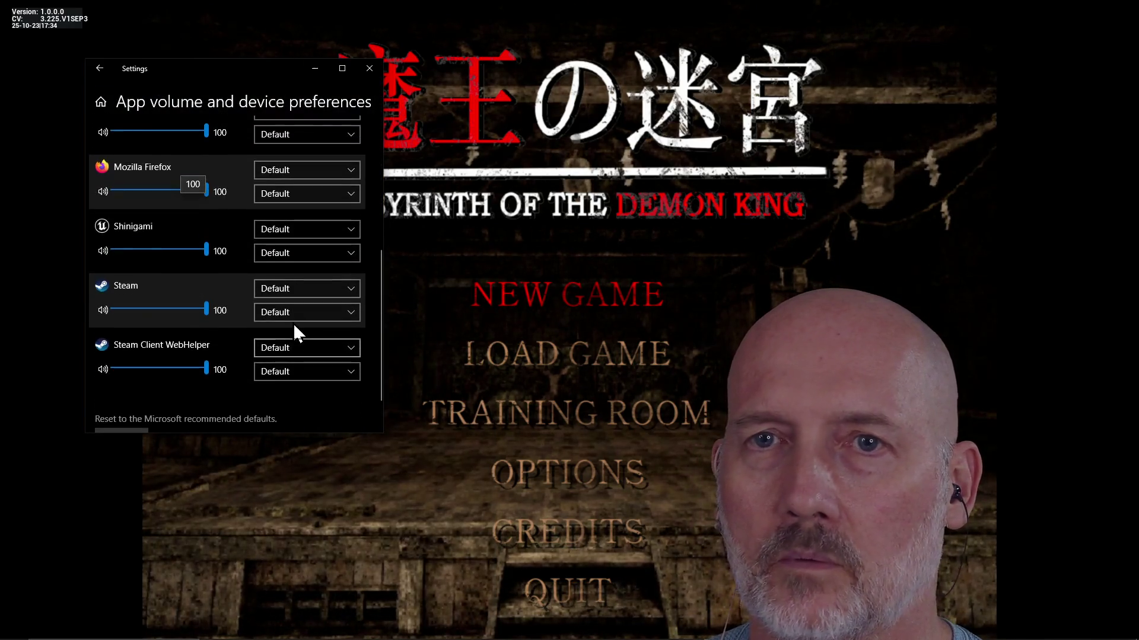
scroll(293, 322, up, 1)
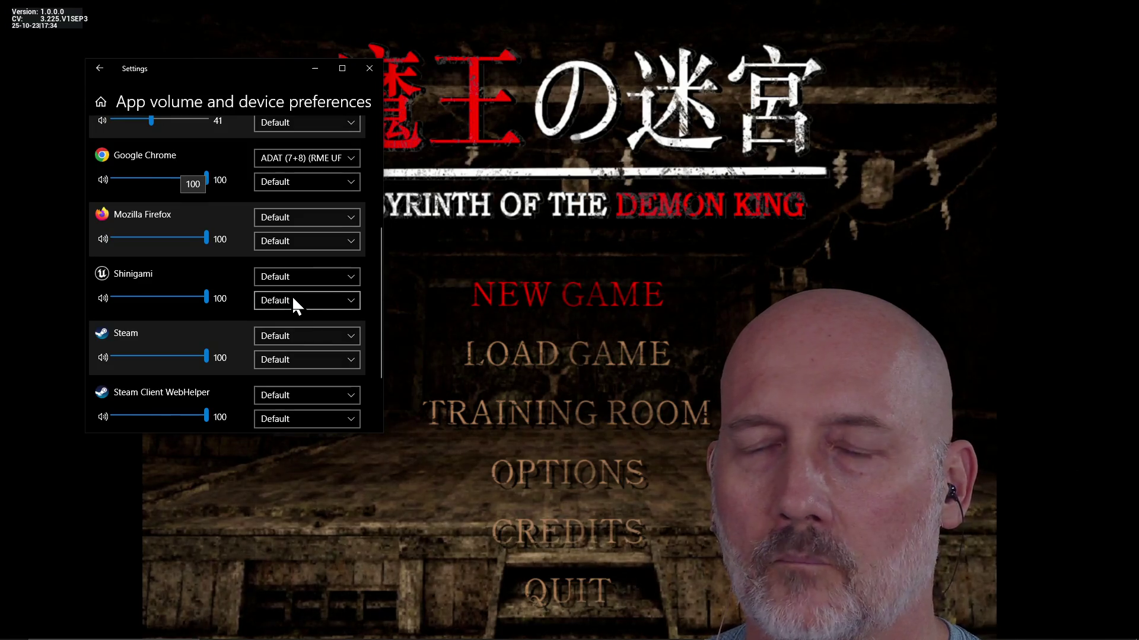
click(294, 303)
click(294, 300)
click(292, 282)
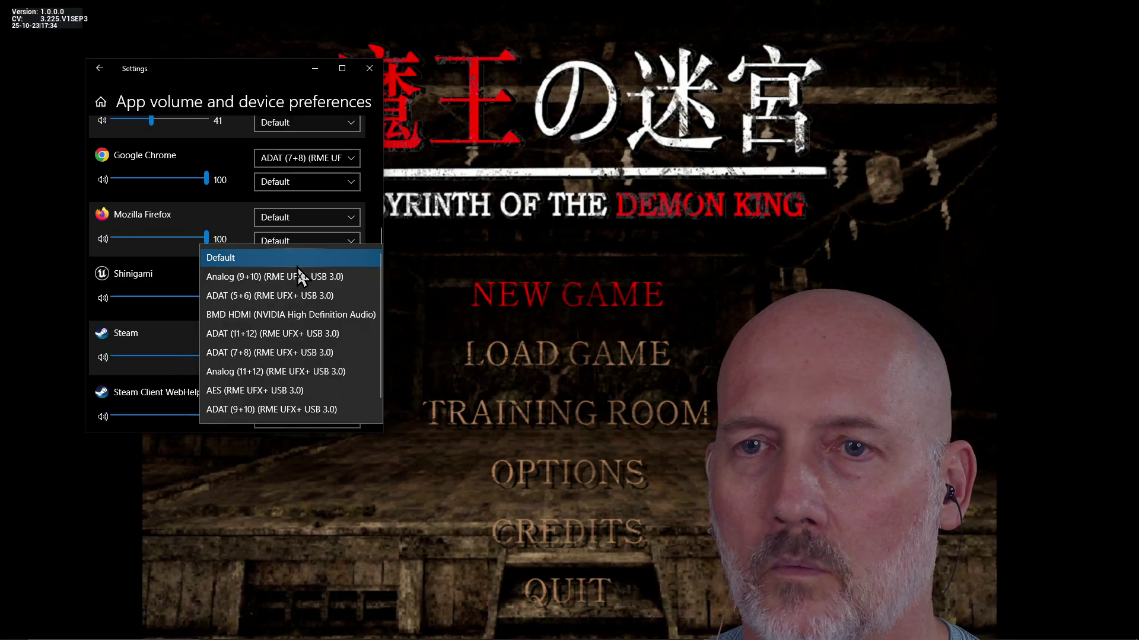
click(298, 315)
click(298, 307)
click(299, 308)
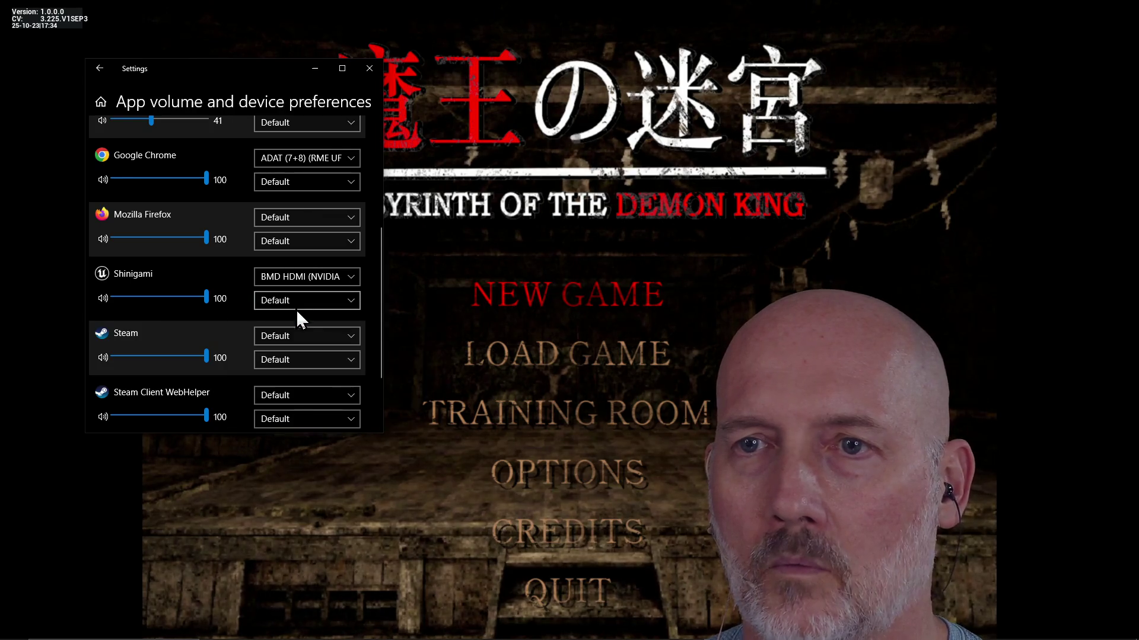
key(alt+Tab)
key(alt+Tab)
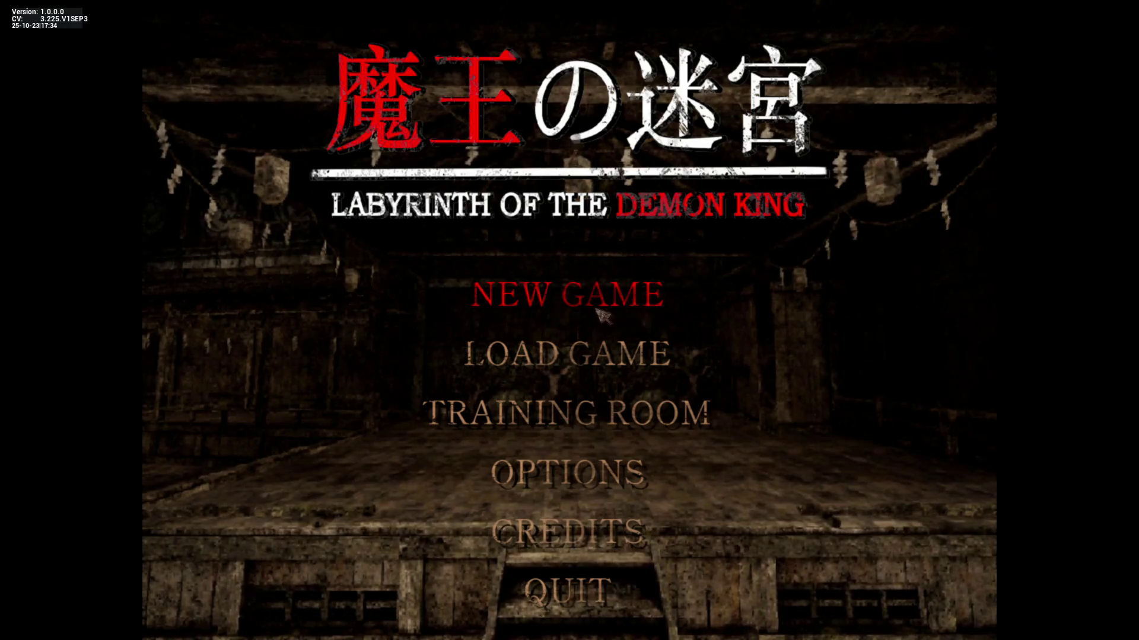
Choose NEW GAME on the title menu and confirm Yes to 'Start a new game?'
click(558, 301)
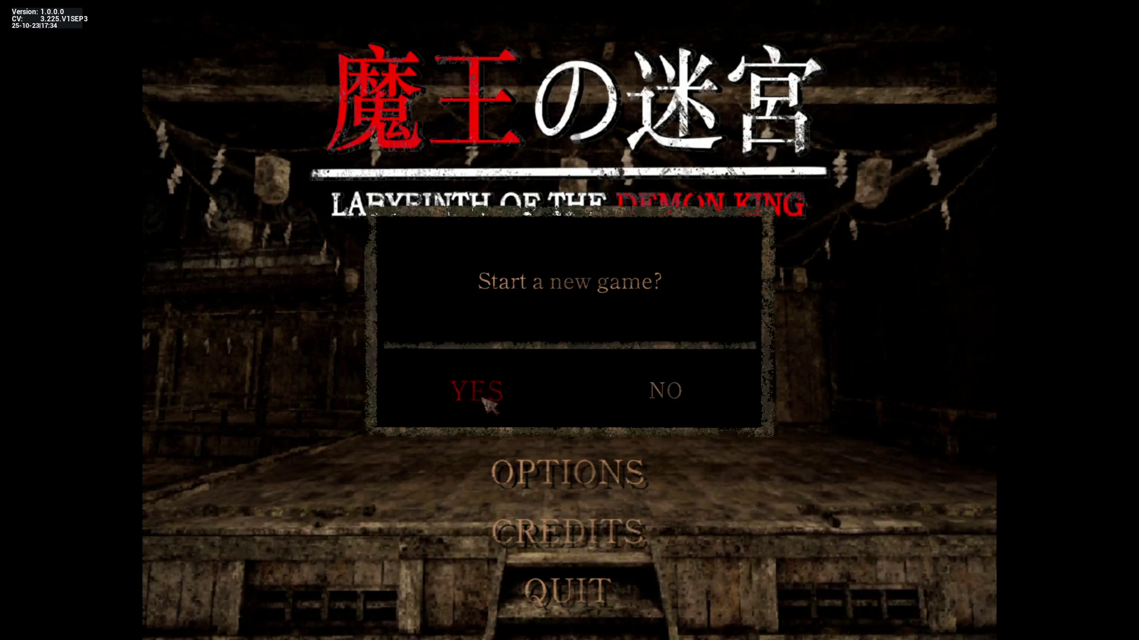
click(487, 403)
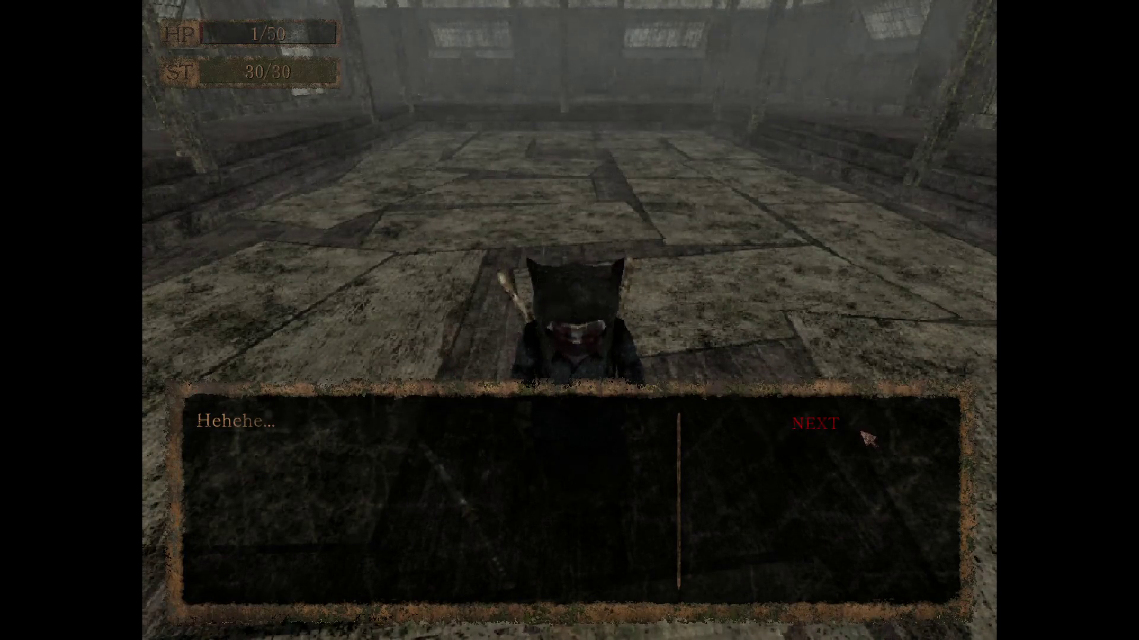
Advance through the masked figure's opening lines until [END] closes the dialogue
click(818, 426)
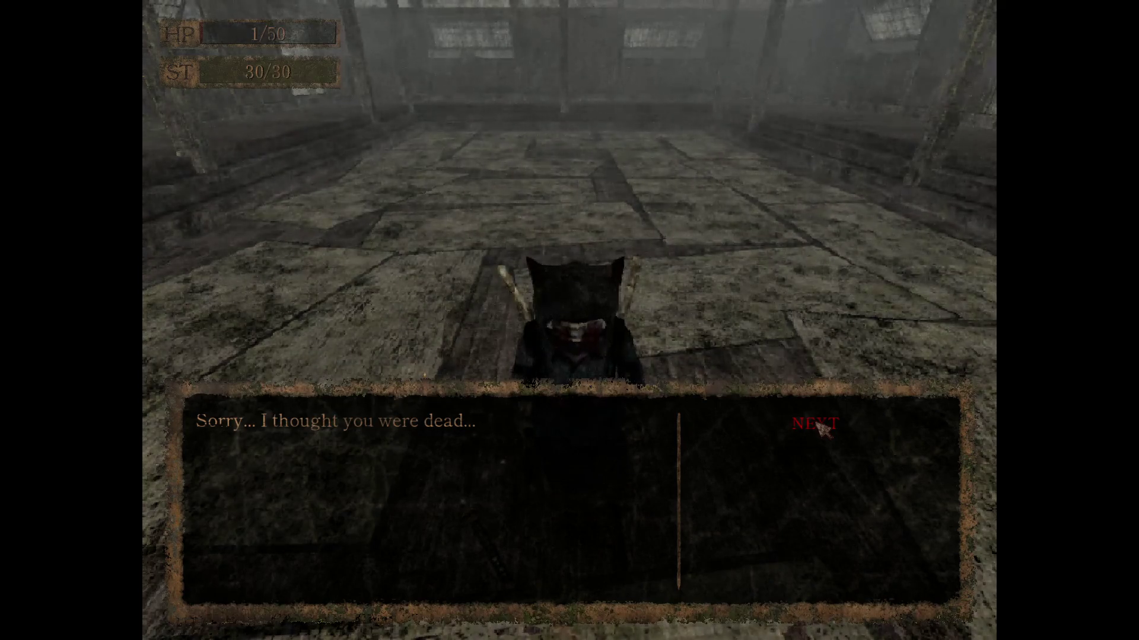
click(819, 426)
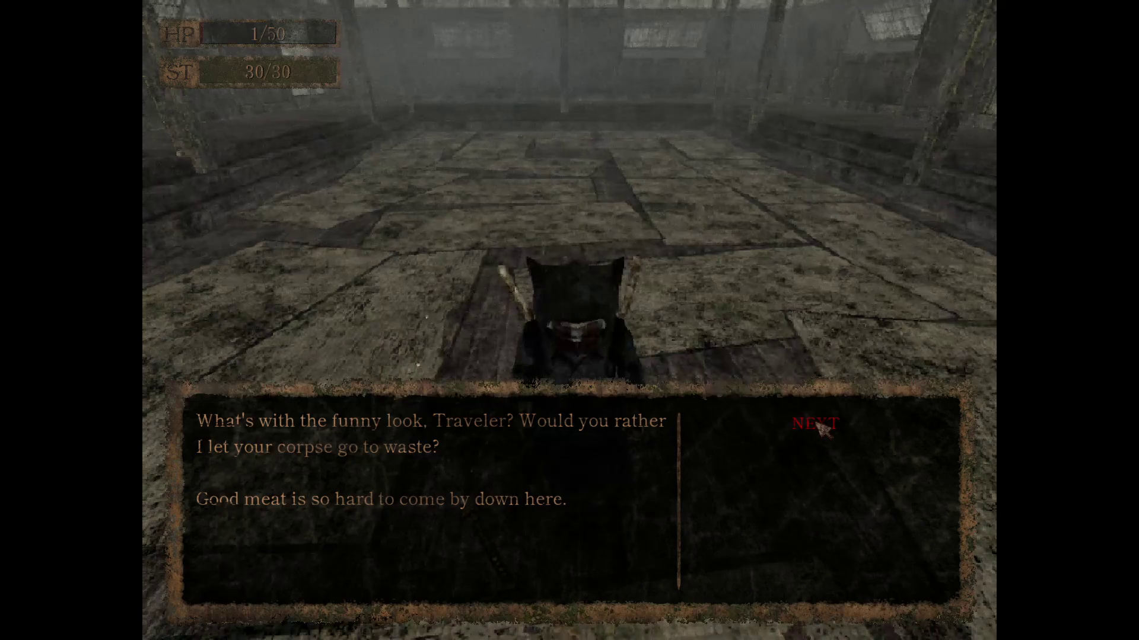
click(819, 428)
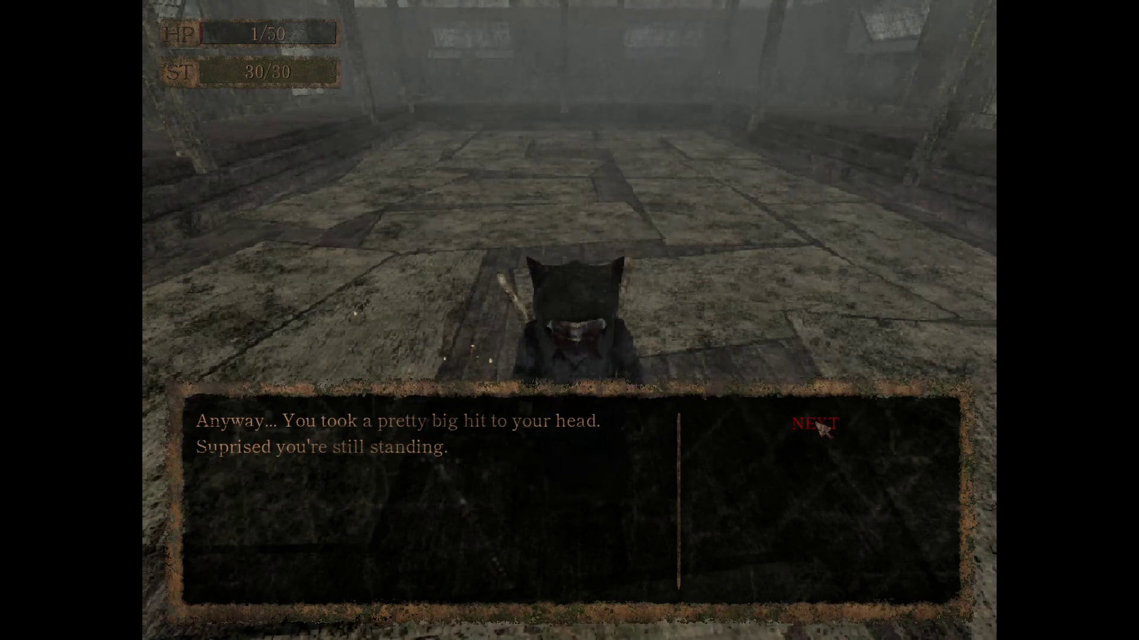
click(819, 428)
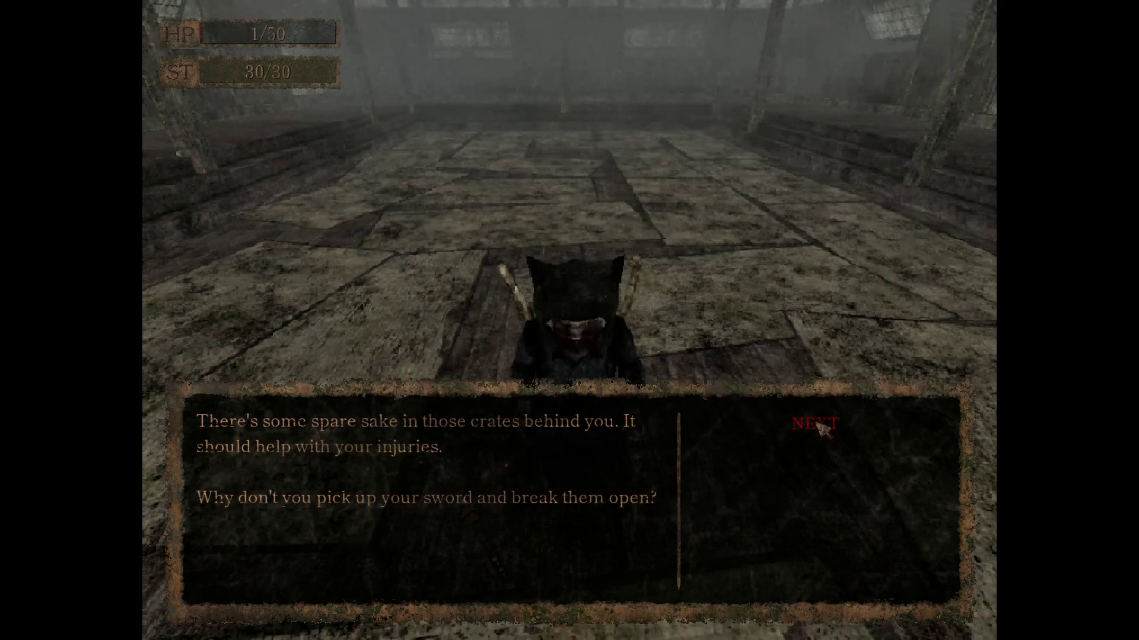
click(819, 428)
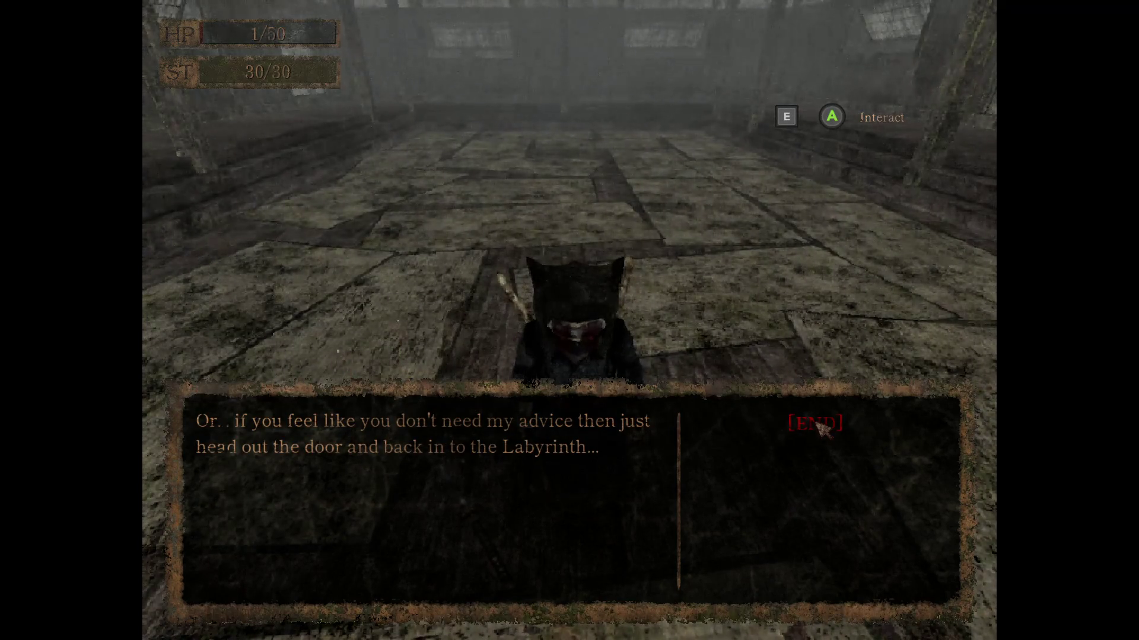
click(817, 424)
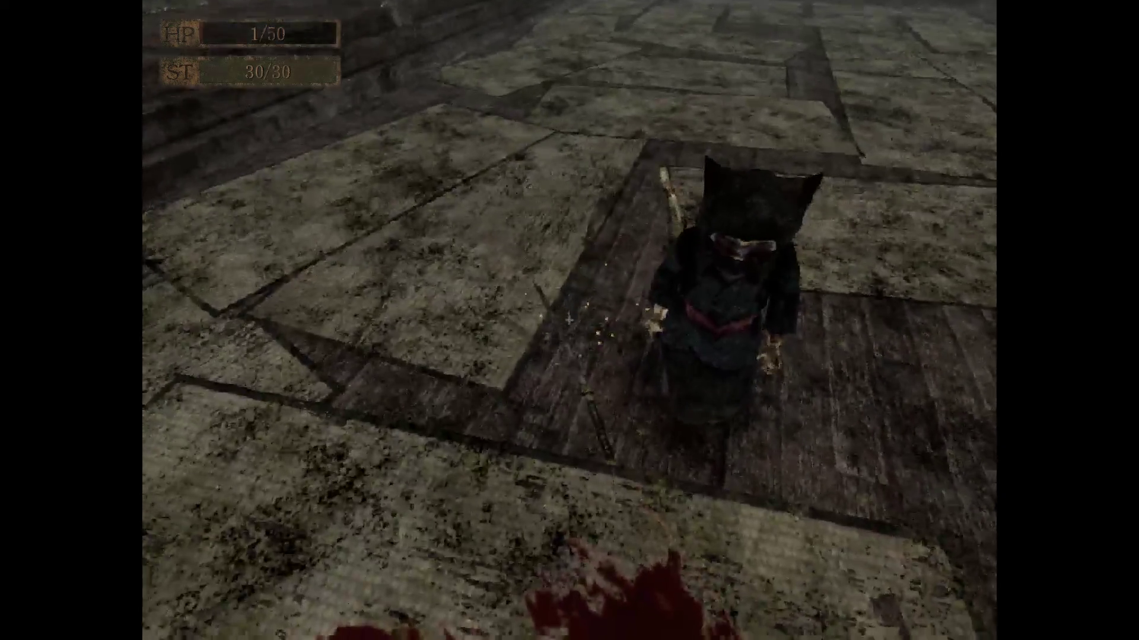
Take the Chrysanthemum Blade from the floor and equip it from the inventory
key(e)
key(Up)
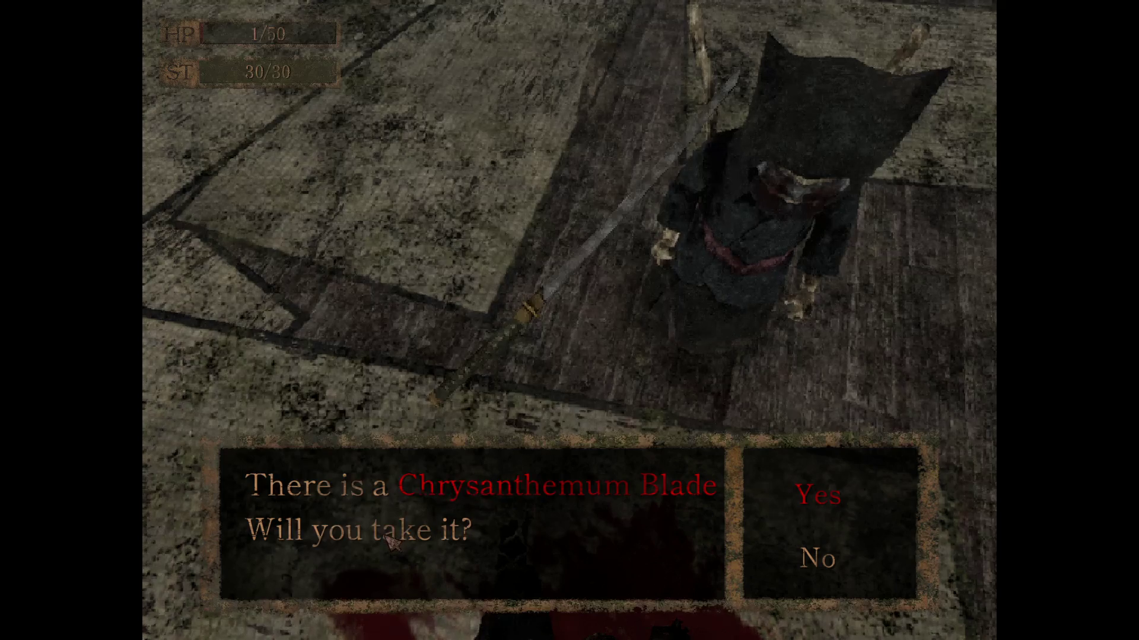
click(834, 504)
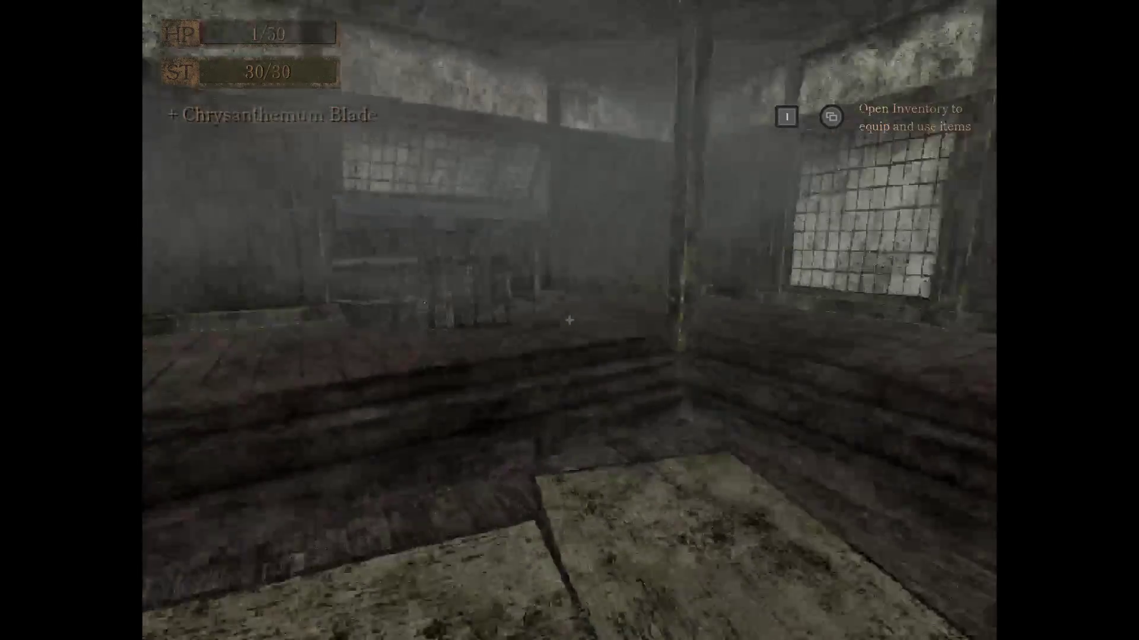
key(i)
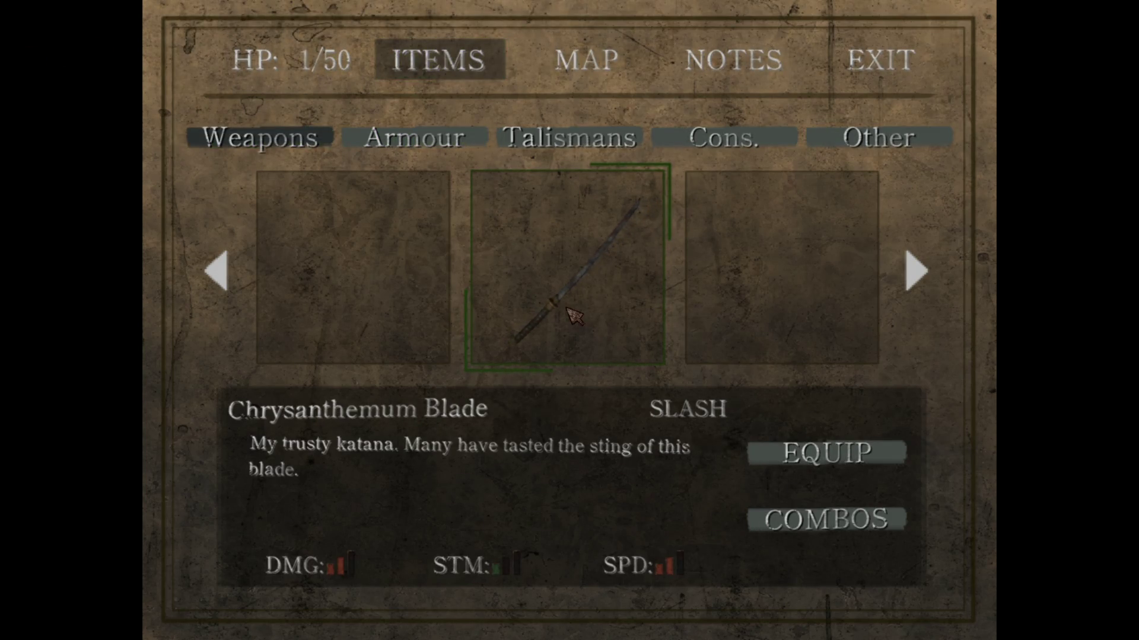
click(869, 466)
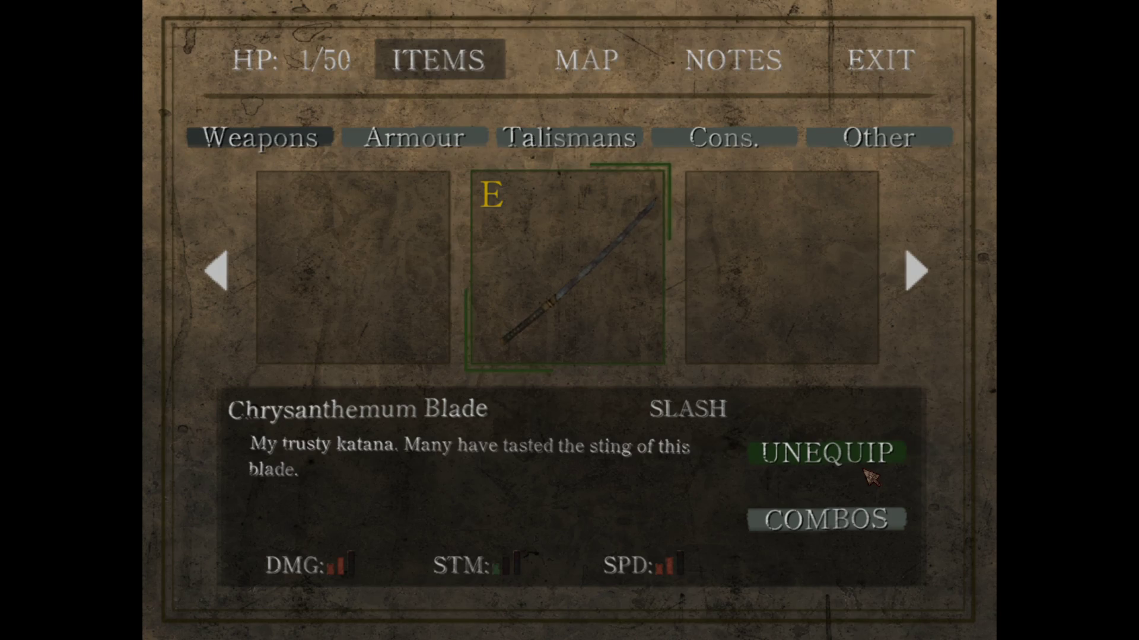
key(i)
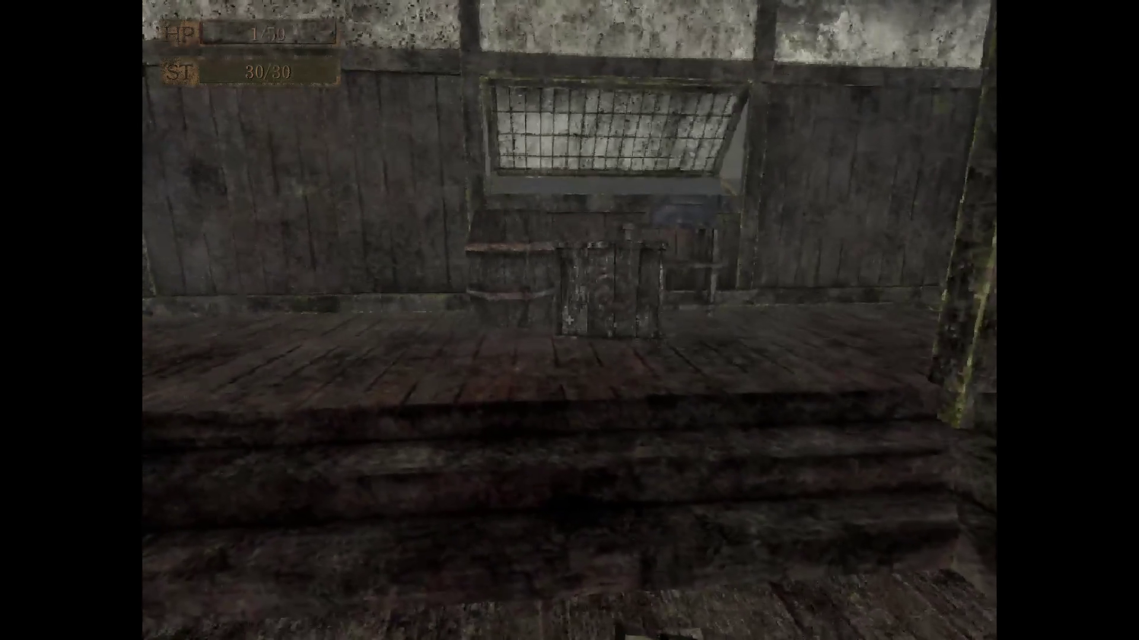
Smash the wooden crate, accept the Bottle of Sake, and pick up the Mushroom Pouch
key(w)
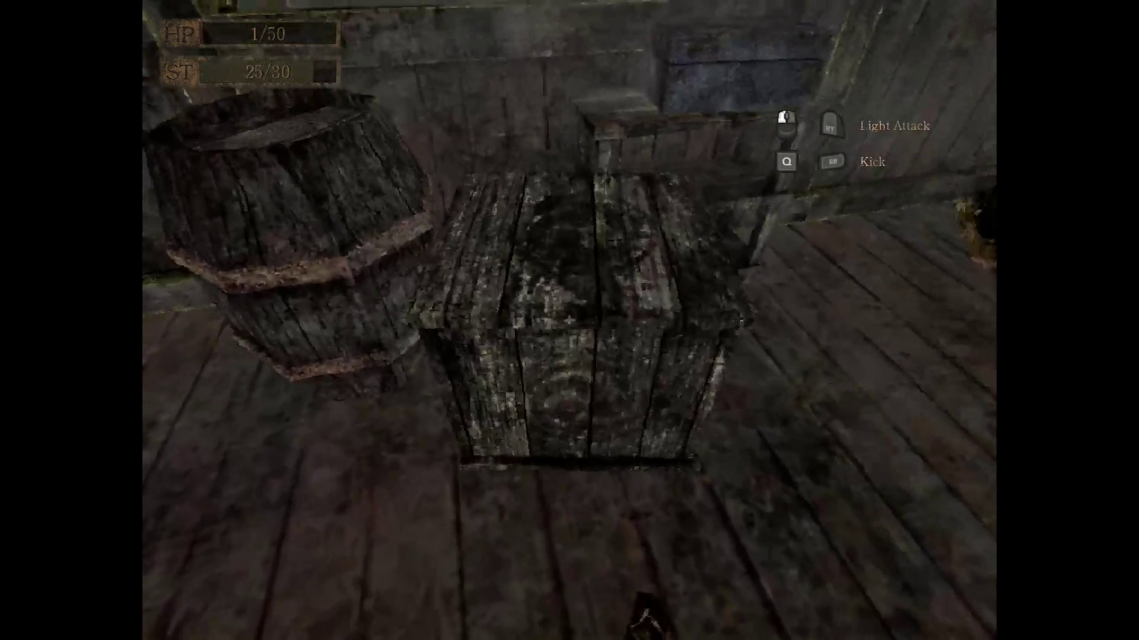
click(569, 320)
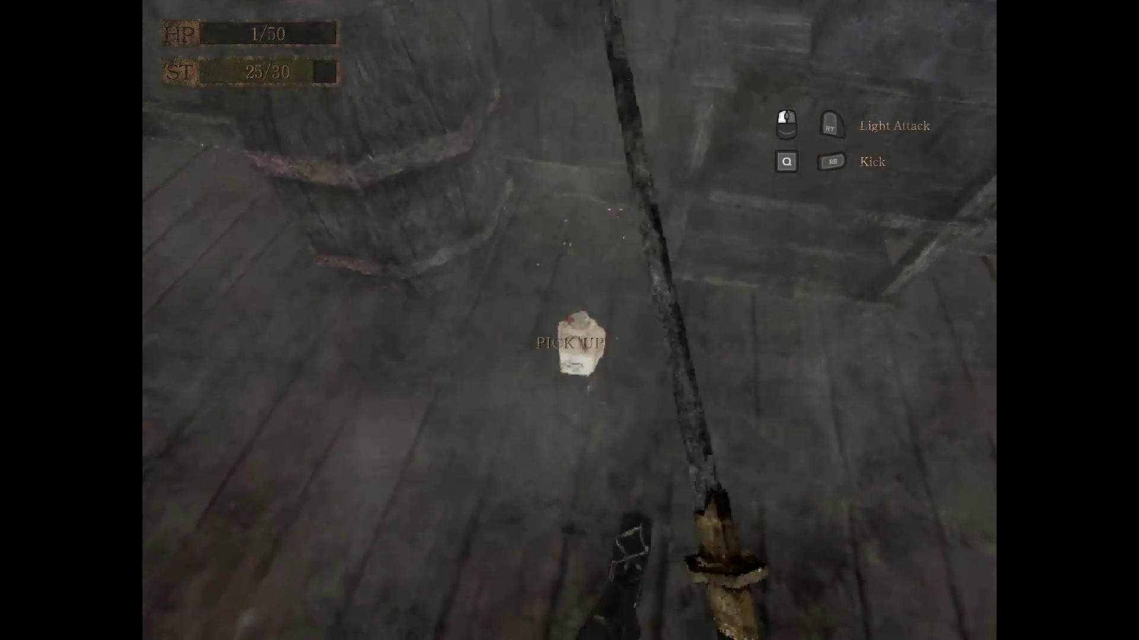
key(e)
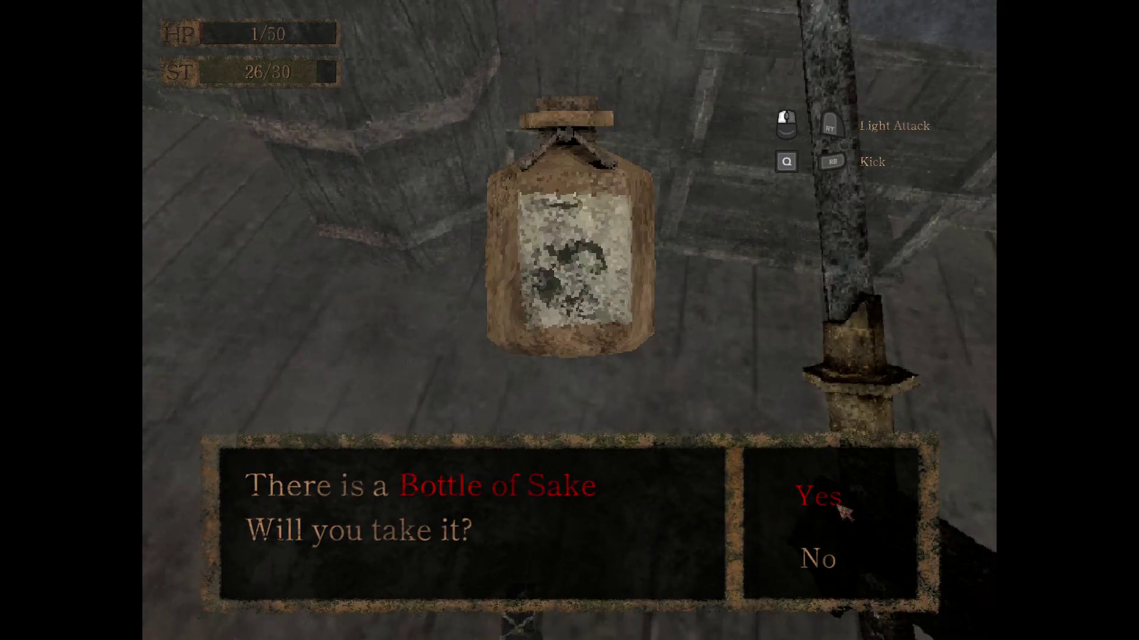
click(845, 510)
key(w)
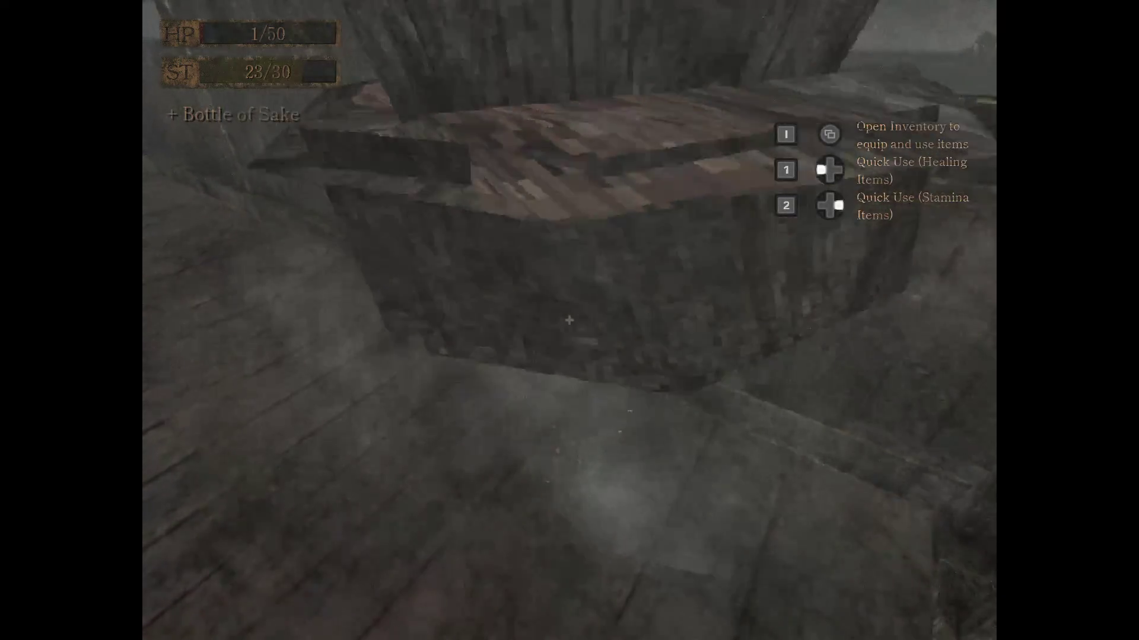
key(e)
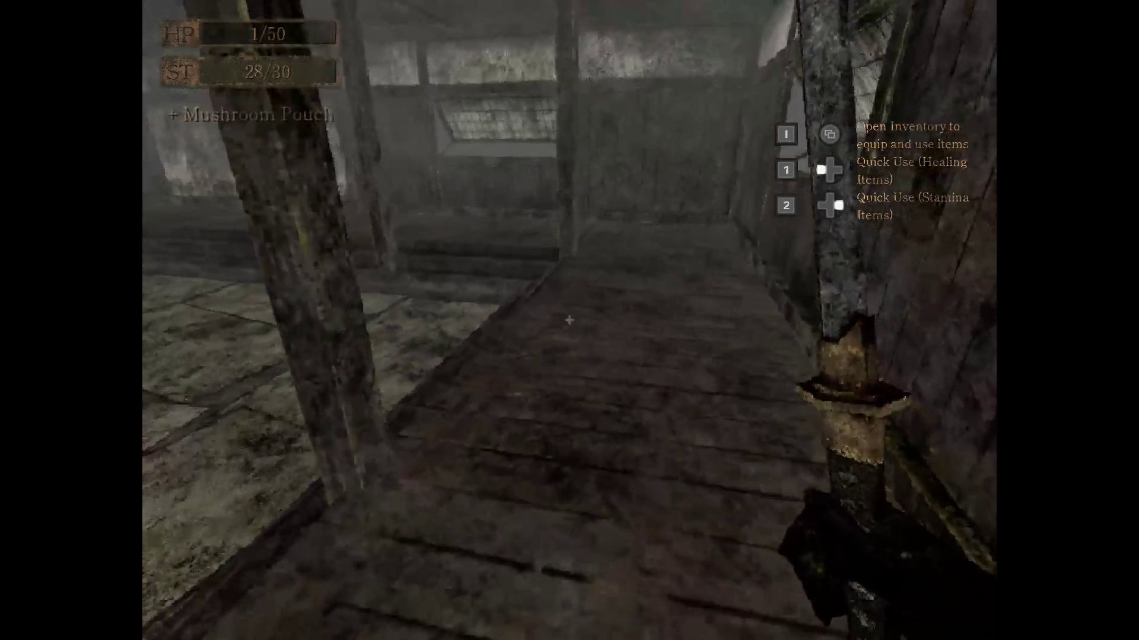
click(569, 320)
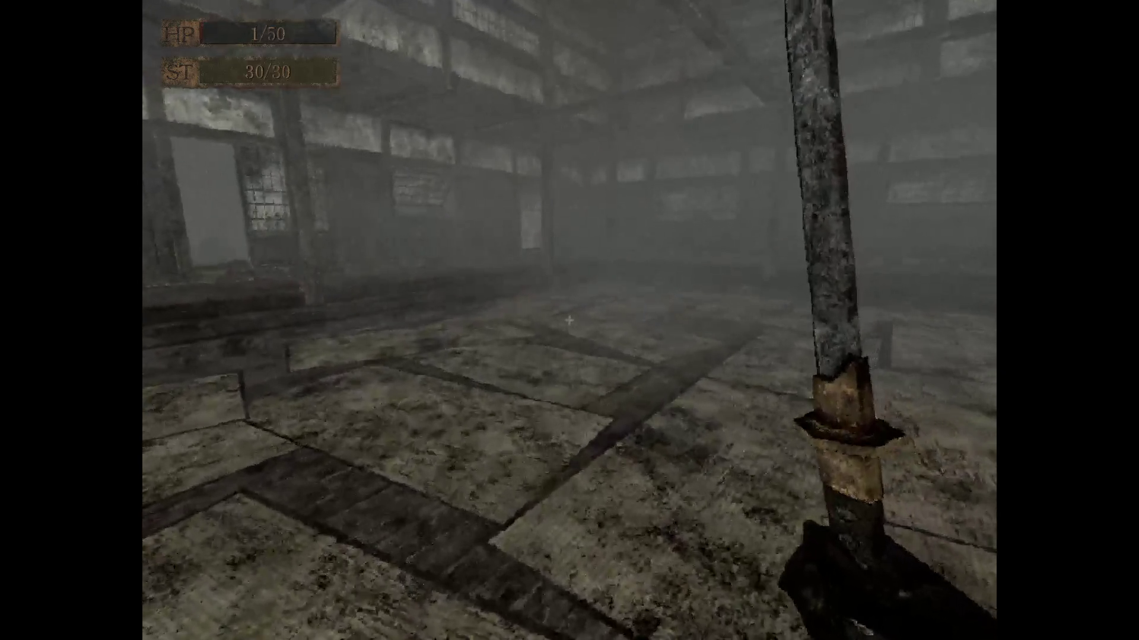
Walk to the hooded trainer and go through his dialogue until told to strike the captive
click(568, 321)
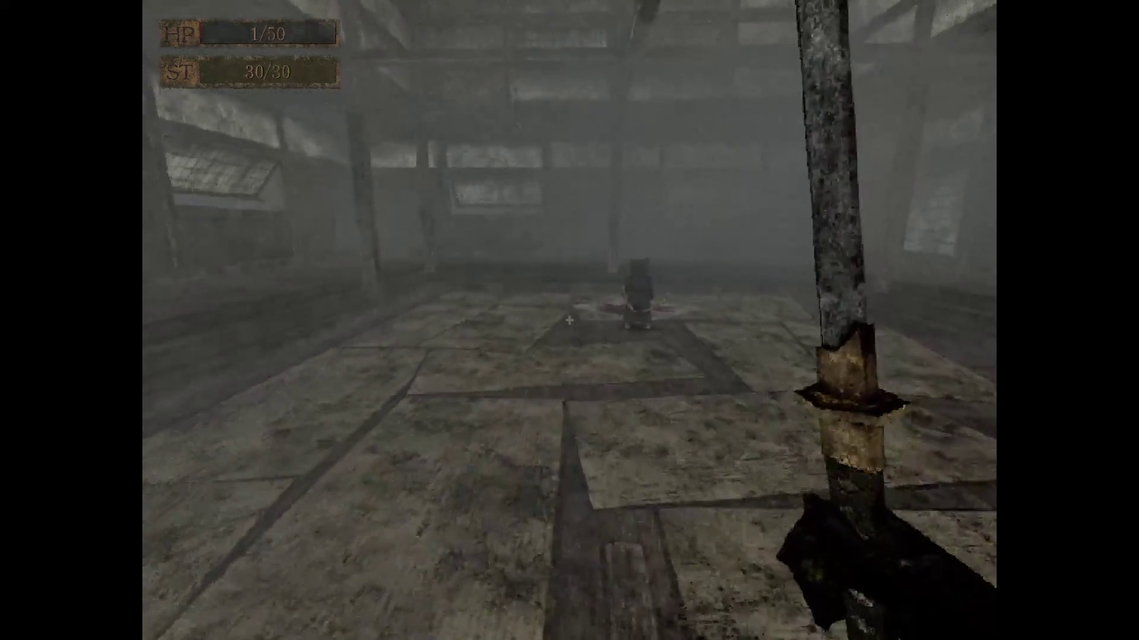
key(w)
key(w)
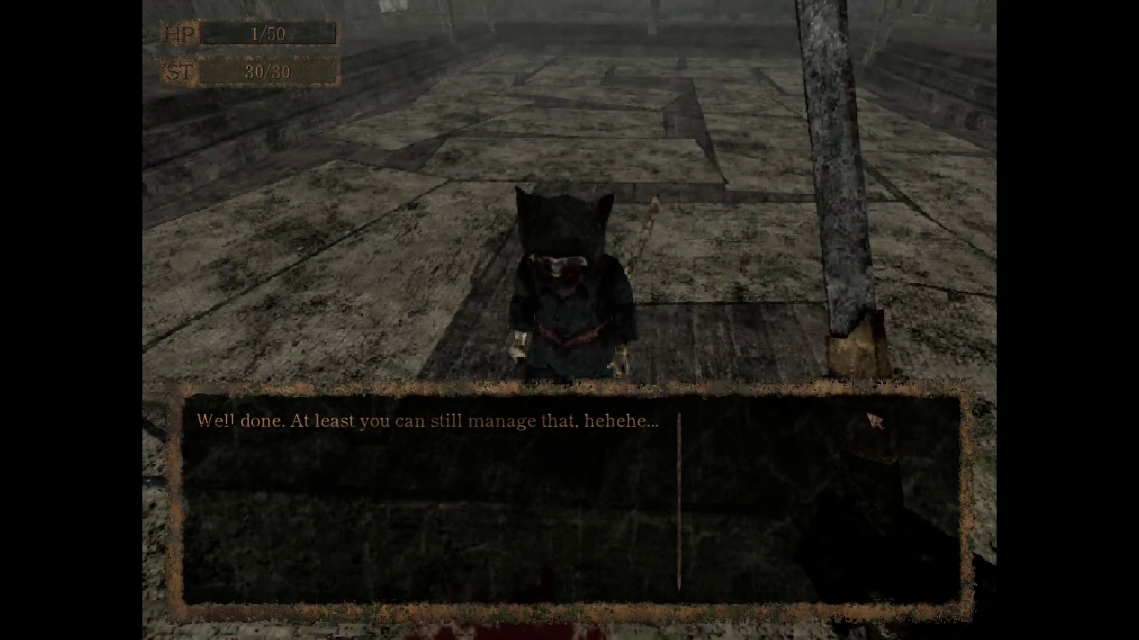
click(818, 425)
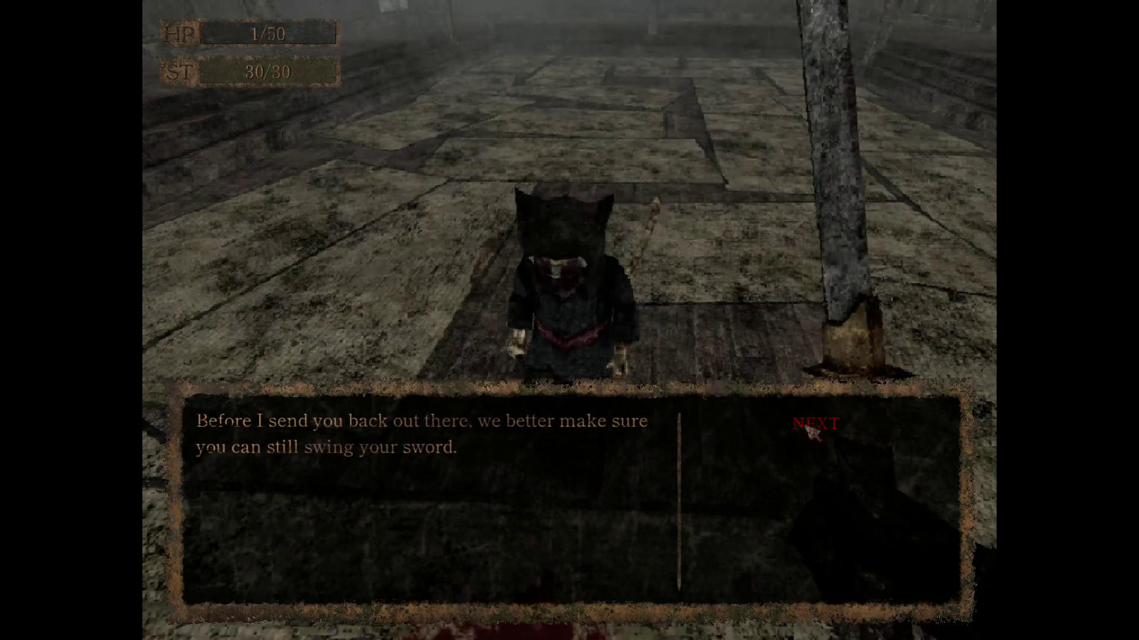
click(820, 428)
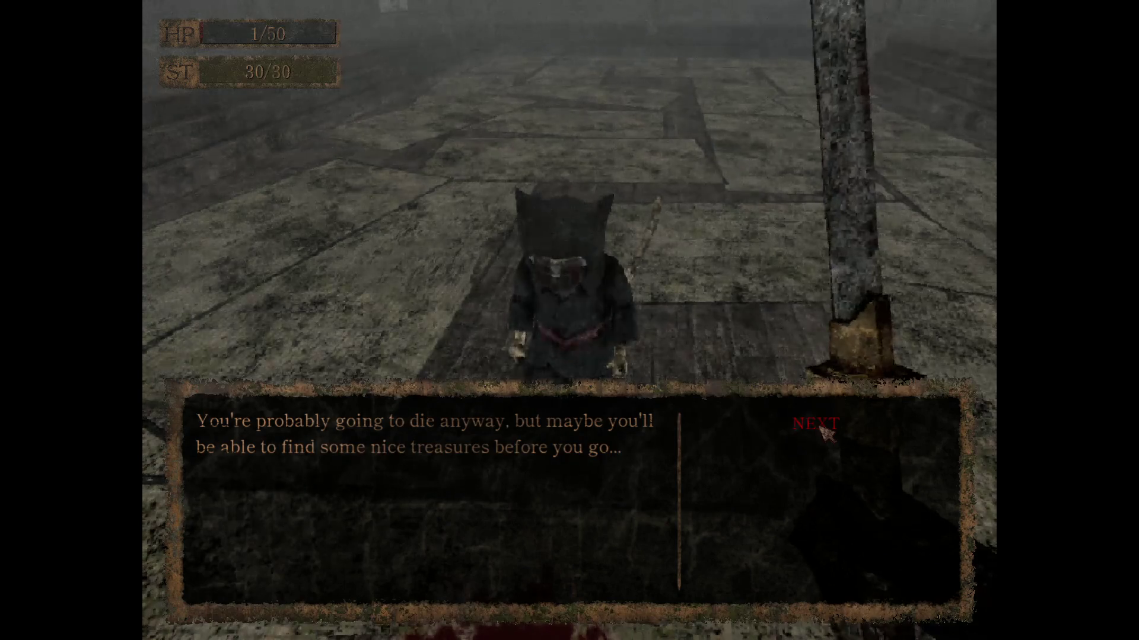
click(820, 427)
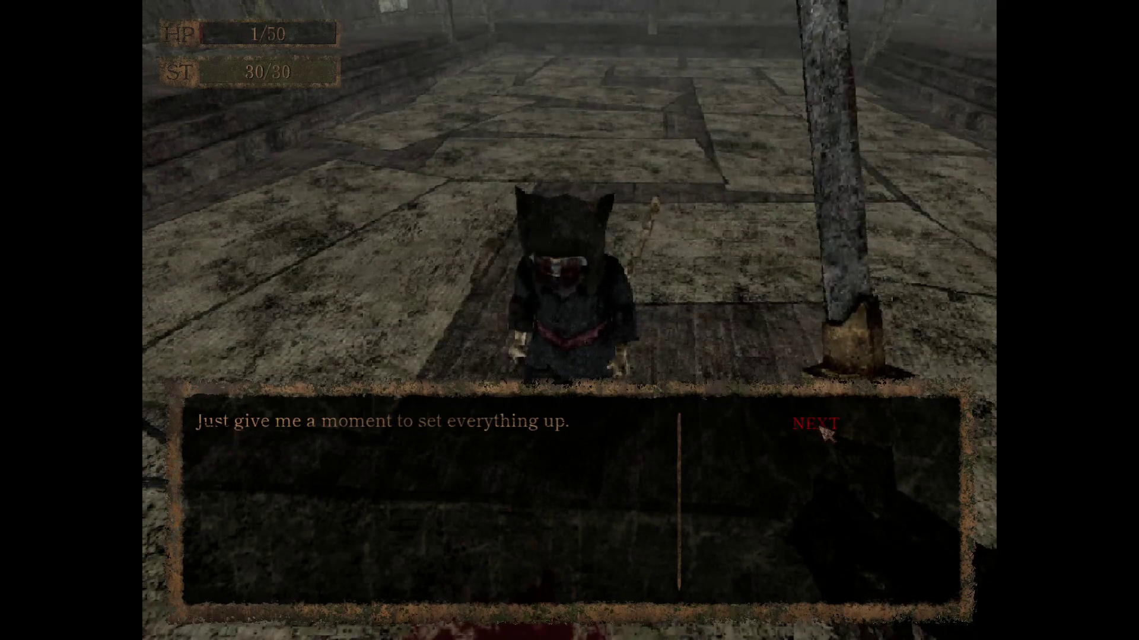
click(821, 427)
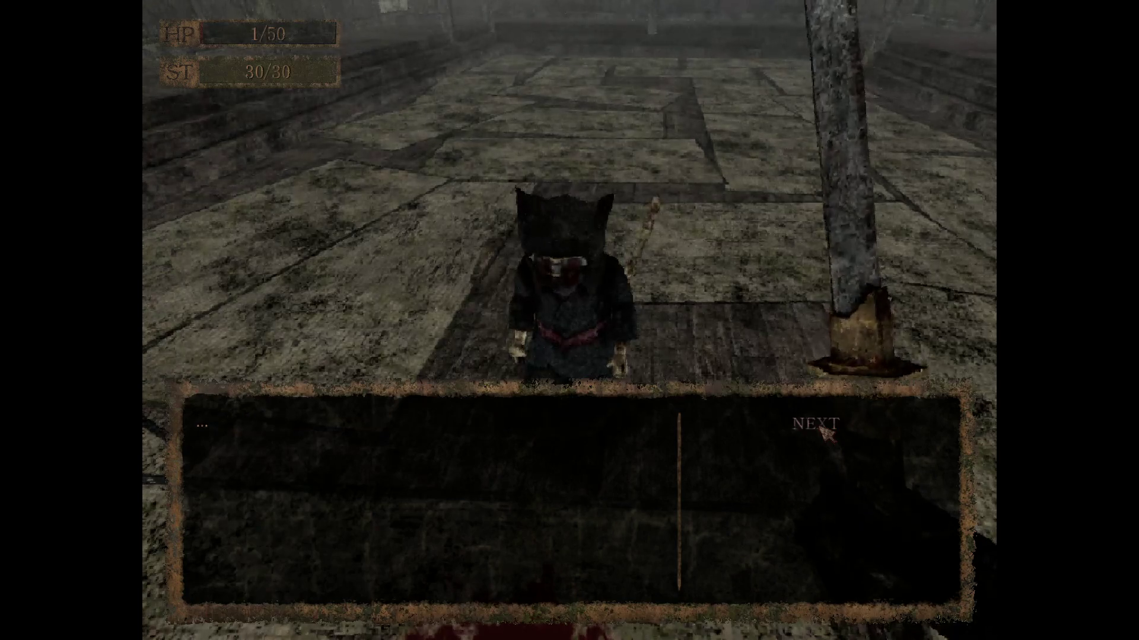
click(820, 428)
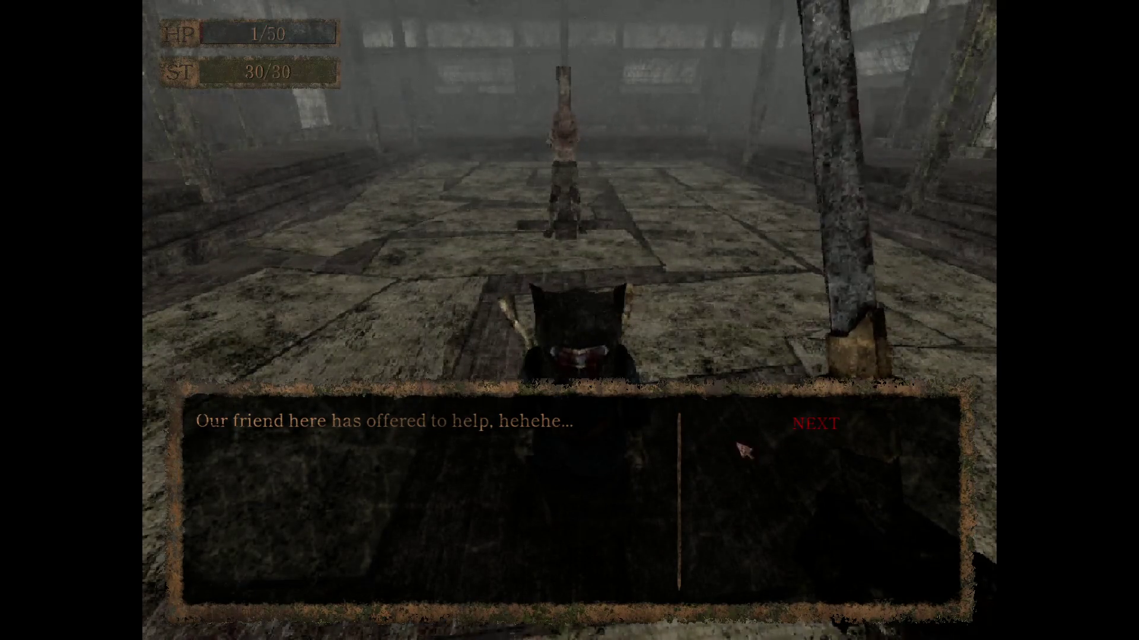
click(824, 427)
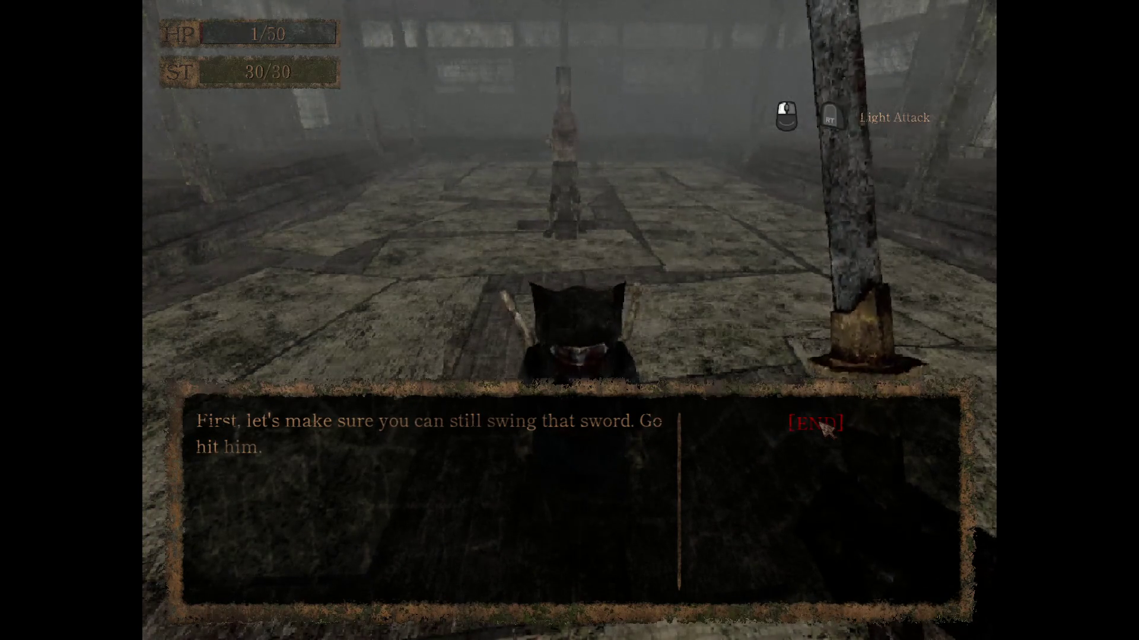
click(824, 426)
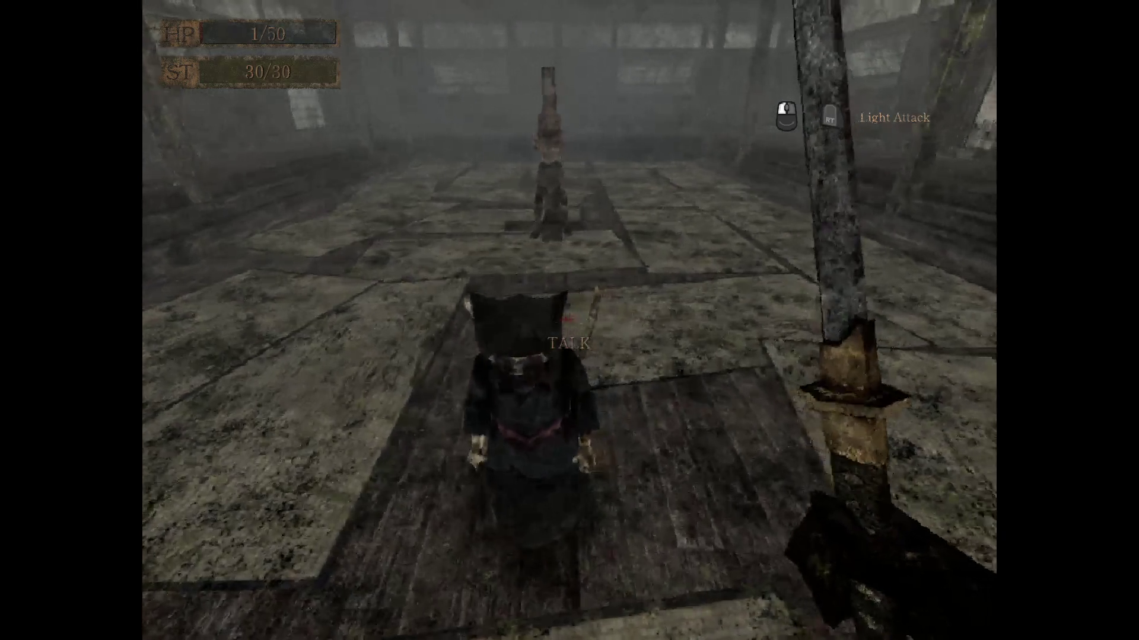
key(Tab)
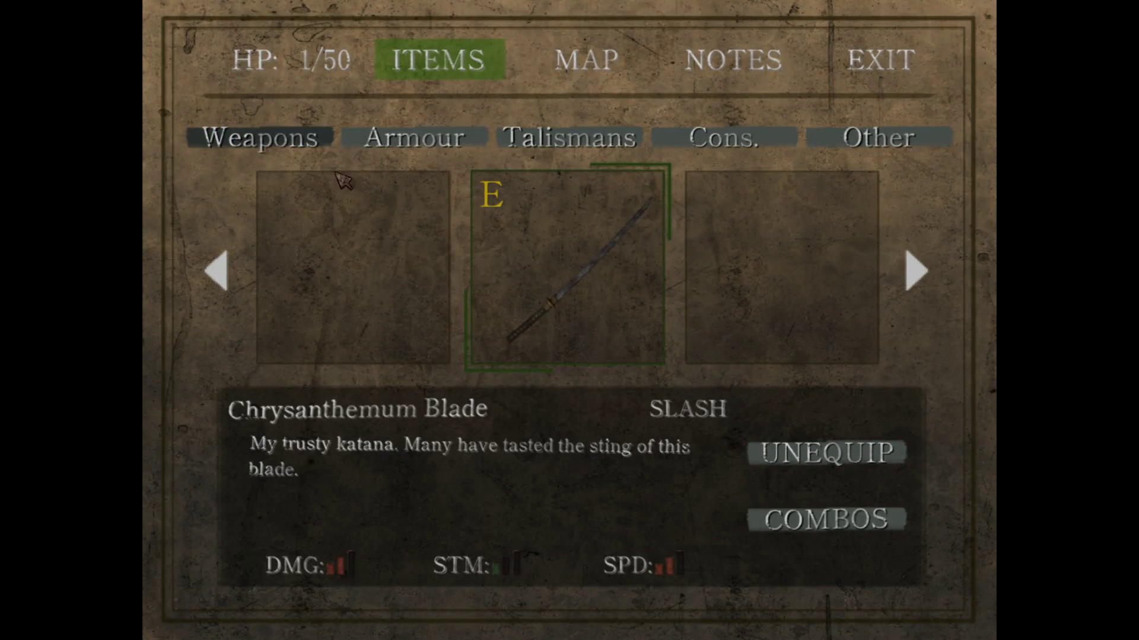
Drink the Bottle of Sake from the Cons. tab, raising HP from 1/50 to 24/50
click(714, 156)
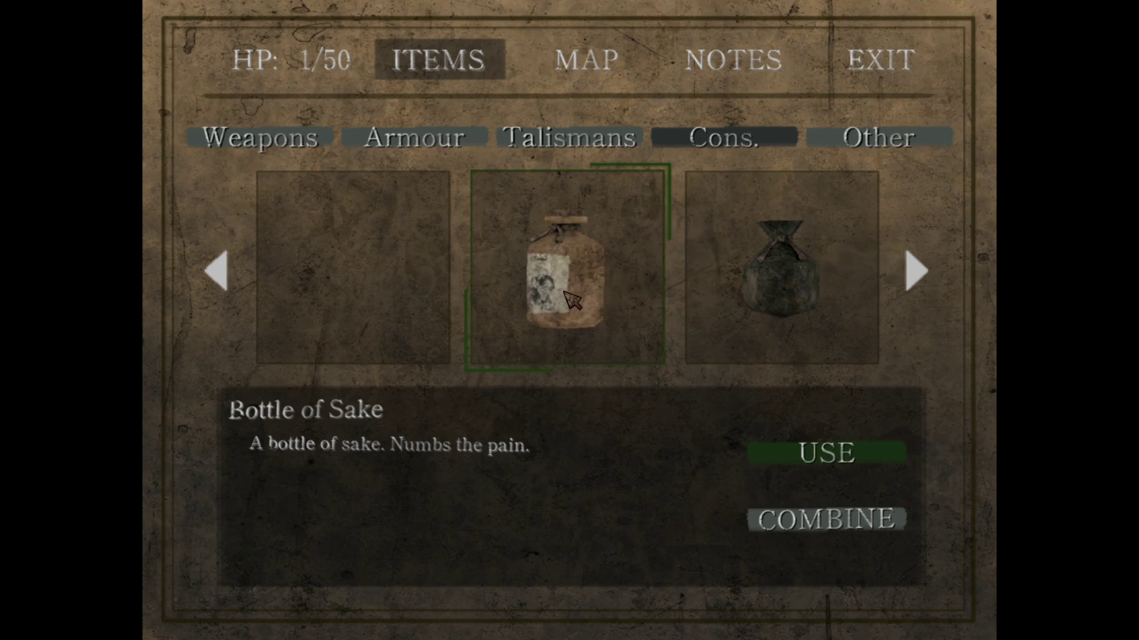
click(859, 460)
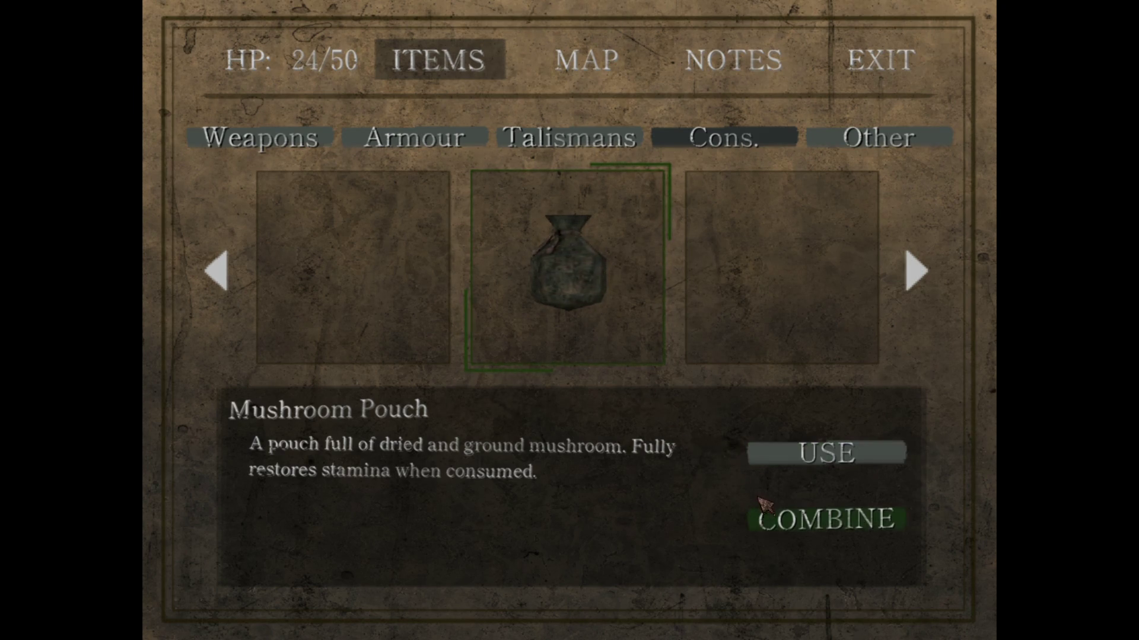
key(Escape)
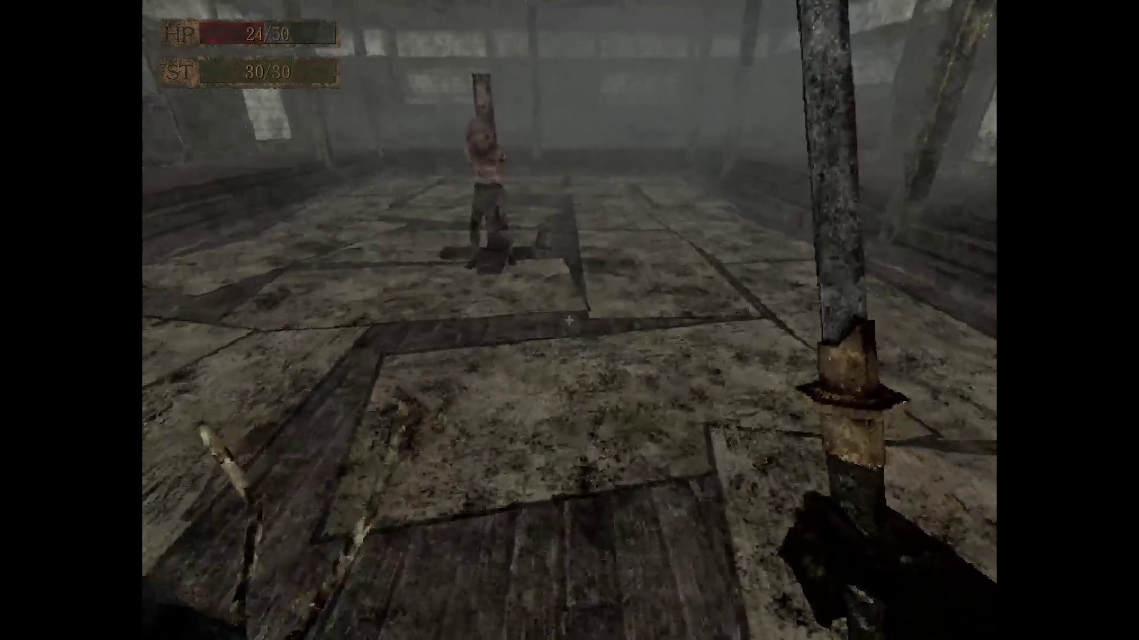
Walk to the man bound to the post and slash him several times with the blade
key(w)
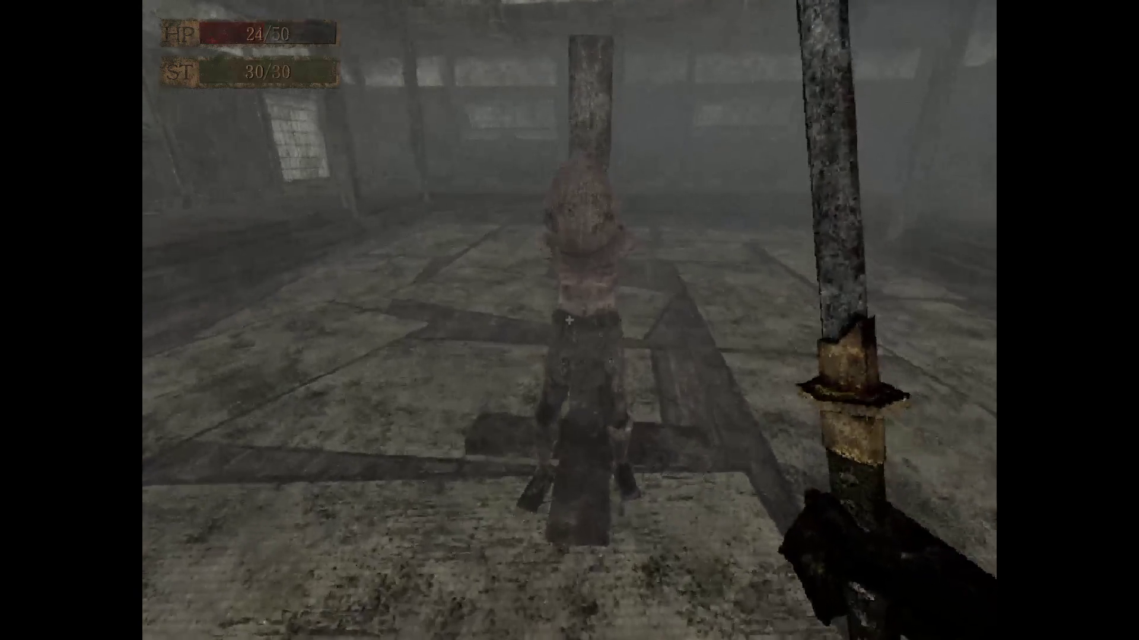
click(569, 321)
key(s)
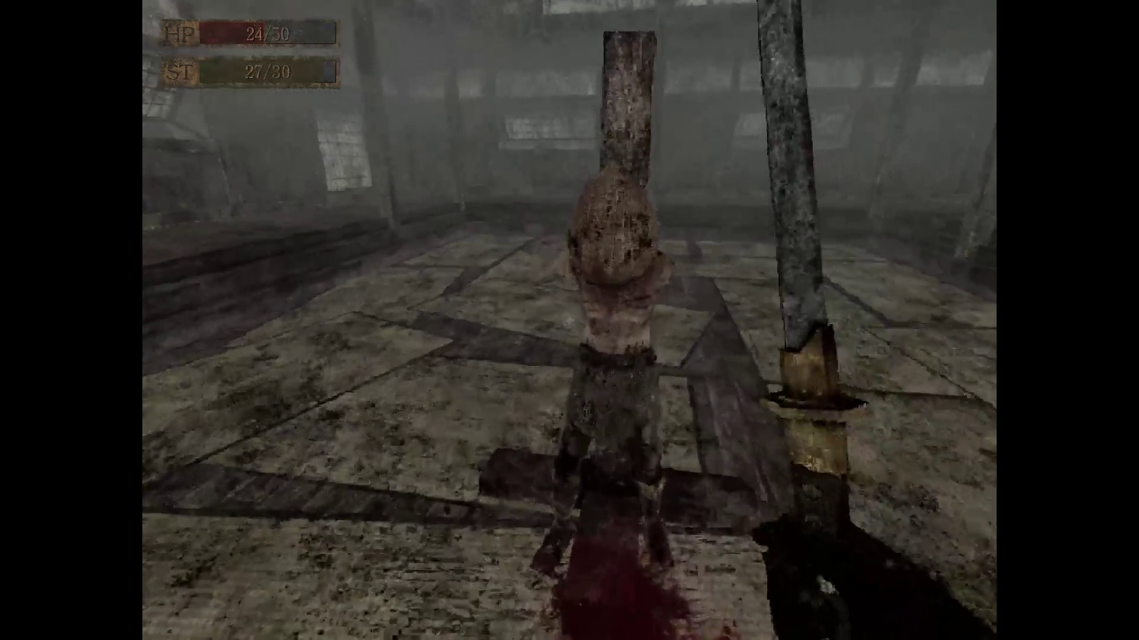
click(569, 321)
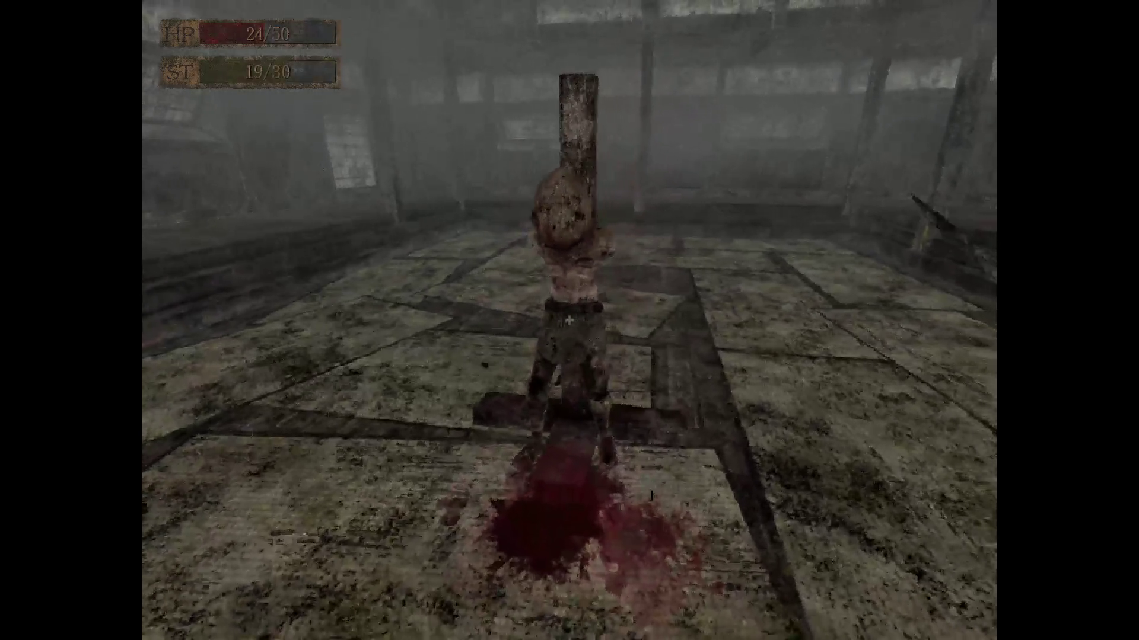
click(569, 321)
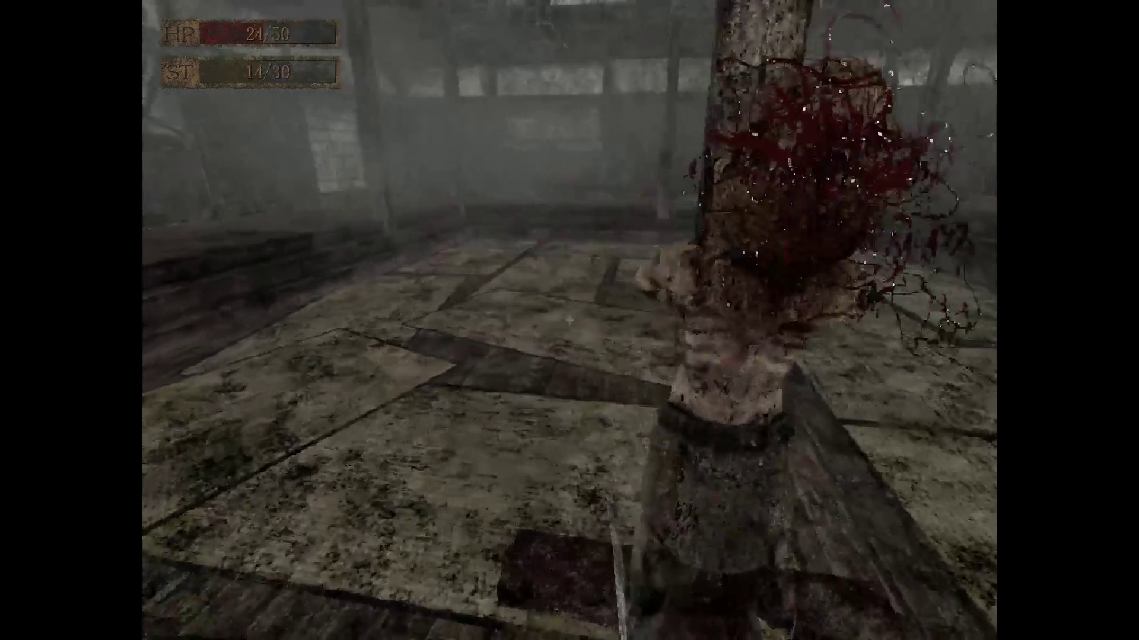
key(s)
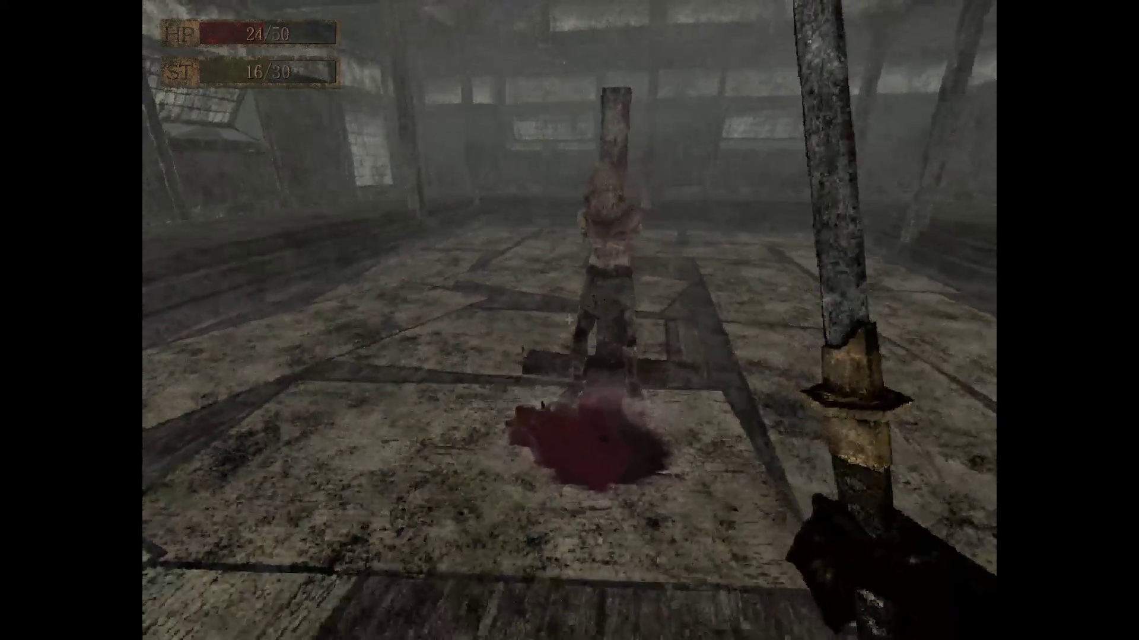